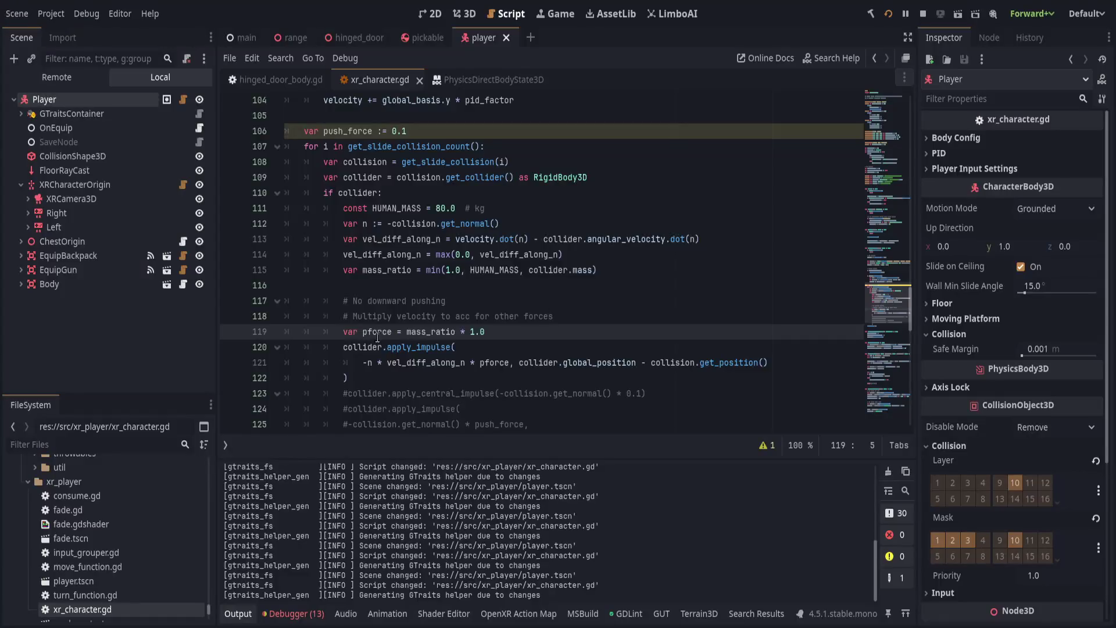
# Move the move_and_slide() line above var push_force and save xr_character.gd.
pyautogui.click(519, 297)
pyautogui.press('Up')
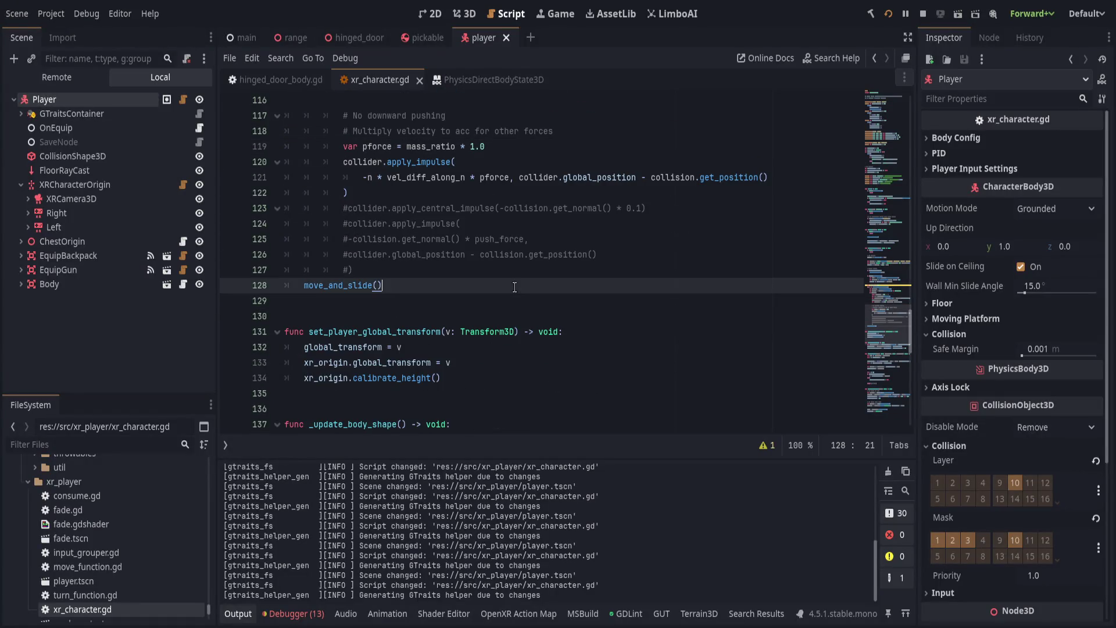
pyautogui.hotkey('alt', 'Up')
pyautogui.scroll(3, 505, 314)
pyautogui.hotkey('alt', 'Up')
pyautogui.hotkey('alt', 'Up')
pyautogui.hotkey('alt', 'Up')
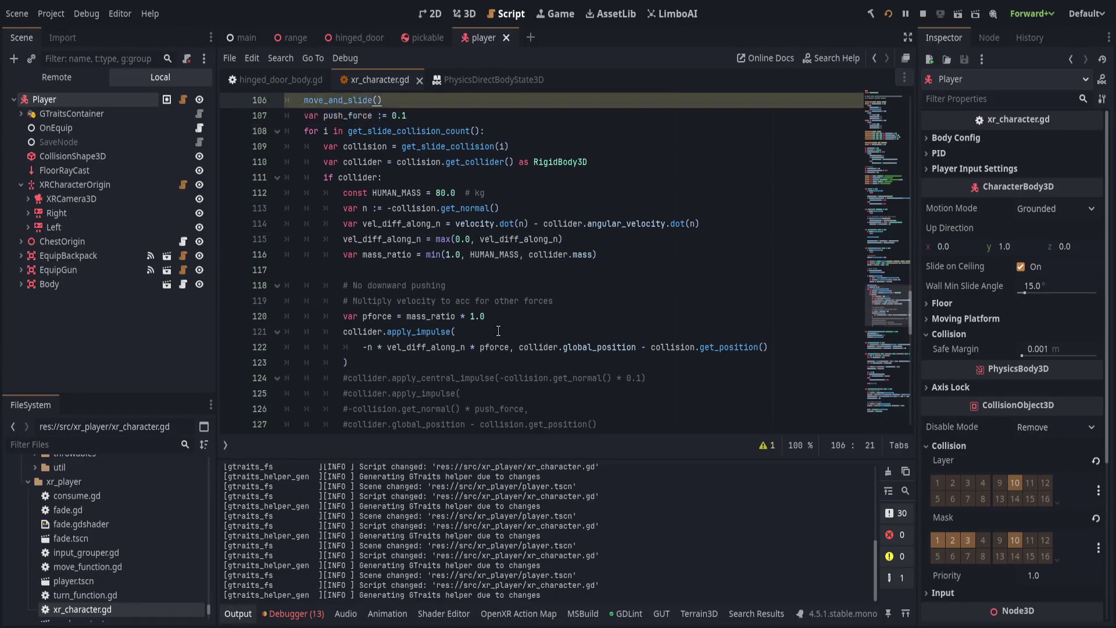
pyautogui.hotkey('ctrl', 's')
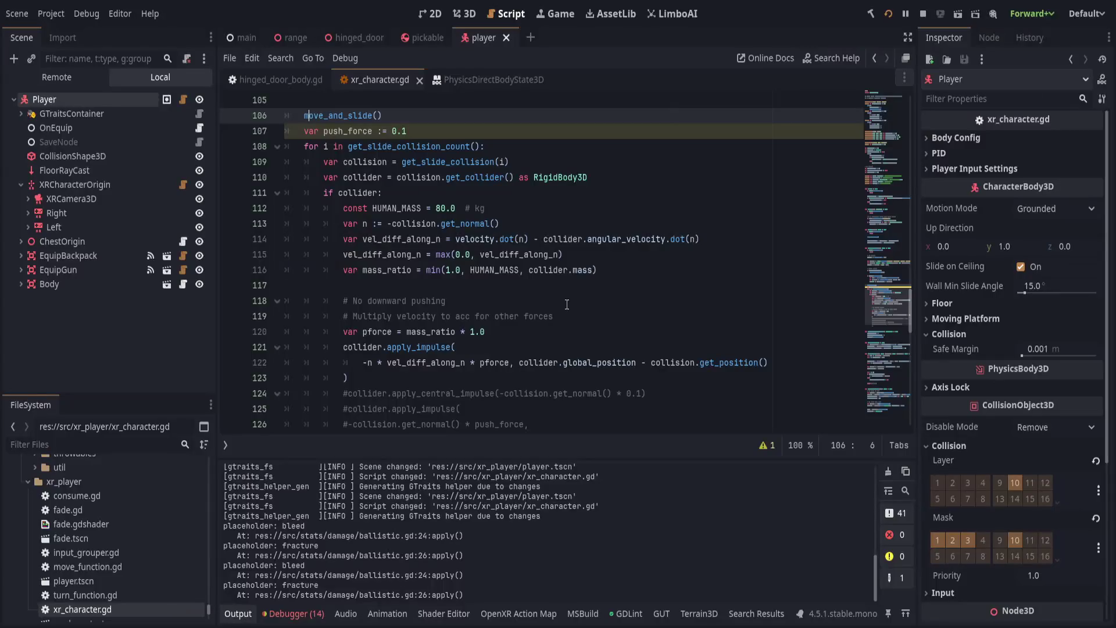
pyautogui.click(375, 194)
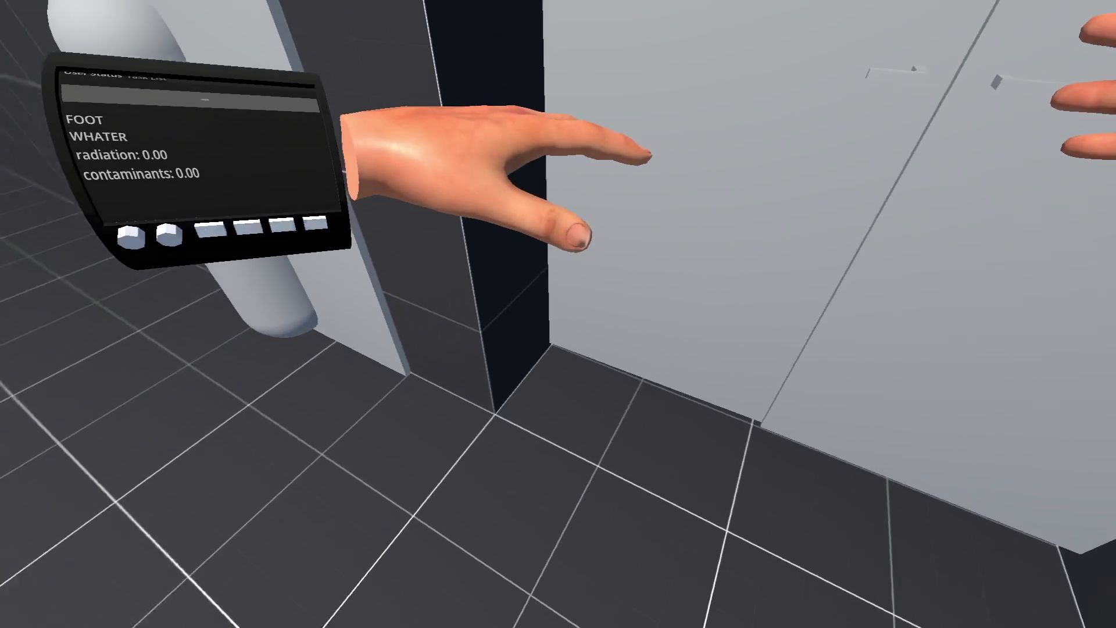
# Reload the level by entering restart in the in-game command console.
pyautogui.press('`')
pyautogui.write('restart')
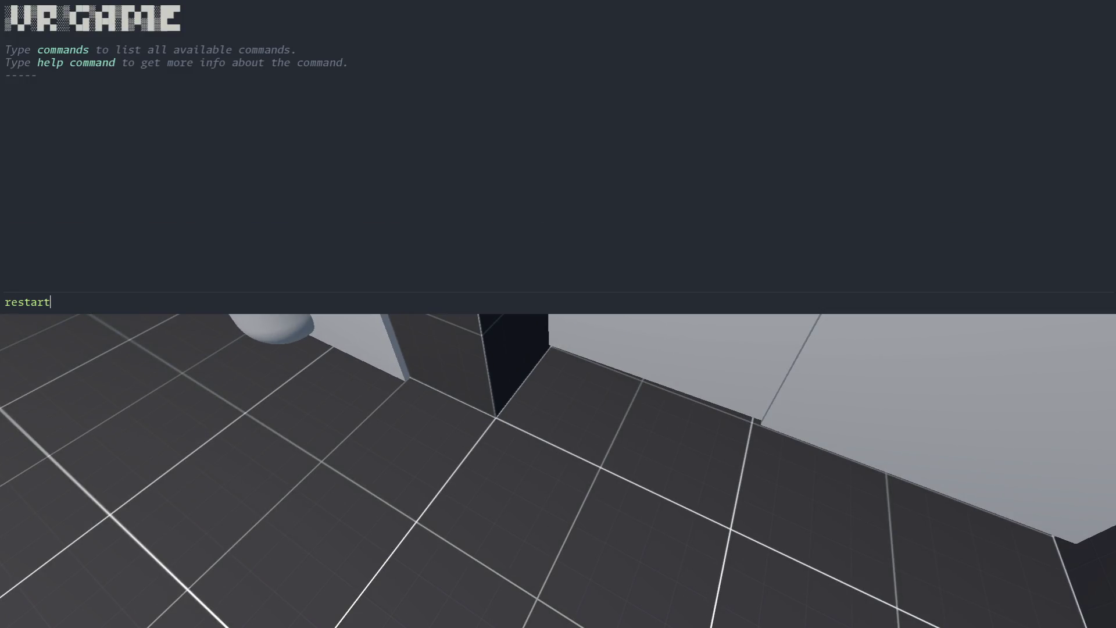
pyautogui.press('Return')
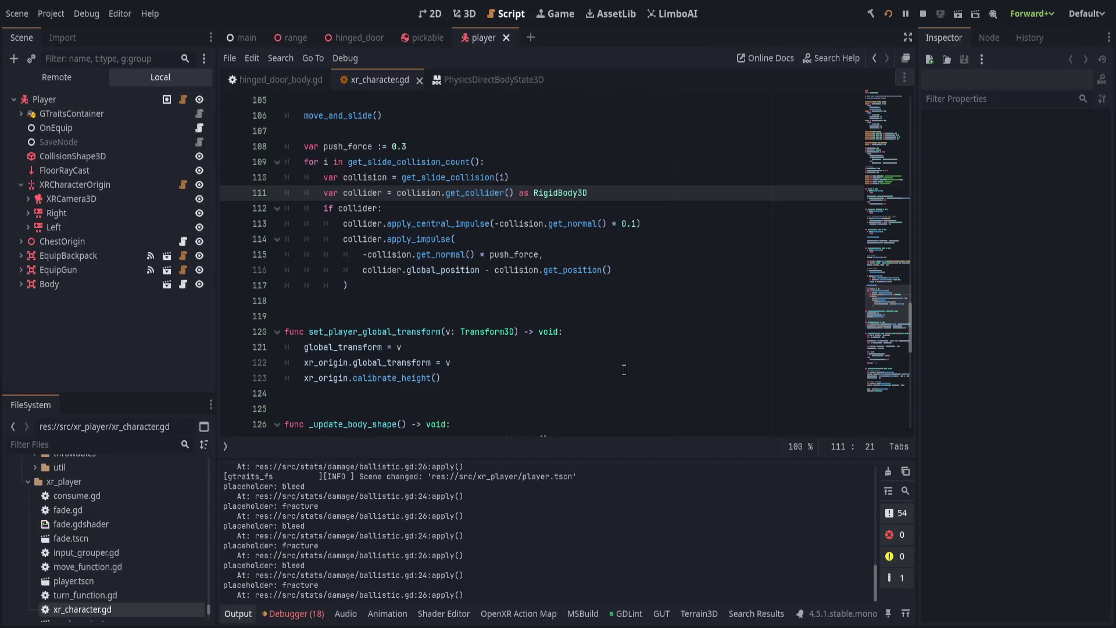
# Relaunch the project to test the door push in VR.
pyautogui.click(890, 13)
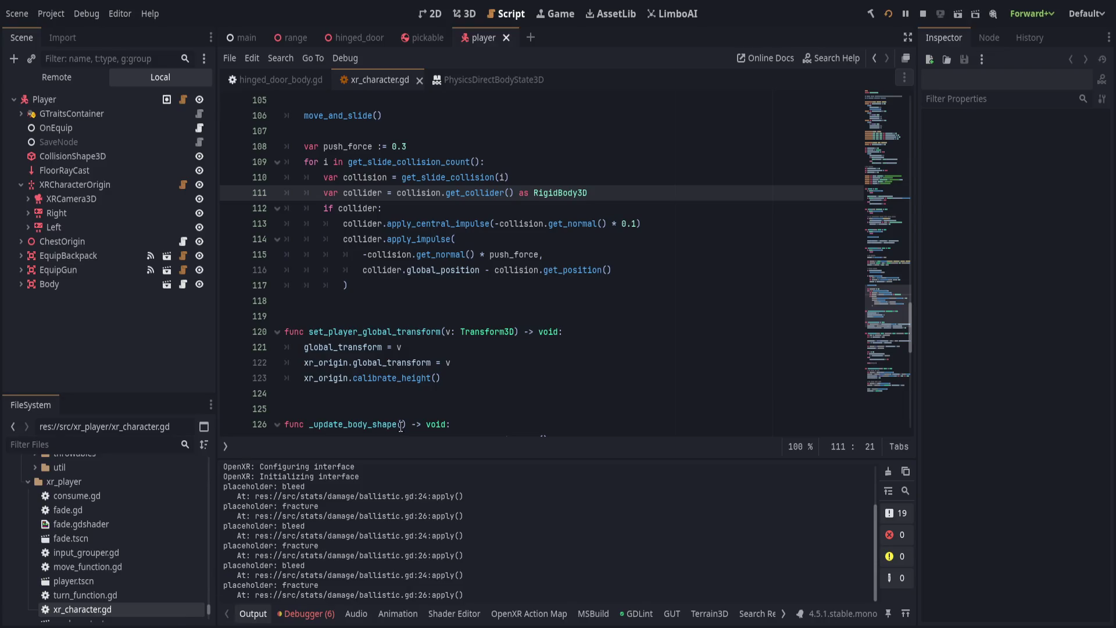
# Leave the VR game and go back to xr_character.gd in the script editor.
pyautogui.click(547, 331)
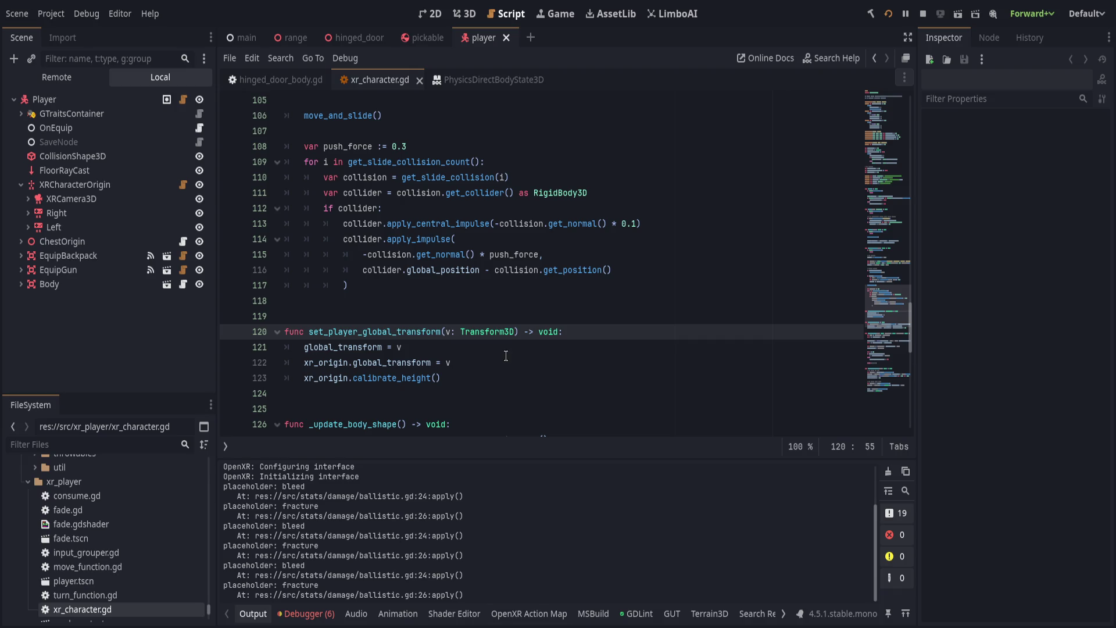
# Clear collision layer 10 and mask 10 on the hinged_door HingeBody and save the scene.
pyautogui.scroll(1, 495, 387)
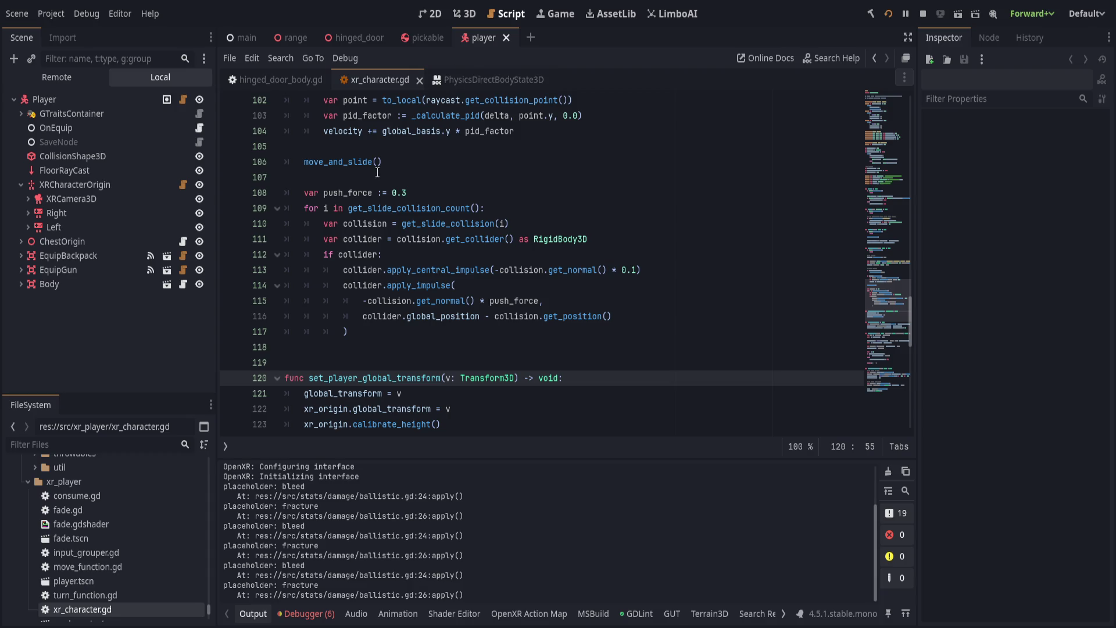
pyautogui.click(355, 37)
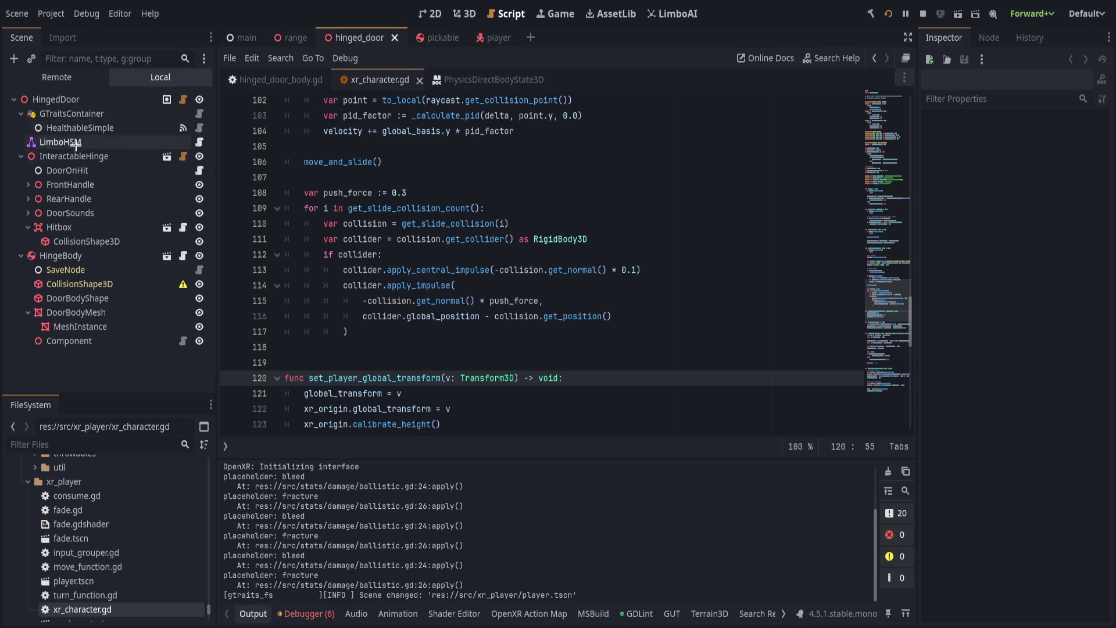
pyautogui.click(71, 256)
pyautogui.scroll(-5, 997, 426)
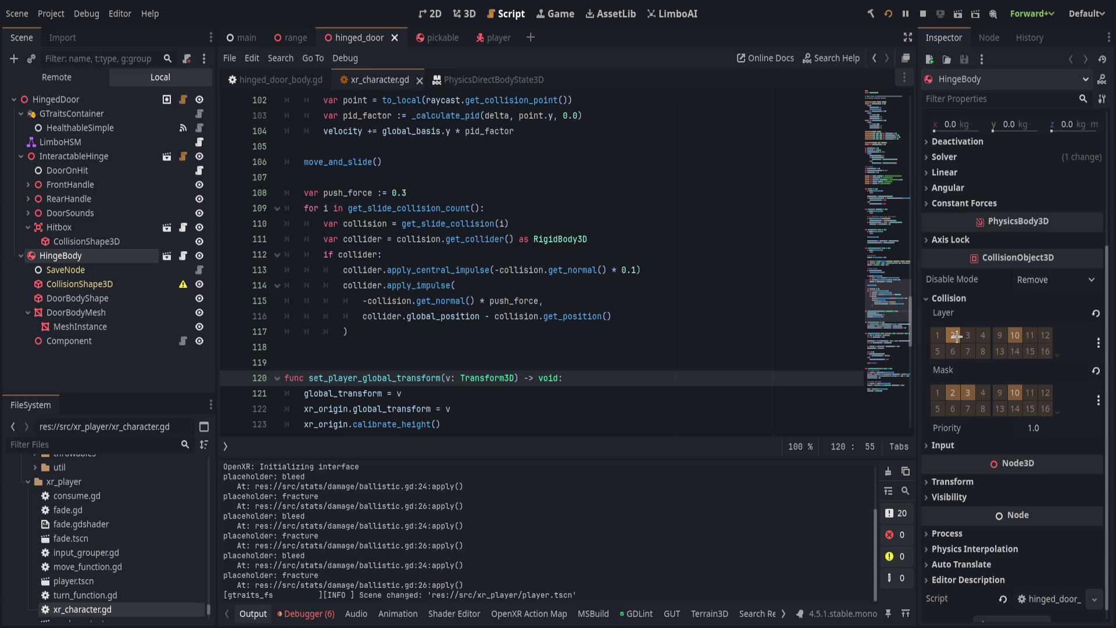
pyautogui.click(1014, 335)
pyautogui.click(1014, 393)
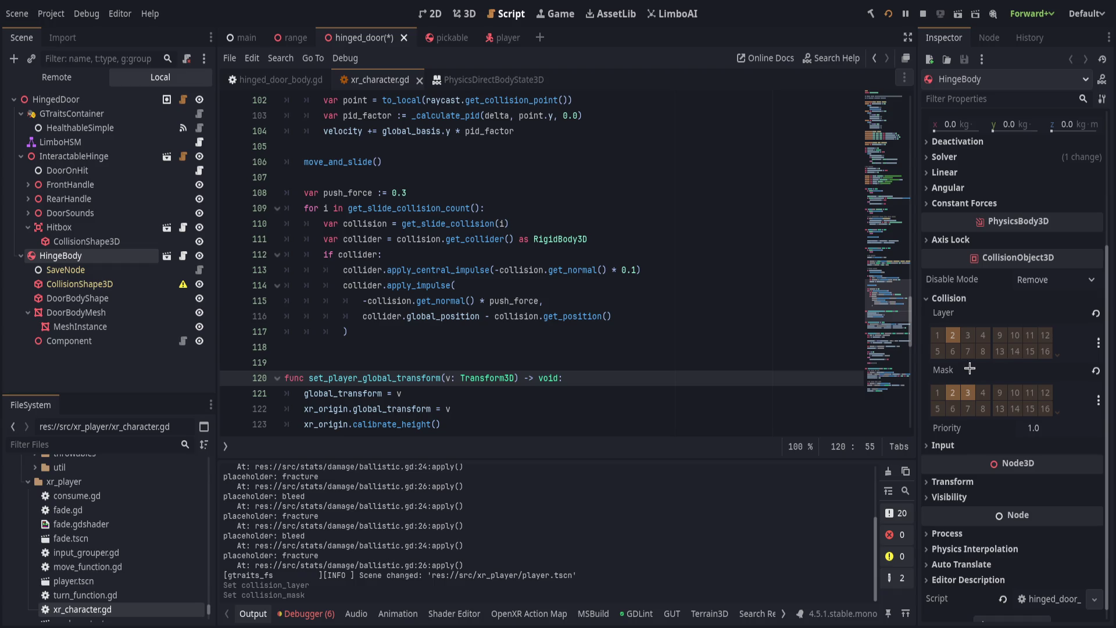
pyautogui.hotkey('ctrl', 's')
pyautogui.click(482, 38)
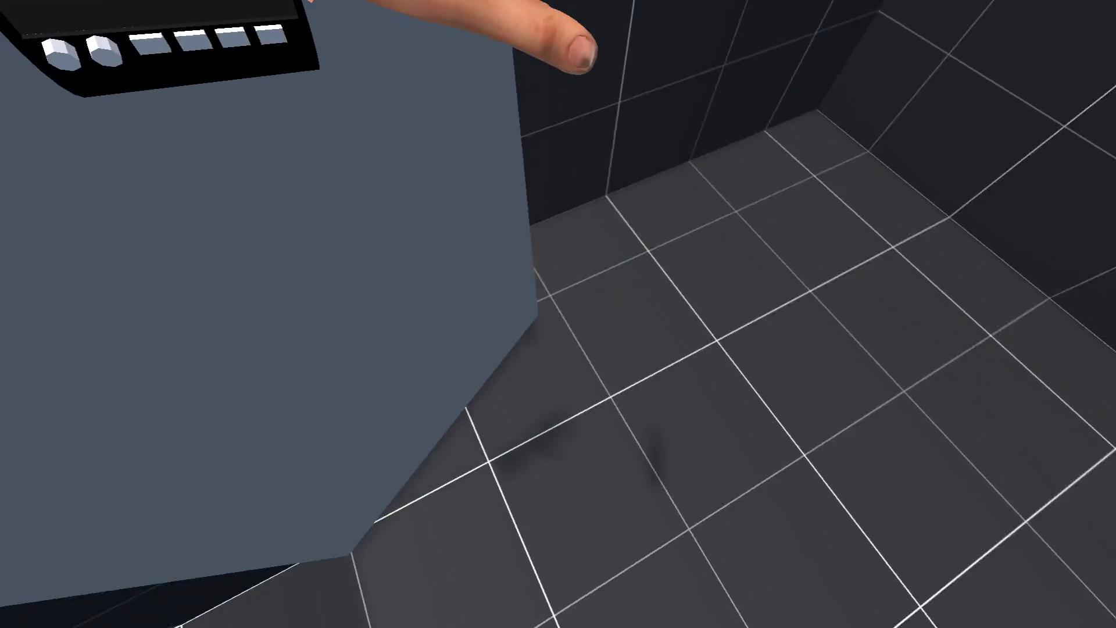
# Stop the running VR test game.
pyautogui.press('F5')
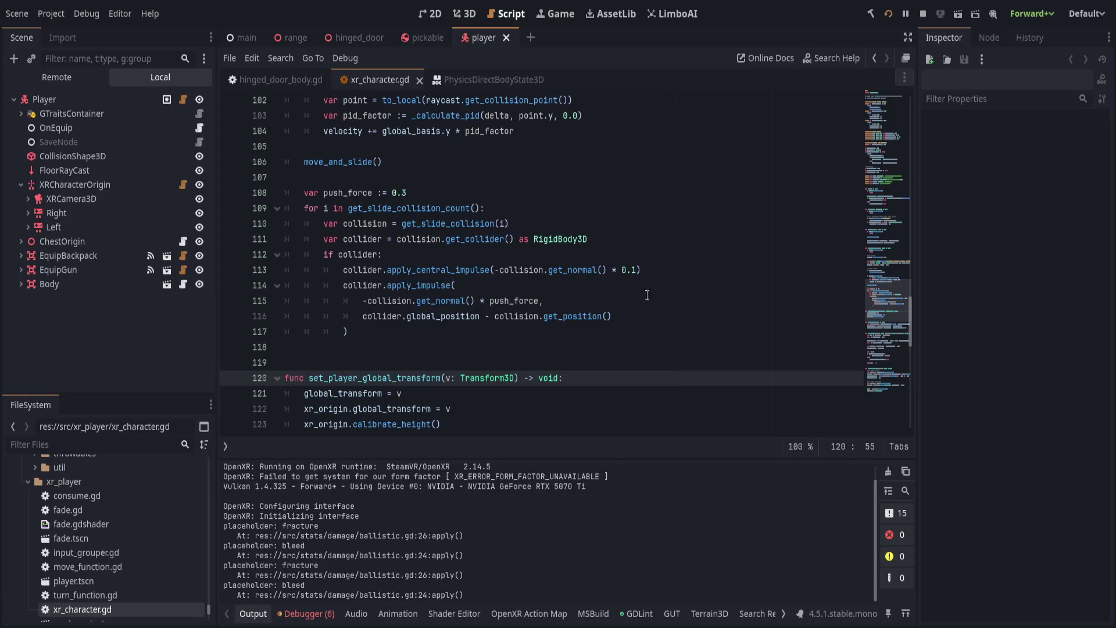
# Remove the Player from collision layer 2, add mask layer 3, and save player.tscn.
pyautogui.moveTo(157, 117); pyautogui.dragTo(118, 96)
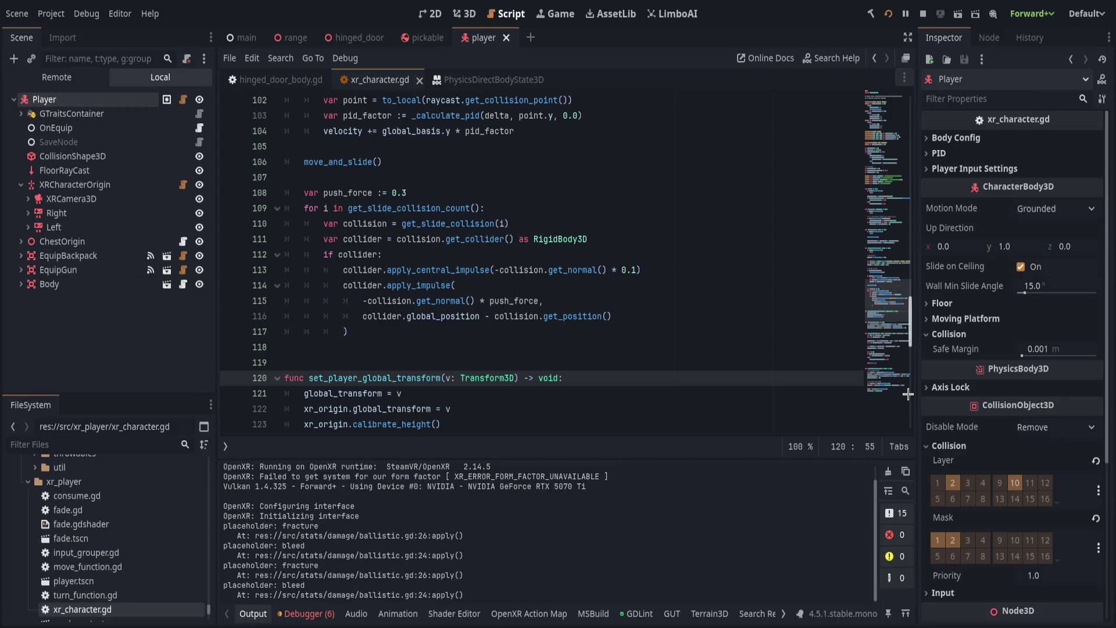
pyautogui.click(952, 482)
pyautogui.click(968, 540)
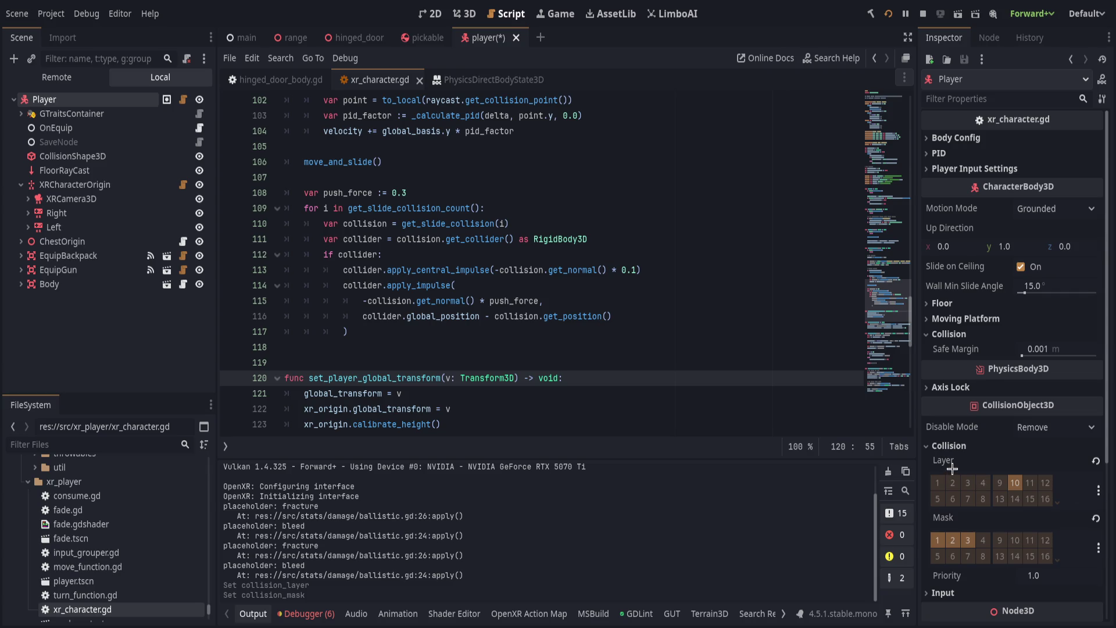
pyautogui.hotkey('ctrl', 's')
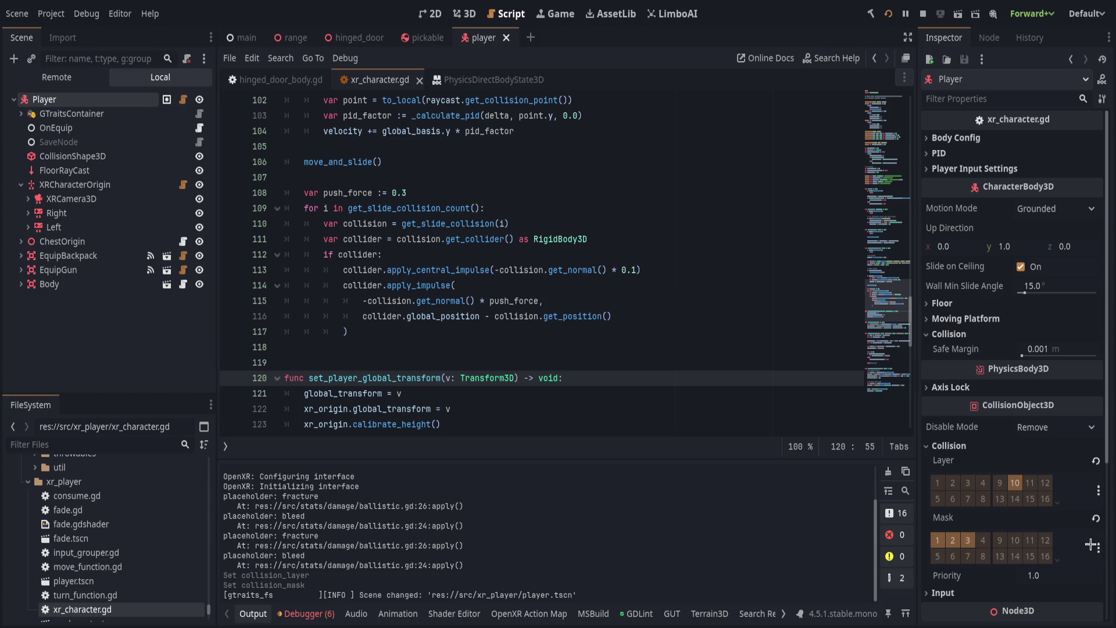
pyautogui.hotkey('ctrl', 's')
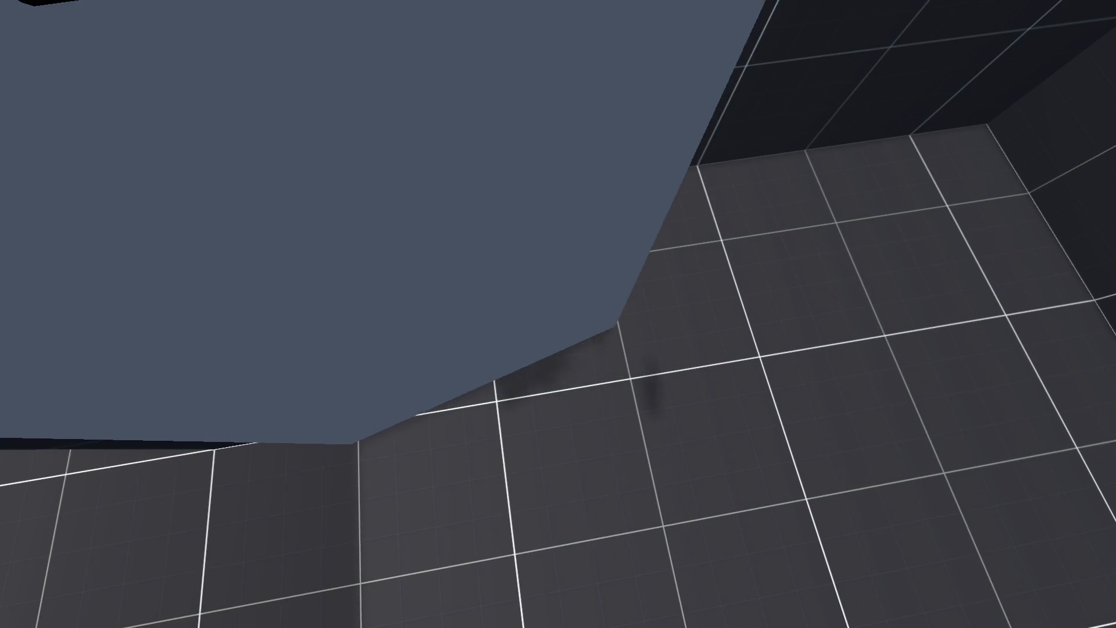
pyautogui.press('`')
pyautogui.press('`')
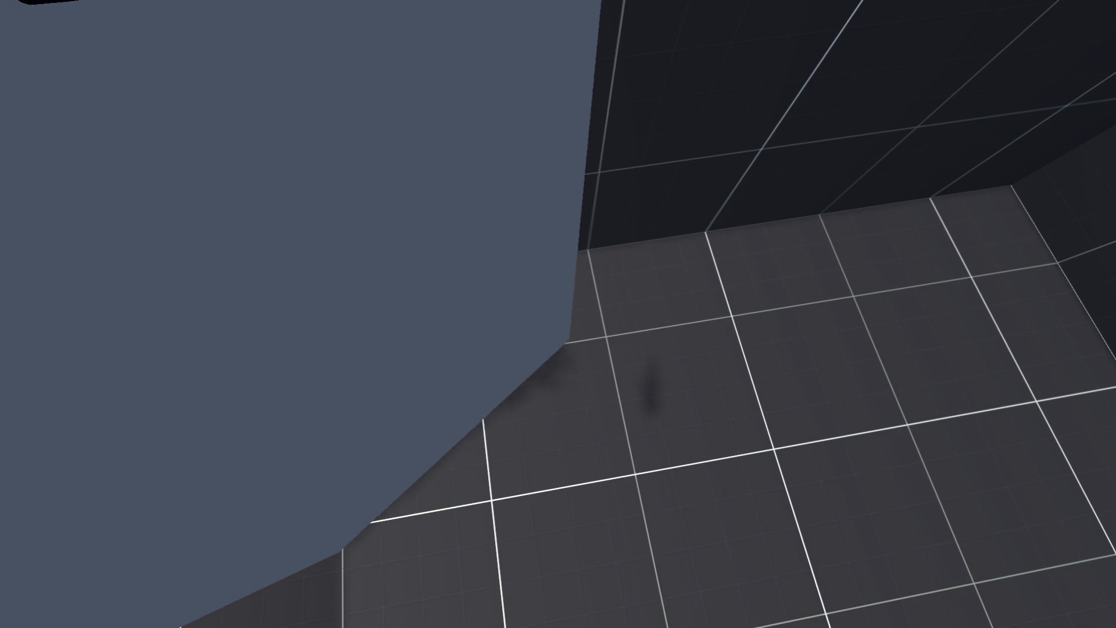
pyautogui.press('Escape')
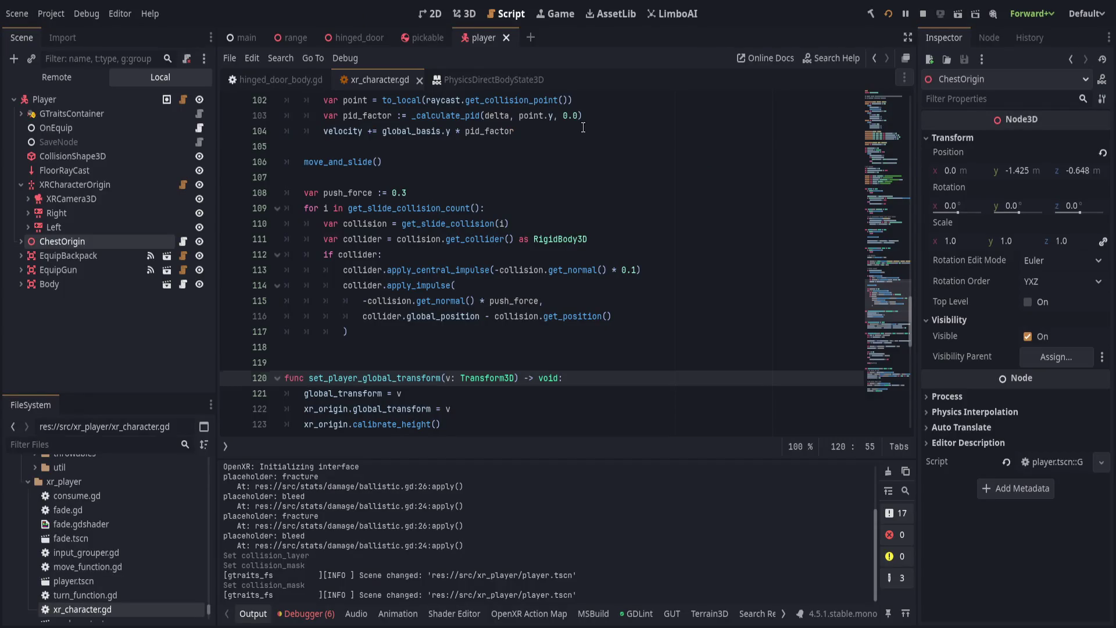
# Insert 'var v_along_n = velocity.dot(collision.get_normal())' on a new line above 'if collider:'.
pyautogui.scroll(1, 583, 128)
pyautogui.click(564, 241)
pyautogui.click(569, 270)
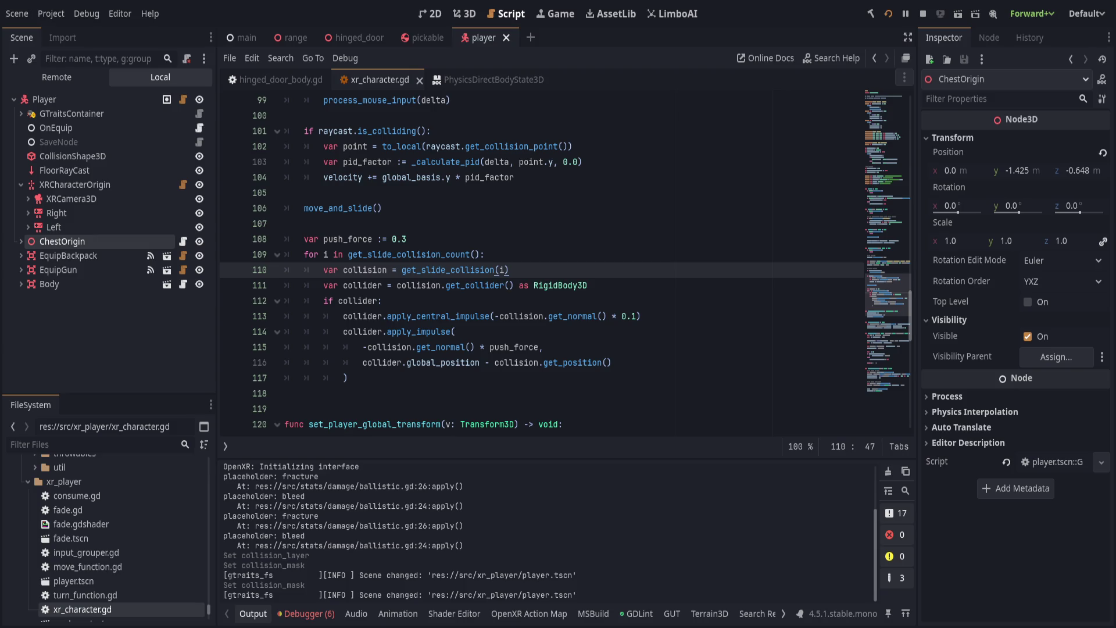
pyautogui.press('Down')
pyautogui.press('Down')
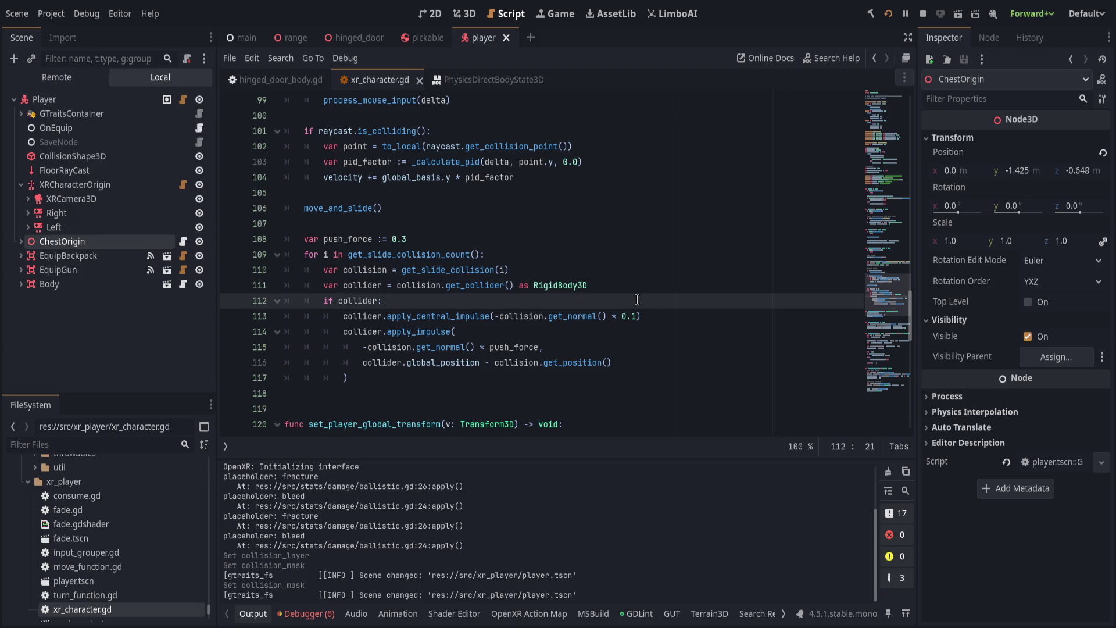
pyautogui.hotkey('ctrl', 'shift', 'Return')
pyautogui.write('var vel_a')
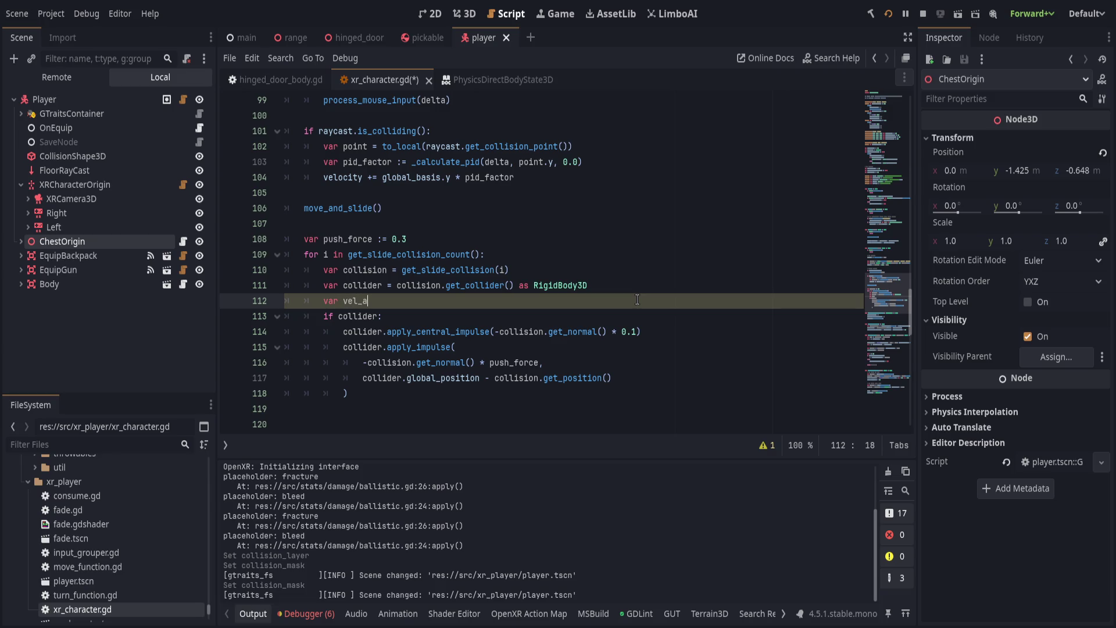
pyautogui.press('BackSpace')
pyautogui.press('BackSpace')
pyautogui.press('BackSpace')
pyautogui.press('BackSpace')
pyautogui.write('_along_n')
pyautogui.write(' = ')
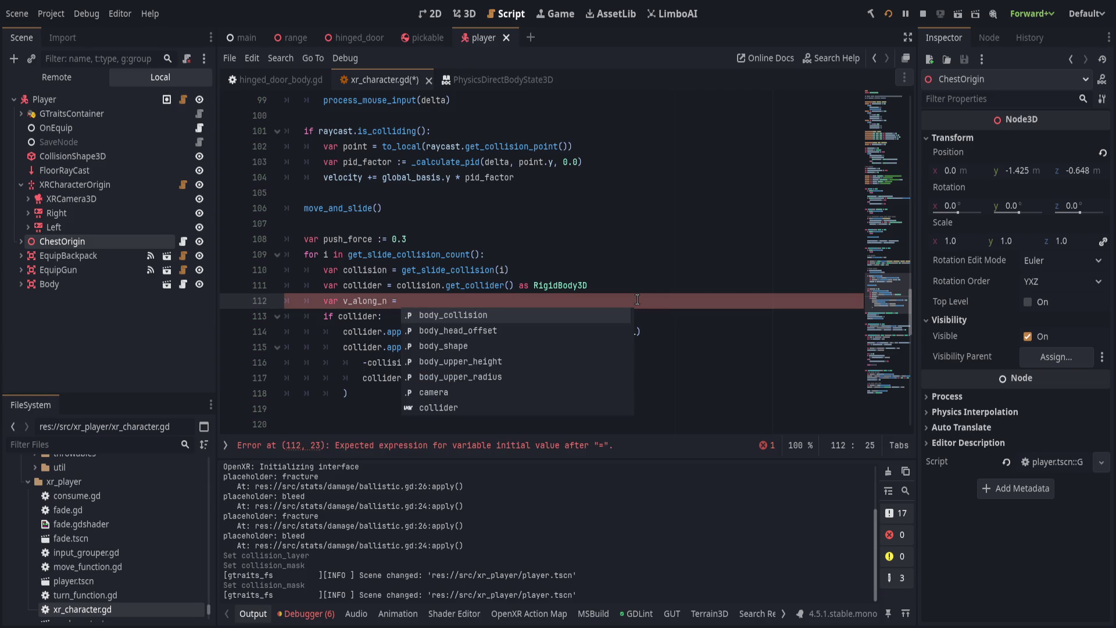
pyautogui.write('velocity.dot(')
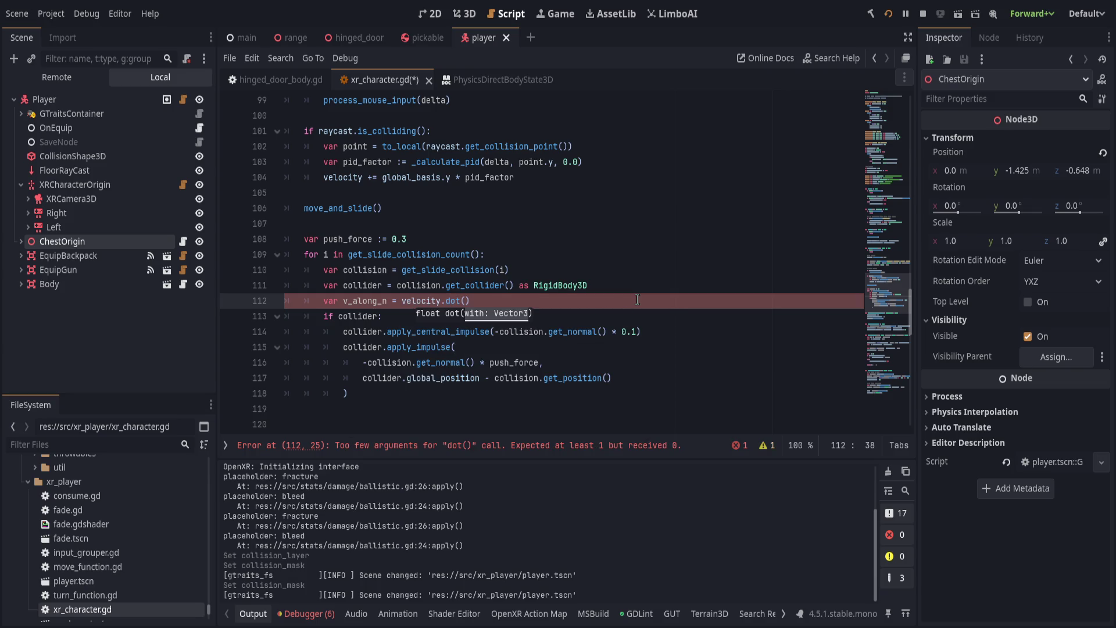
pyautogui.write('collision.get_normal')
pyautogui.press('Return')
# Subtract collider.linear_velocity dotted with collision.get_normal() in the v_along_n line.
pyautogui.write(') - ')
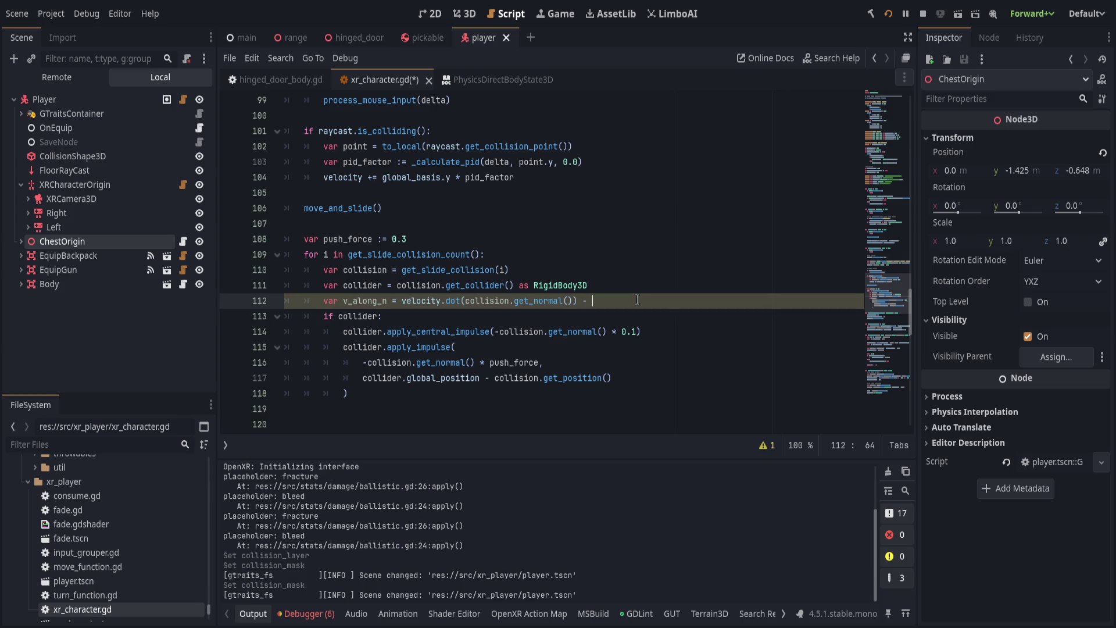
pyautogui.write('collider')
pyautogui.write('.linear')
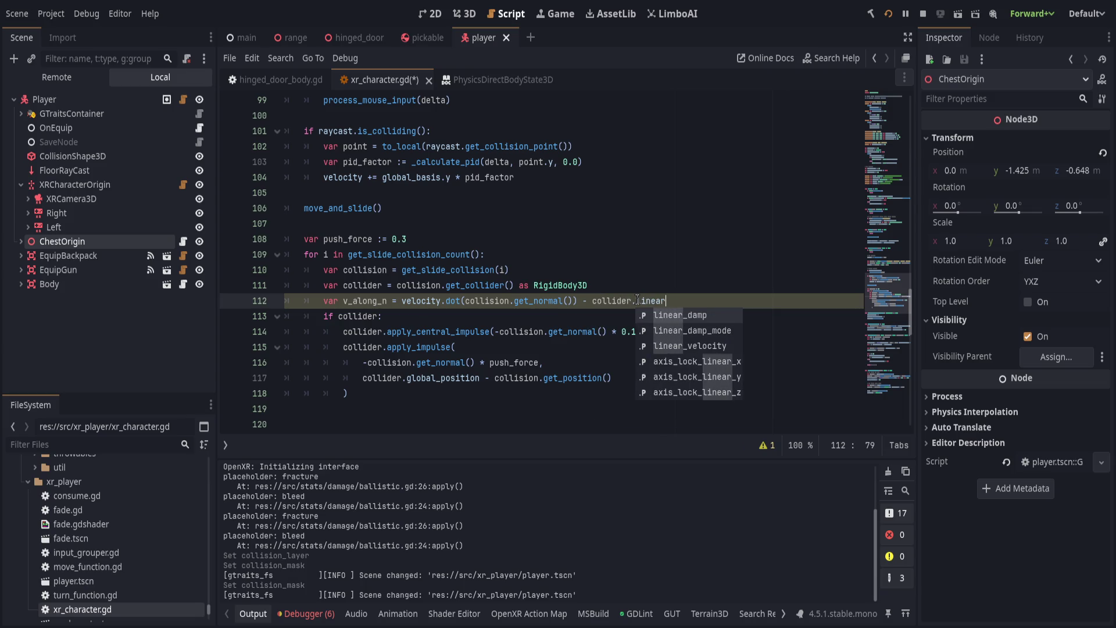
pyautogui.press('Down')
pyautogui.press('Down')
pyautogui.press('Return')
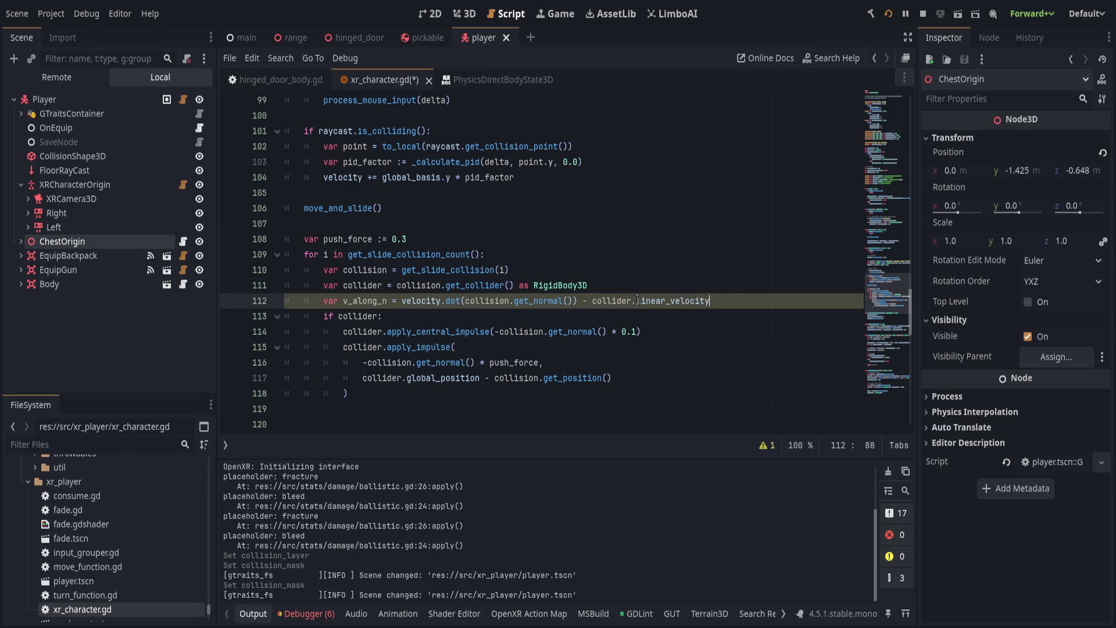
pyautogui.write('.dor(collision.get_normal')
pyautogui.press('Return')
# Add a var n line assigned to the copied collision.get_normal() call.
pyautogui.click(673, 291)
pyautogui.press('Return')
pyautogui.write('var n =')
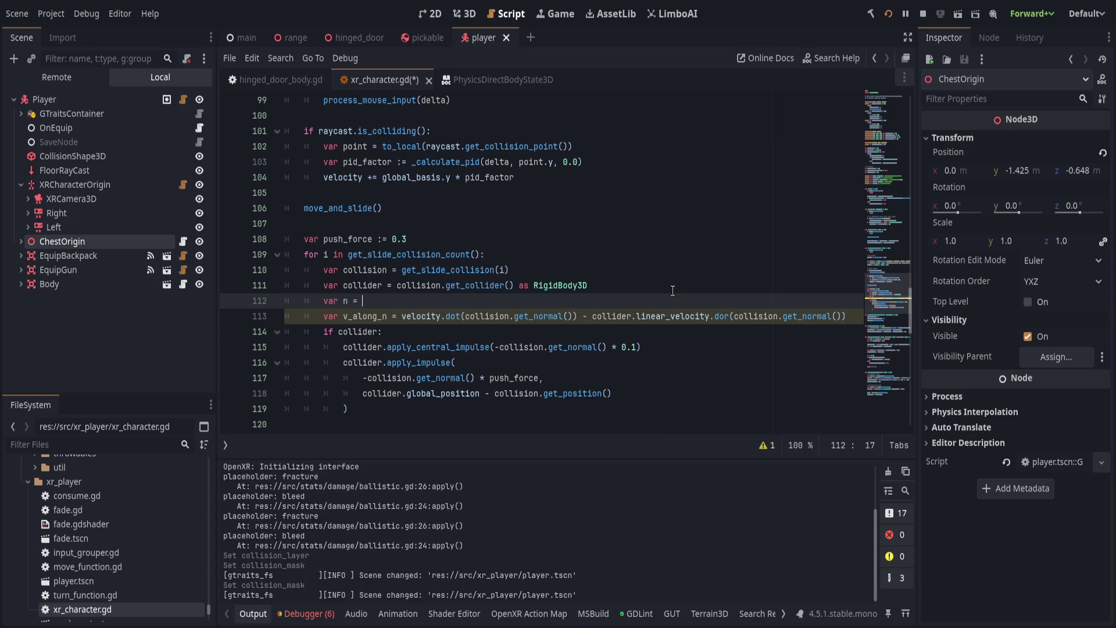
pyautogui.moveTo(466, 316); pyautogui.dragTo(572, 315)
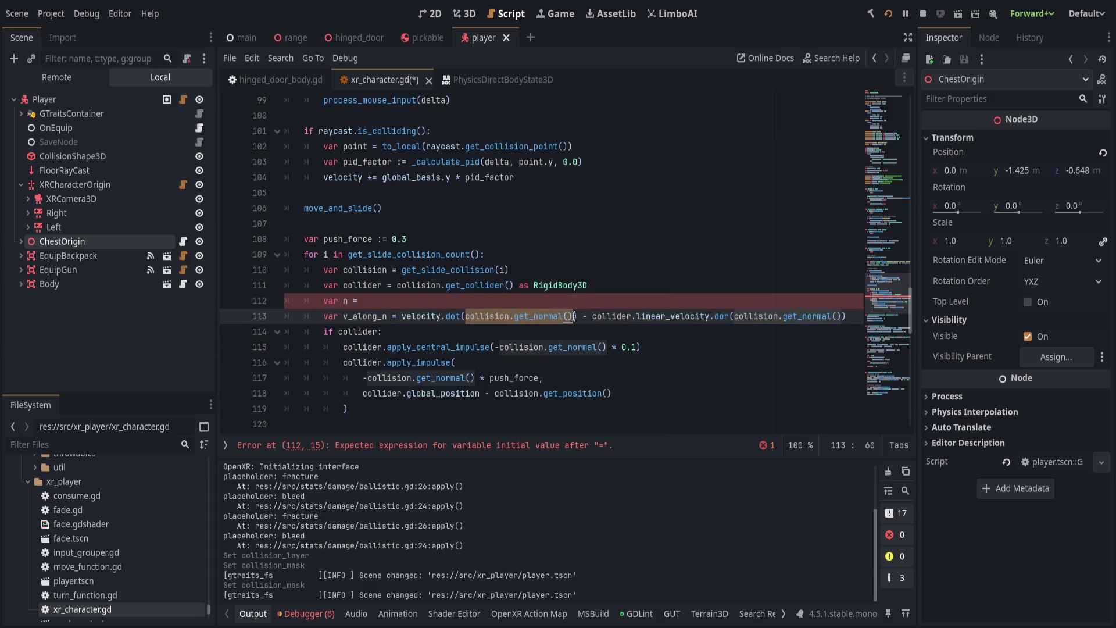
pyautogui.hotkey('ctrl', 'c')
pyautogui.click(609, 301)
pyautogui.hotkey('ctrl', 'v')
# Set up replacing get_normal() with n using Match Case, Whole Words and Selection Only, then undo a single replacement.
pyautogui.doubleClick(558, 316)
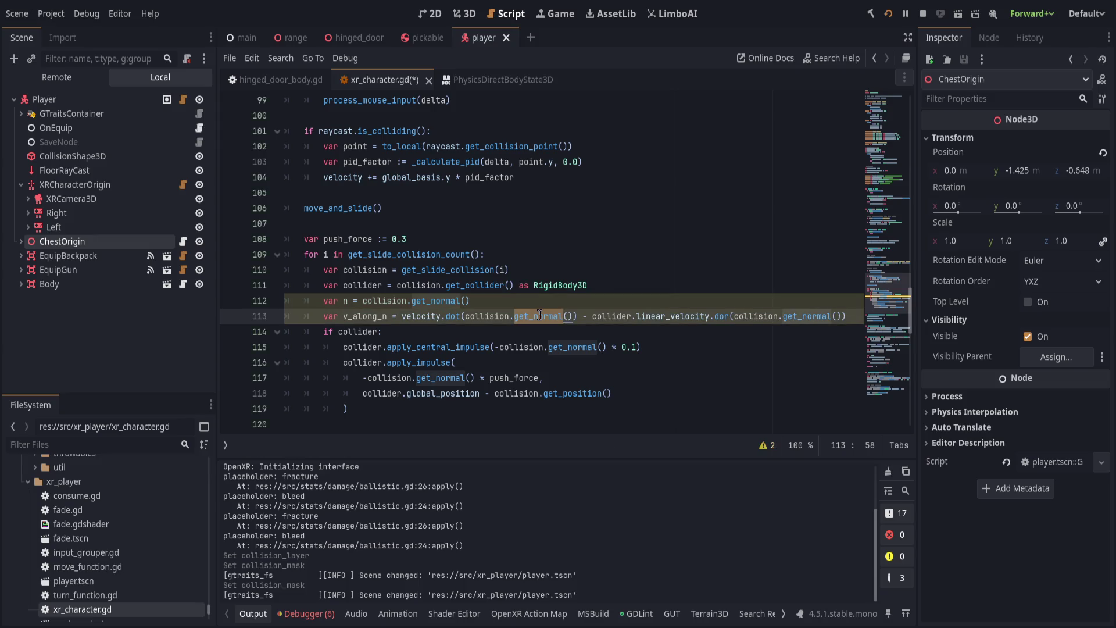
pyautogui.moveTo(567, 316); pyautogui.dragTo(575, 316)
pyautogui.hotkey('ctrl', 'f')
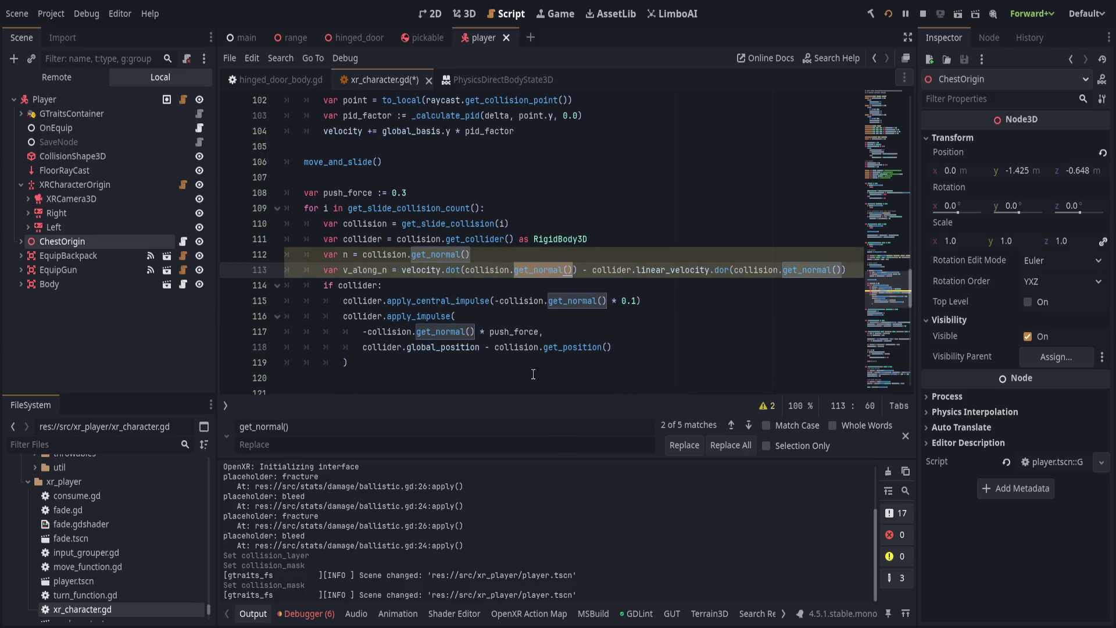
pyautogui.click(785, 425)
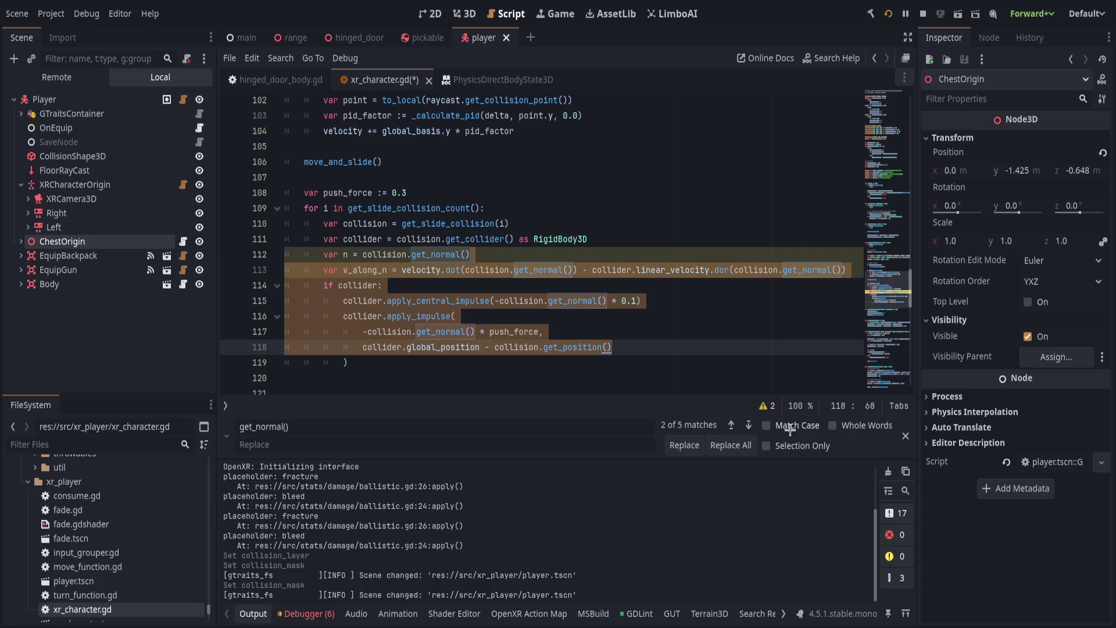
pyautogui.click(851, 425)
pyautogui.click(800, 439)
pyautogui.click(387, 446)
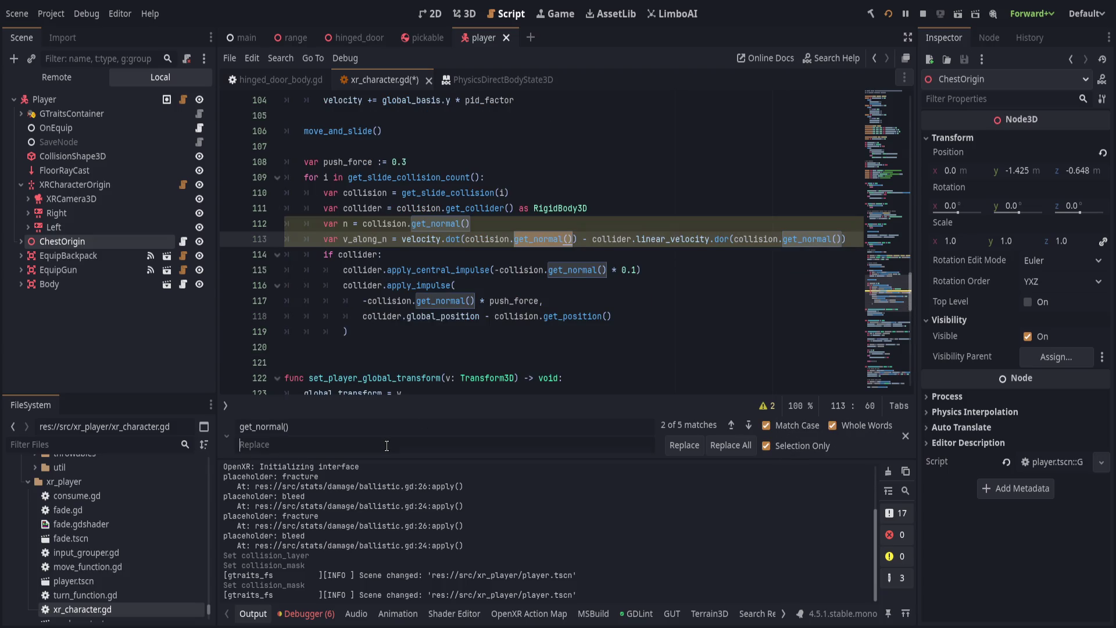
pyautogui.write('n')
pyautogui.click(731, 445)
pyautogui.click(615, 316)
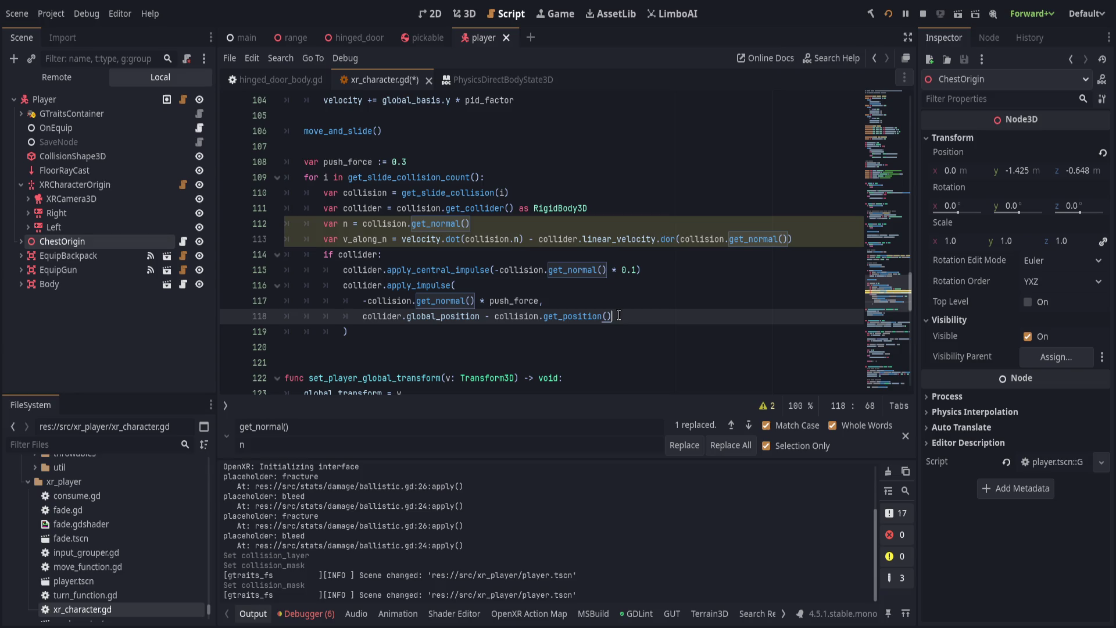
pyautogui.hotkey('ctrl', 'z')
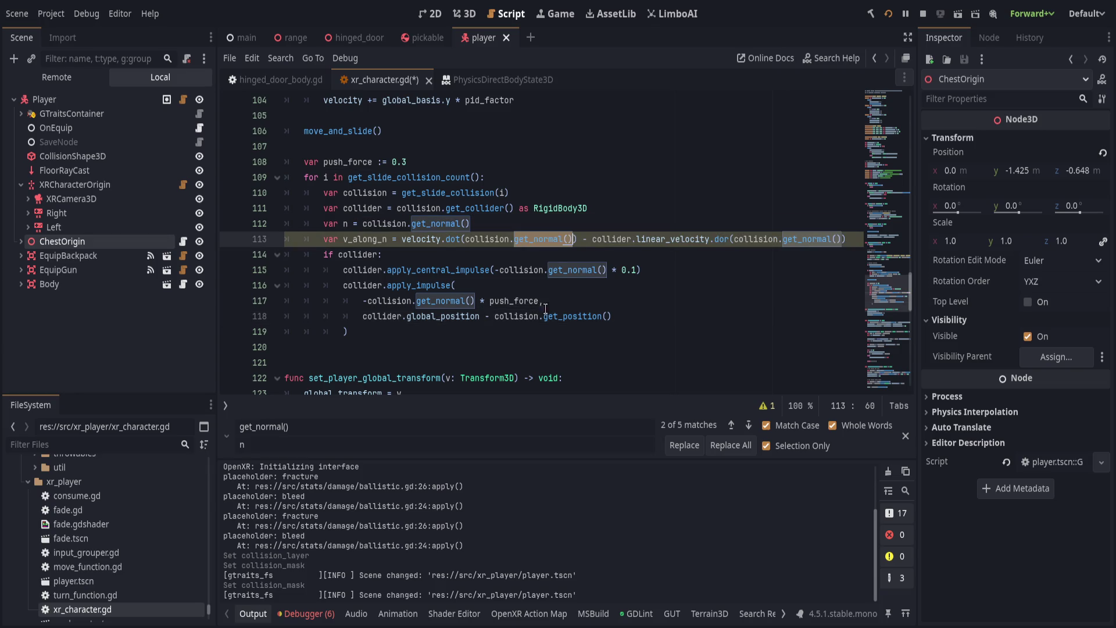
# Try the replacement over lines 112–118, then undo the resulting collision.n.
pyautogui.moveTo(284, 224)
pyautogui.mouseDown()
pyautogui.moveTo(581, 239)
pyautogui.moveTo(659, 316)
pyautogui.mouseUp()
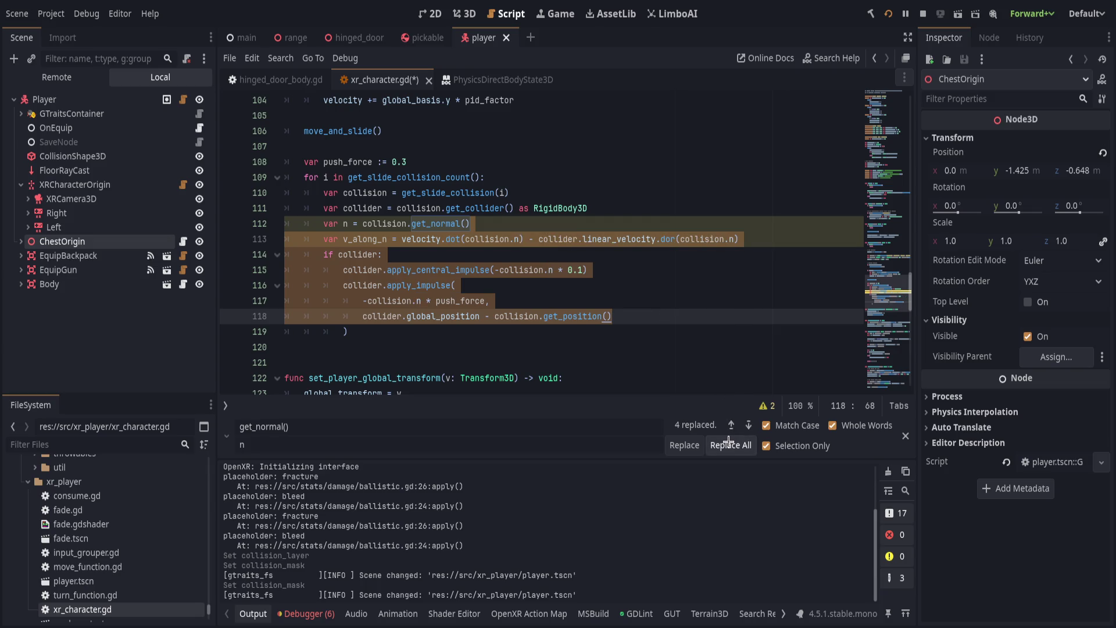
pyautogui.click(729, 445)
pyautogui.click(558, 305)
pyautogui.press('Escape')
pyautogui.scroll(1, 558, 310)
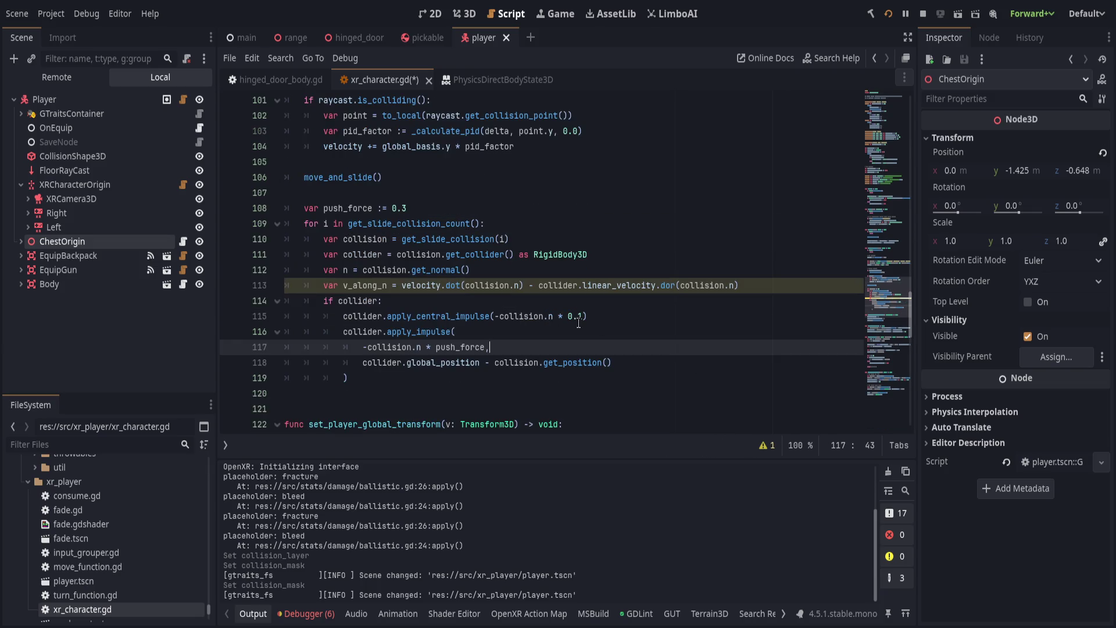
pyautogui.hotkey('ctrl', 'z')
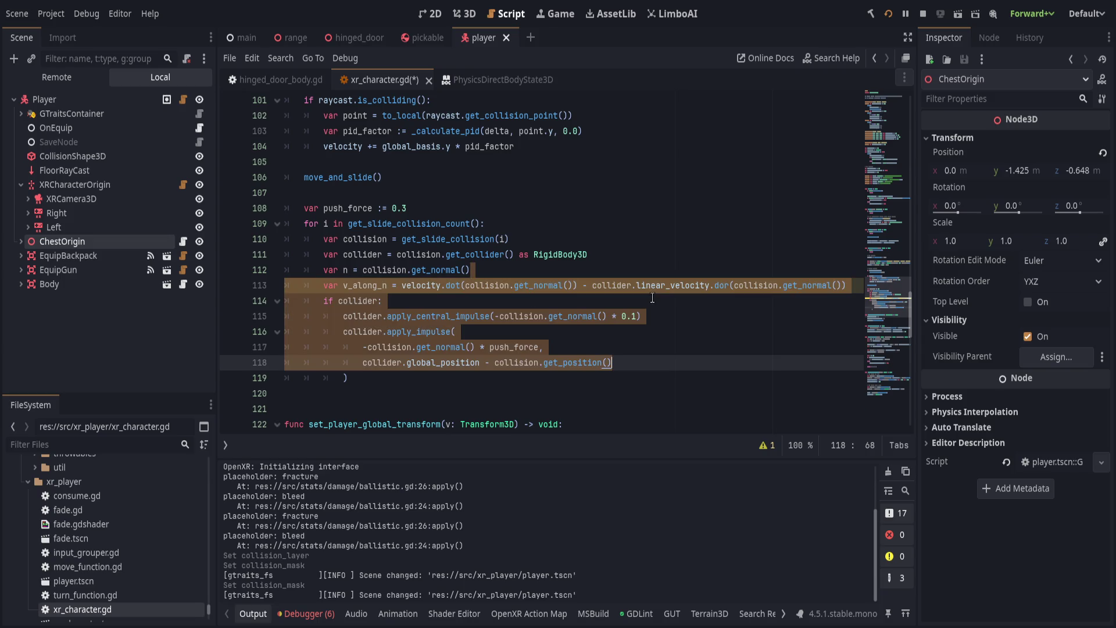
pyautogui.hotkey('ctrl', 'z')
pyautogui.hotkey('ctrl', 'z')
pyautogui.hotkey('ctrl', 'z')
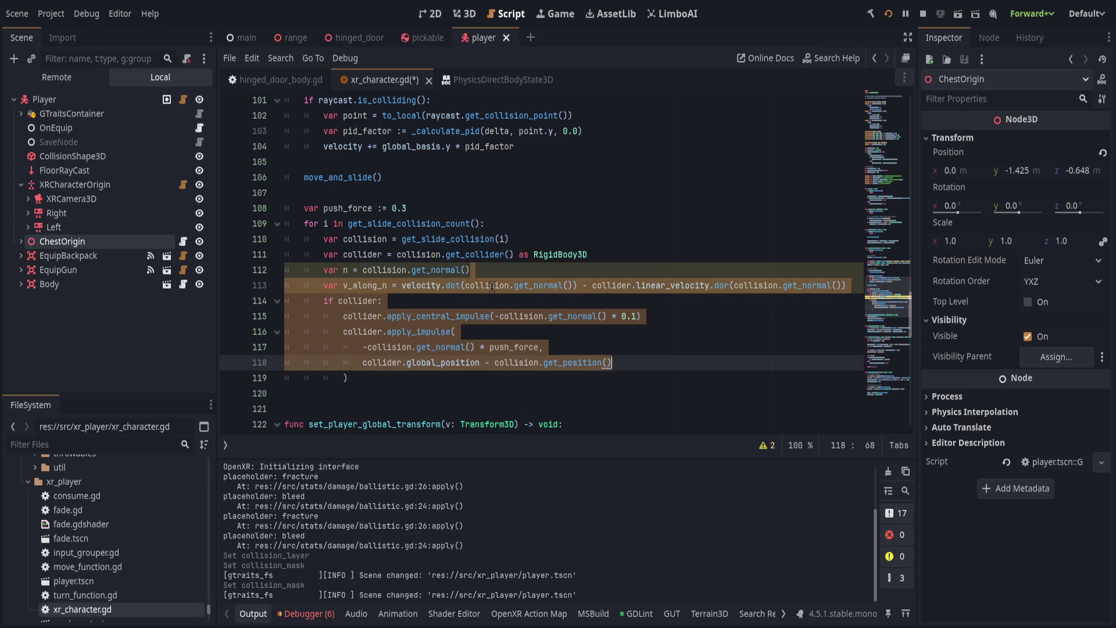
# Search for collision.get_normal() and replace all five matches with n, then undo it.
pyautogui.keyDown('shift'); pyautogui.click(573, 285); pyautogui.keyUp('shift')
pyautogui.hotkey('ctrl', 'r')
pyautogui.moveTo(542, 235); pyautogui.dragTo(666, 332)
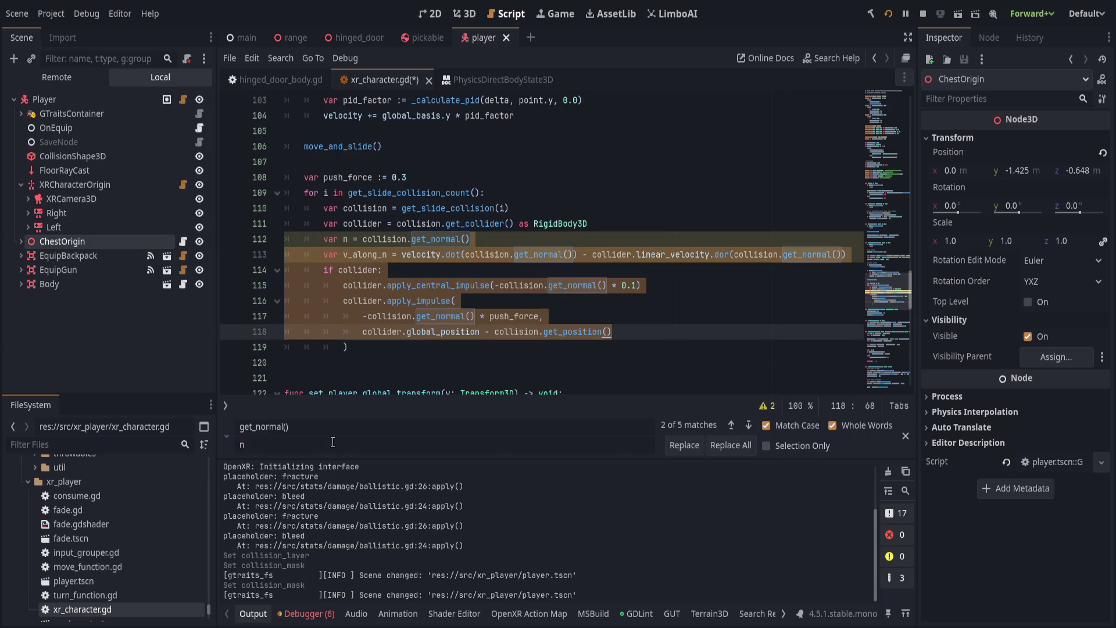
pyautogui.moveTo(291, 270)
pyautogui.mouseDown()
pyautogui.moveTo(523, 245)
pyautogui.moveTo(574, 224)
pyautogui.moveTo(616, 333)
pyautogui.mouseUp()
pyautogui.hotkey('ctrl', 'a')
pyautogui.write('collision.get_normal()')
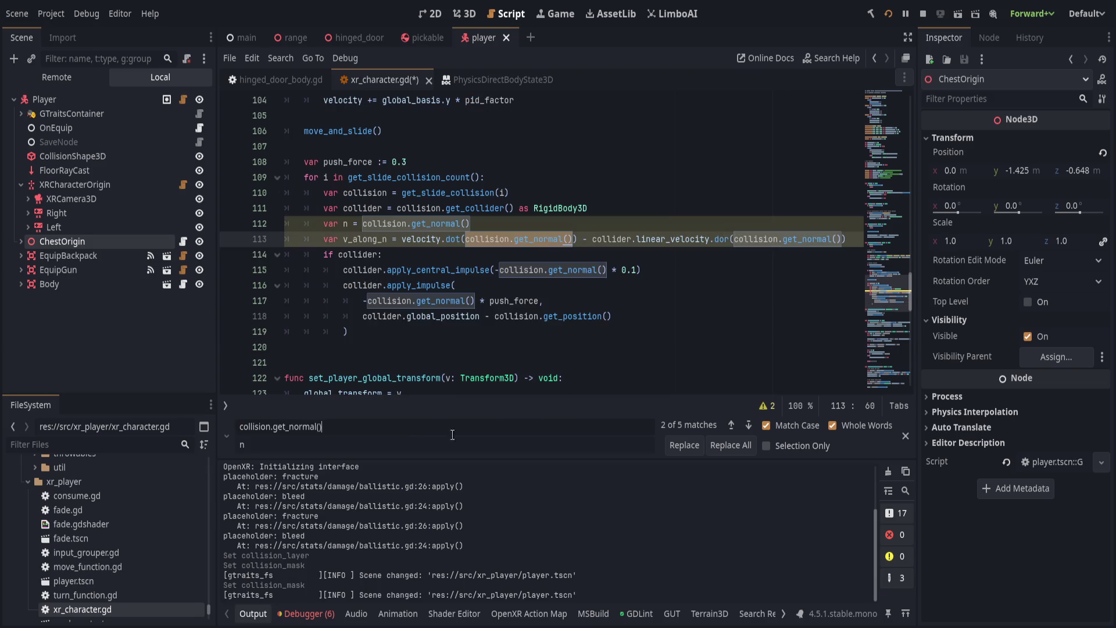
pyautogui.click(731, 445)
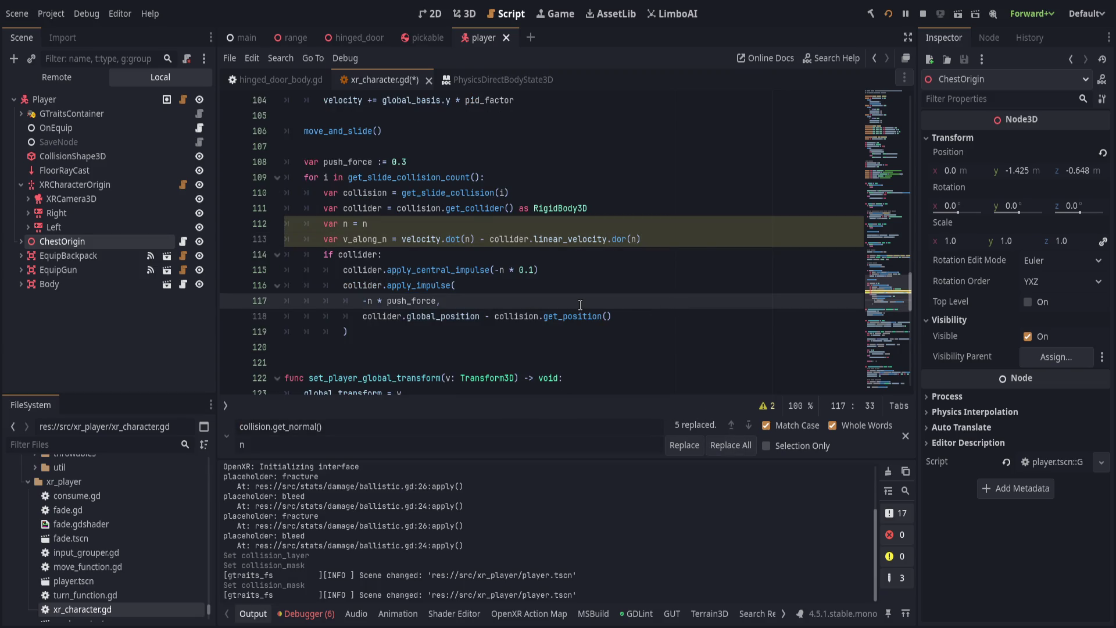
pyautogui.hotkey('ctrl', 'z')
# Replace collision.get_normal() with n only within selected lines 112–118 and close the bar.
pyautogui.keyDown('shift'); pyautogui.click(642, 315); pyautogui.keyUp('shift')
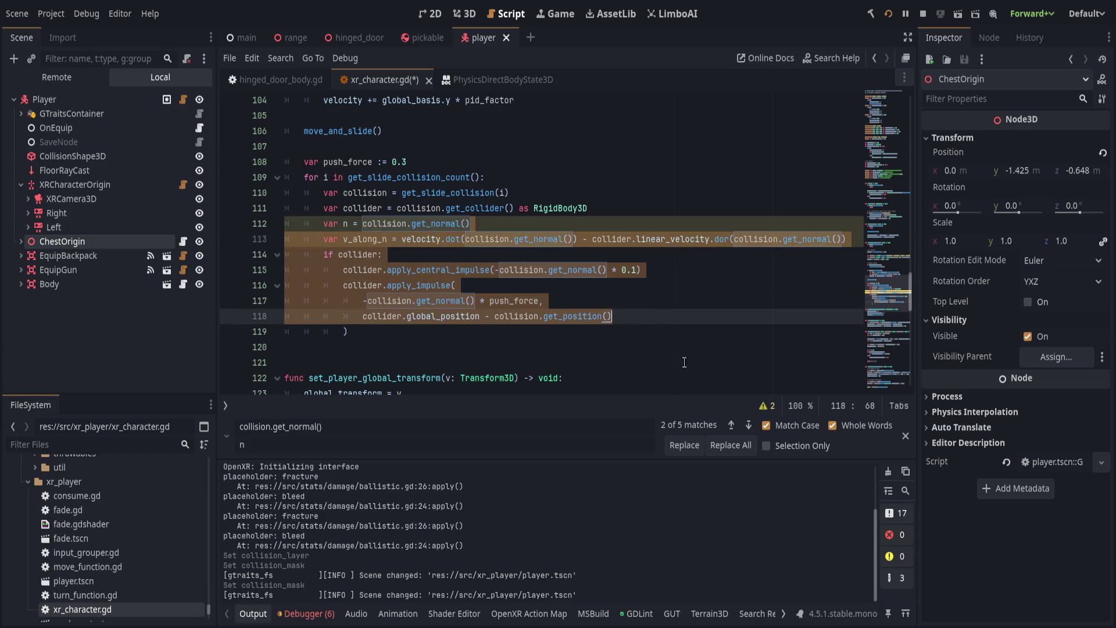
pyautogui.click(793, 445)
pyautogui.click(425, 444)
pyautogui.click(731, 445)
pyautogui.press('Escape')
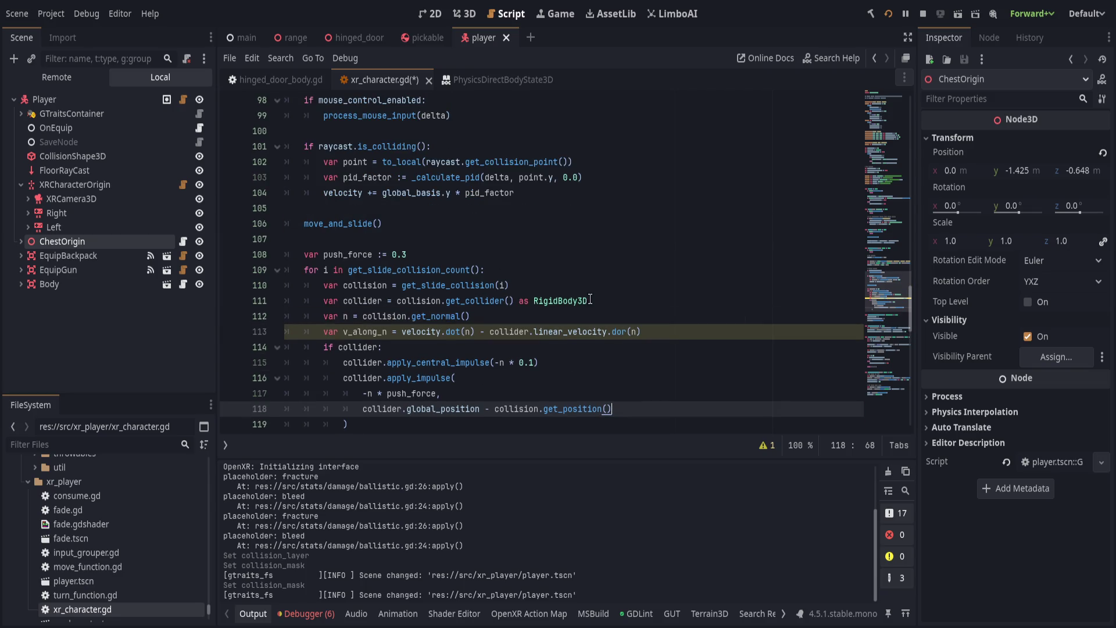
pyautogui.click(715, 330)
# Correct 'dor' to 'dot' on line 113 and hide the output panel.
pyautogui.click(626, 332)
pyautogui.press('BackSpace')
pyautogui.write('t')
pyautogui.click(672, 329)
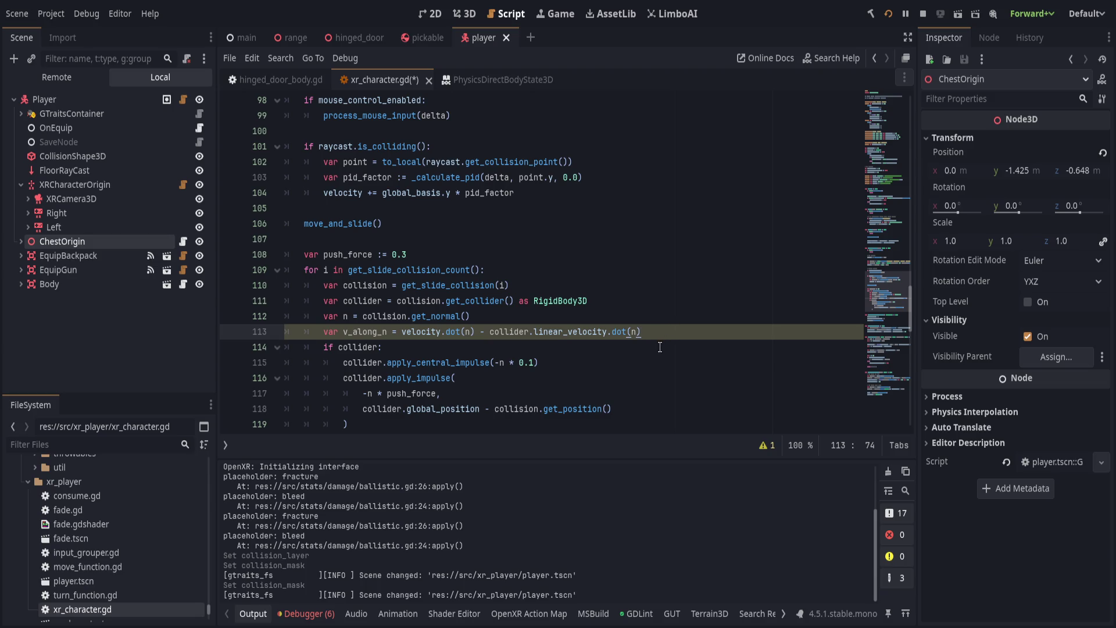
pyautogui.scroll(-1, 645, 348)
pyautogui.click(255, 613)
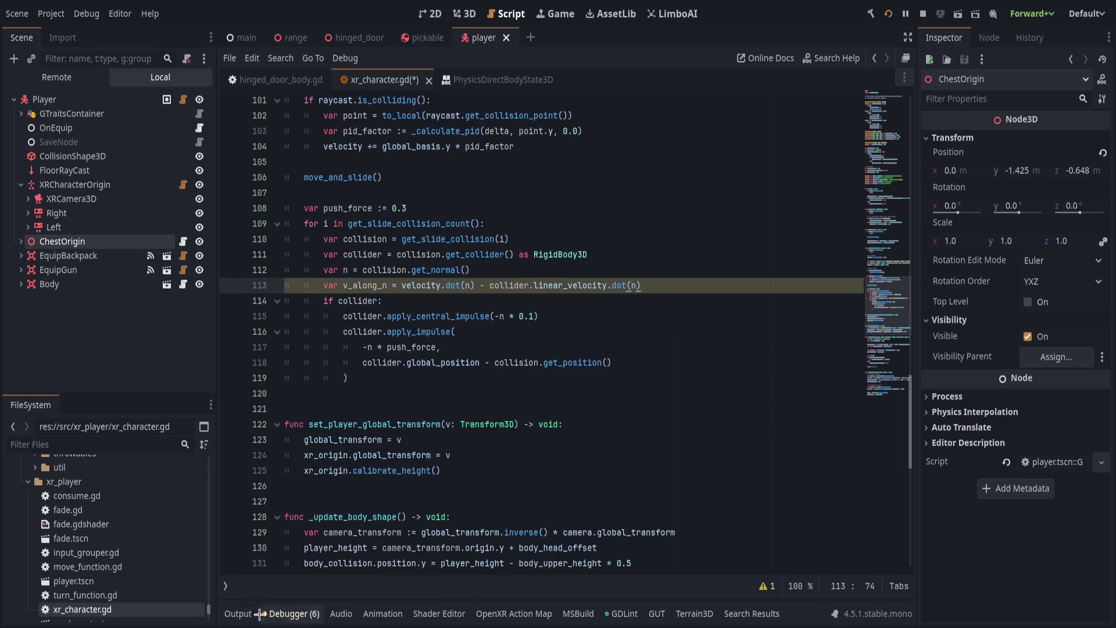
pyautogui.scroll(1, 397, 467)
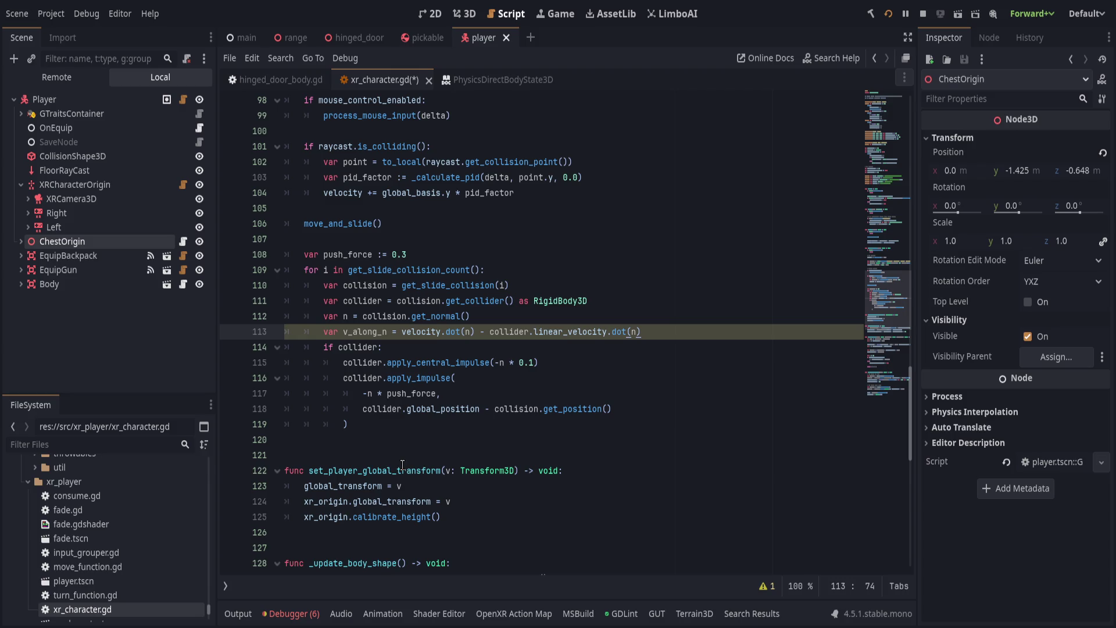
# Wrap the v_along_n expression in maxf(0.0, …), save, and add a blank line below it.
pyautogui.press('Return')
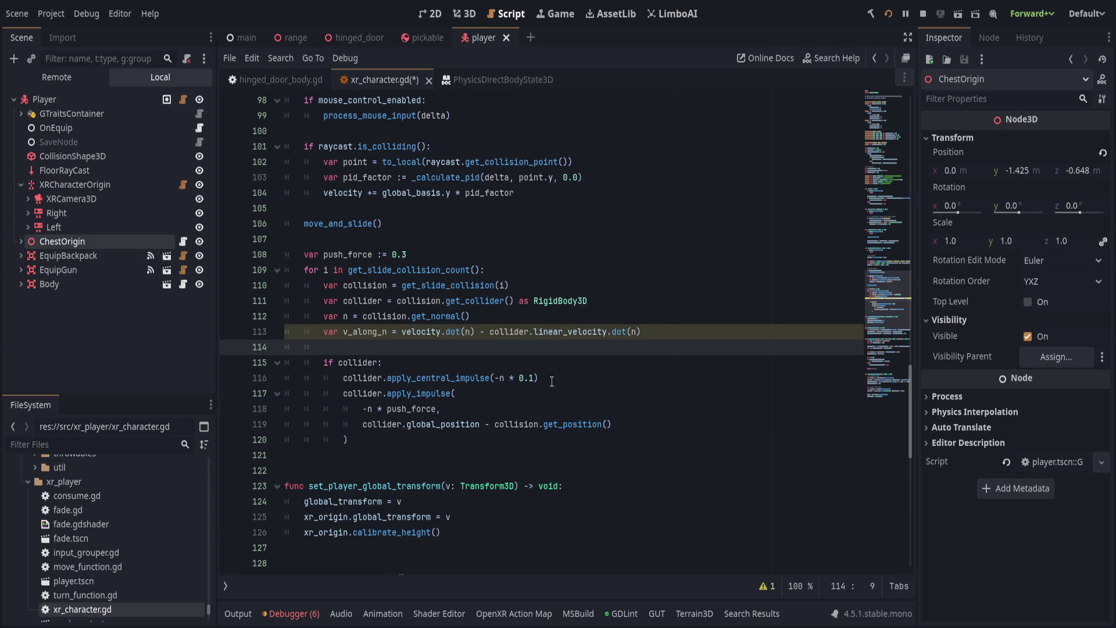
pyautogui.press('Up')
pyautogui.press('End')
pyautogui.keyDown('shift'); pyautogui.click(401, 332); pyautogui.keyUp('shift')
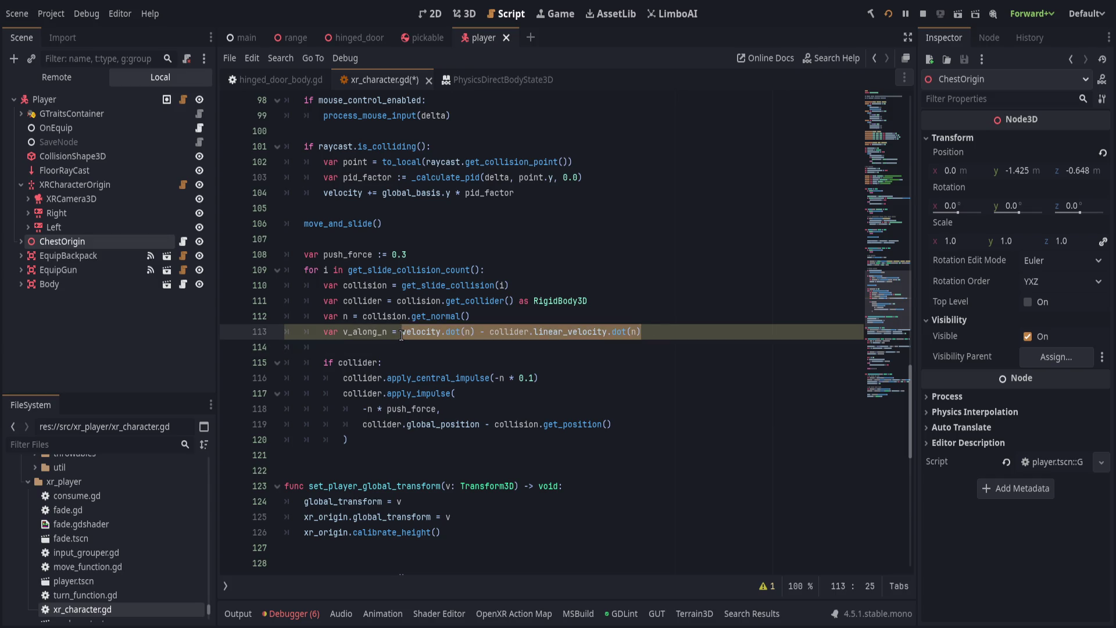
pyautogui.write('(')
pyautogui.click(401, 335)
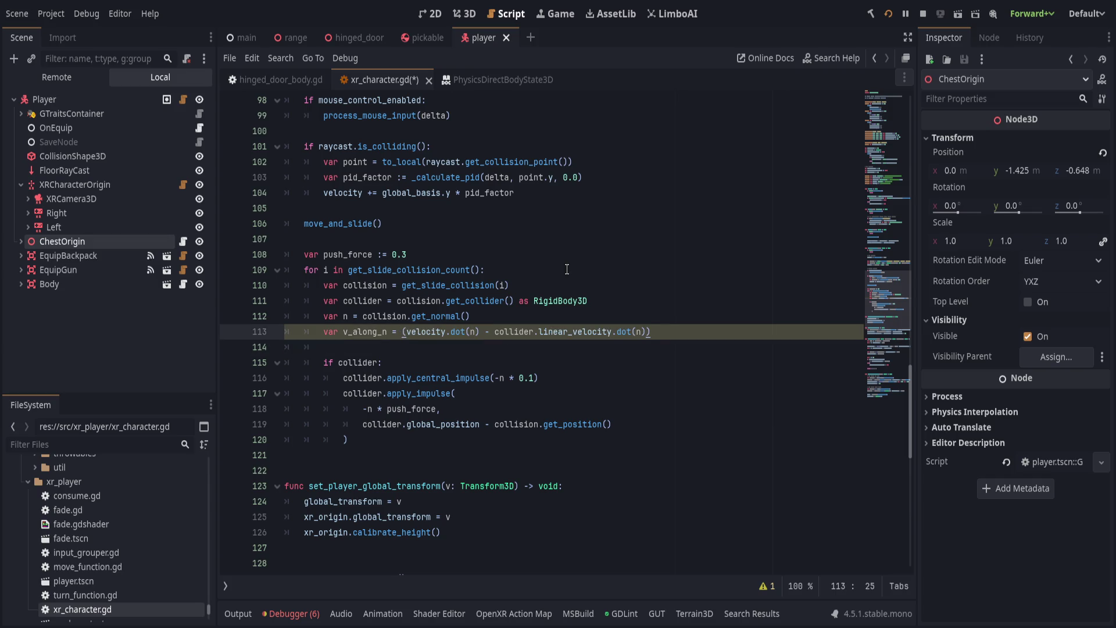
pyautogui.write('maxf(0')
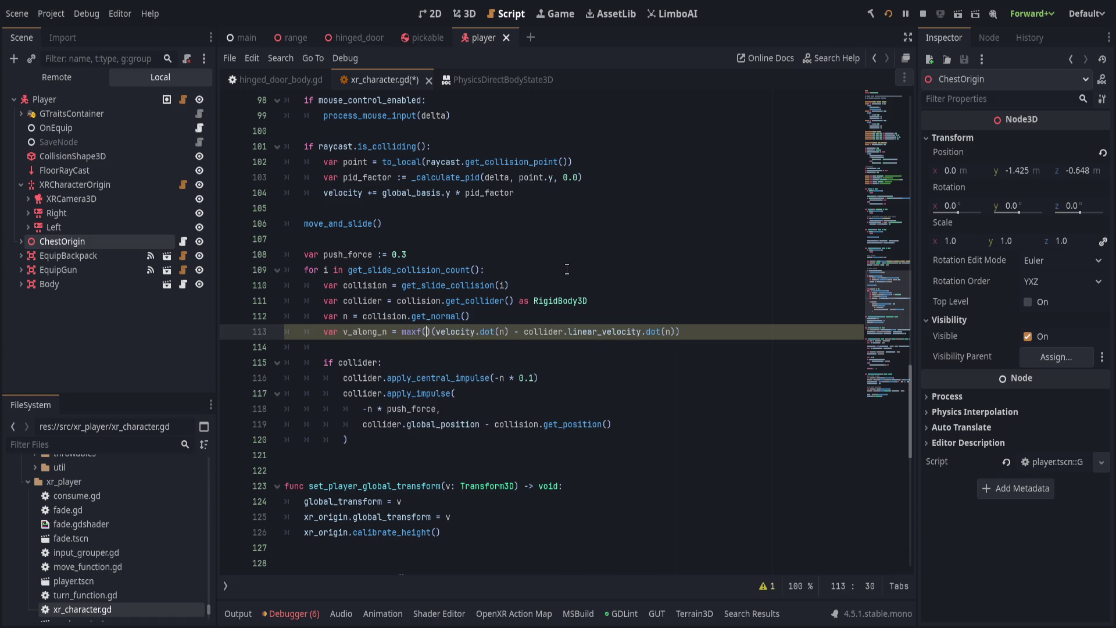
pyautogui.write('.0,')
pyautogui.press('Delete')
pyautogui.press('Delete')
pyautogui.press('End')
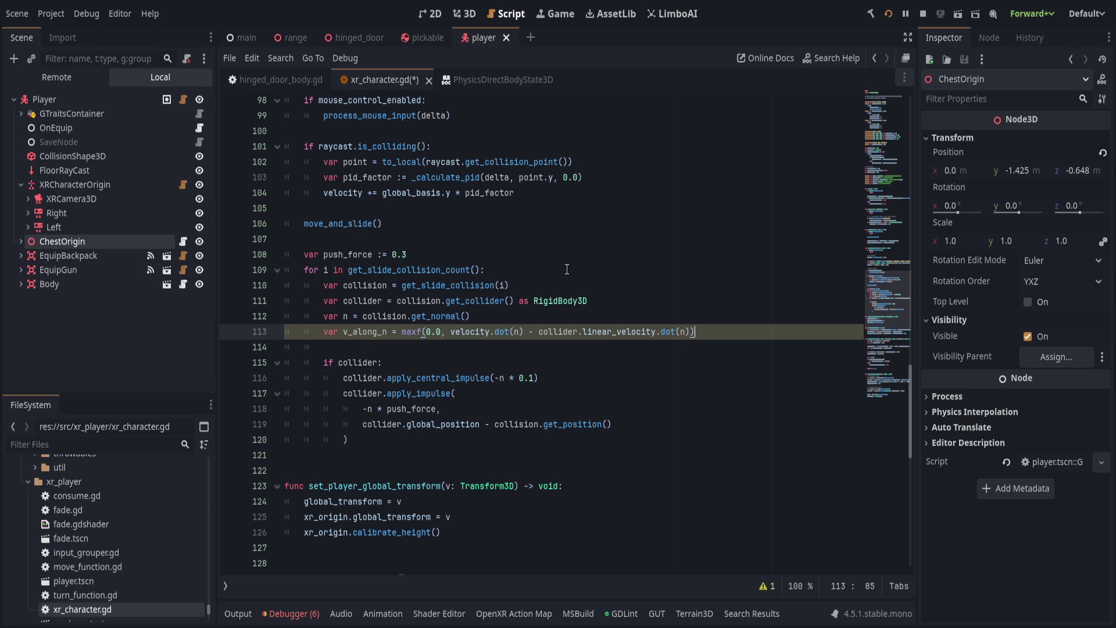
pyautogui.hotkey('ctrl', 's')
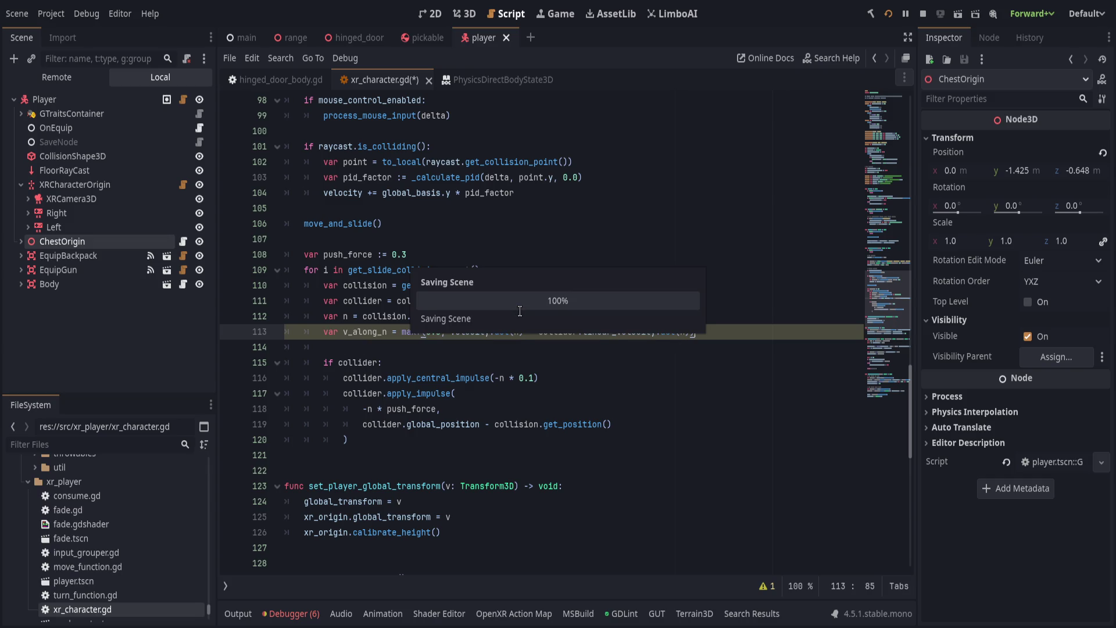
pyautogui.press('Return')
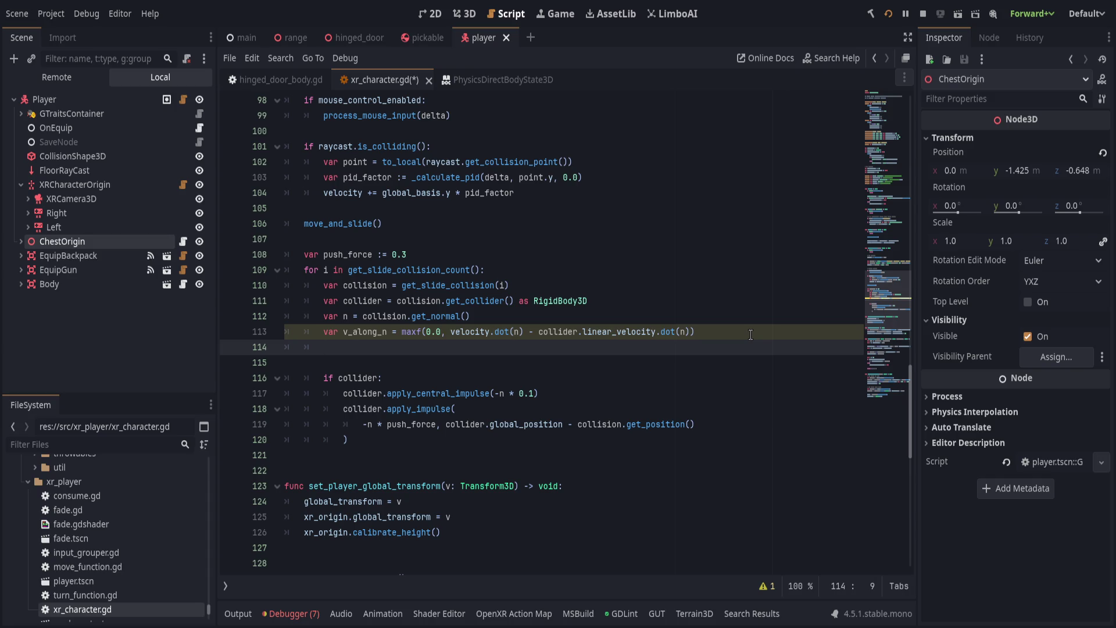
# Open a blank line under the v_along_n line (line 113) in the push loop.
pyautogui.press('pagedown')
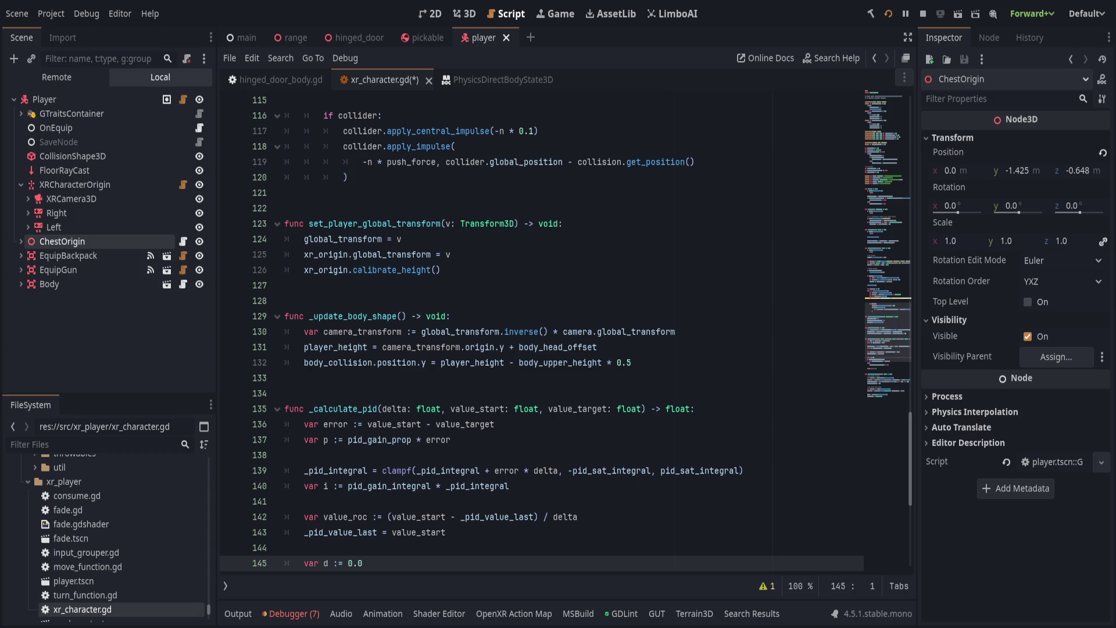
pyautogui.click(712, 352)
pyautogui.scroll(1, 639, 378)
pyautogui.scroll(-3, 579, 403)
pyautogui.scroll(8, 579, 403)
pyautogui.click(739, 346)
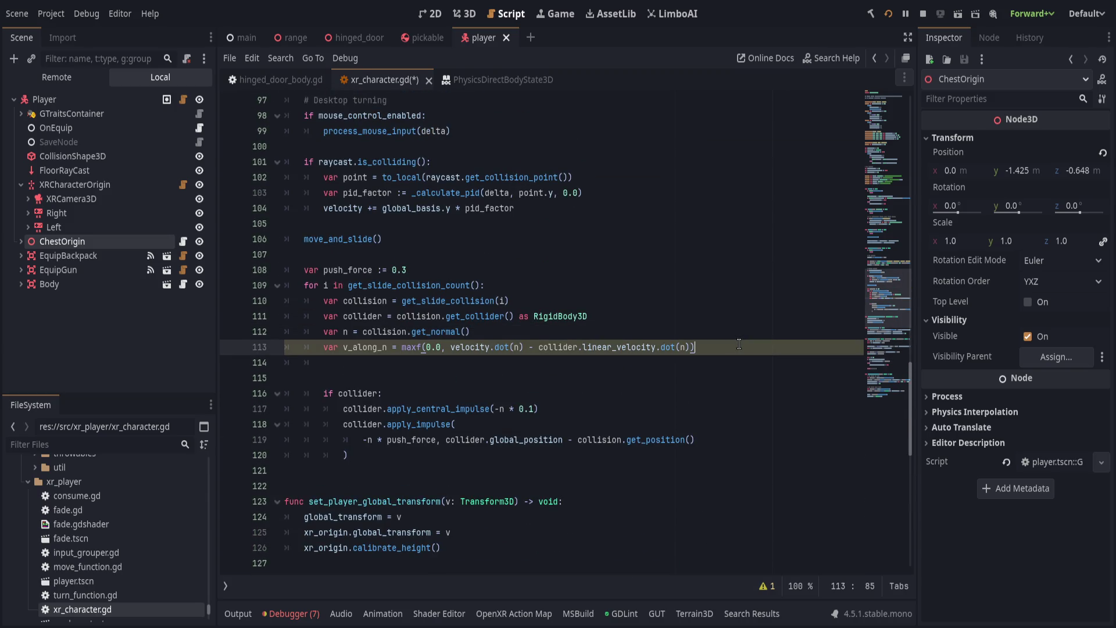
pyautogui.press('Return')
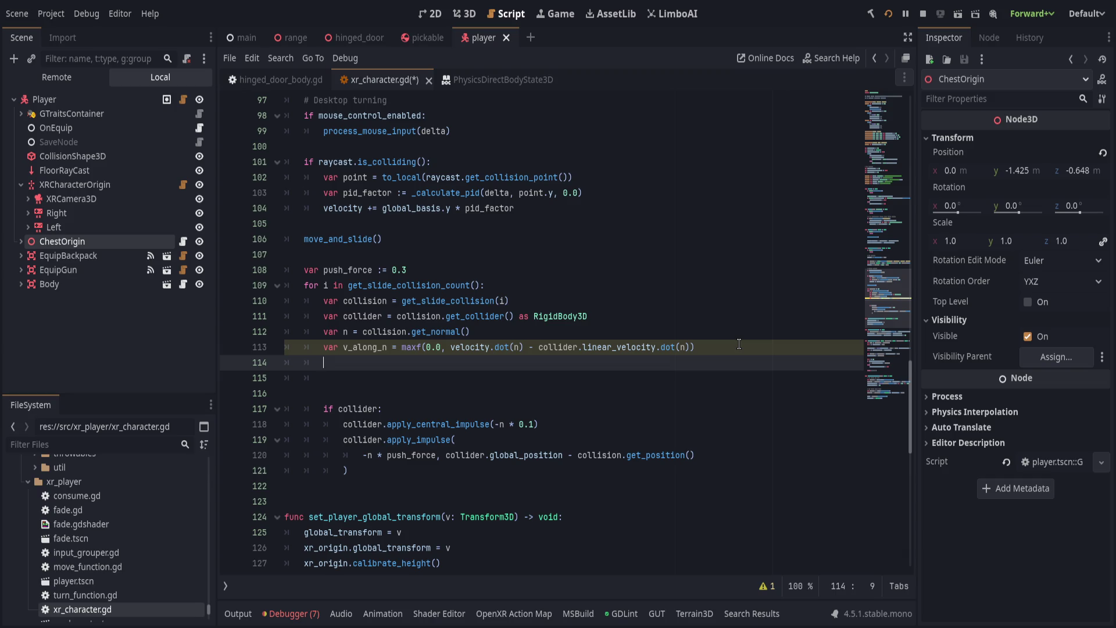
pyautogui.write('v')
pyautogui.press('BackSpace')
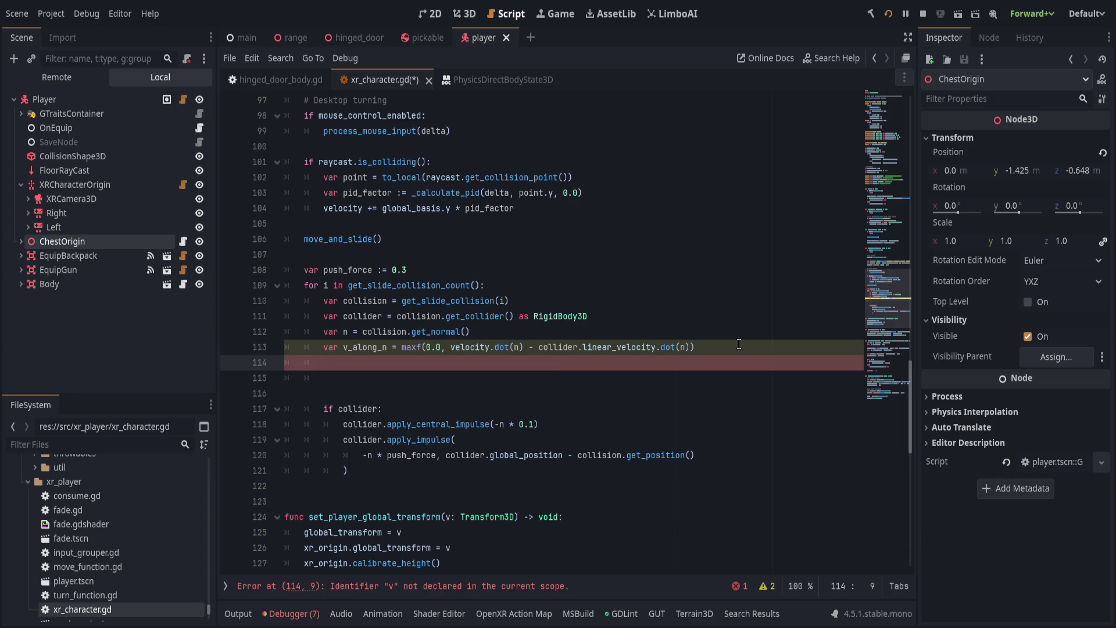
# Rewrite the apply_impulse argument as -n * v_along_n * push_force.
pyautogui.click(375, 456)
pyautogui.doubleClick(416, 455)
pyautogui.write('v_')
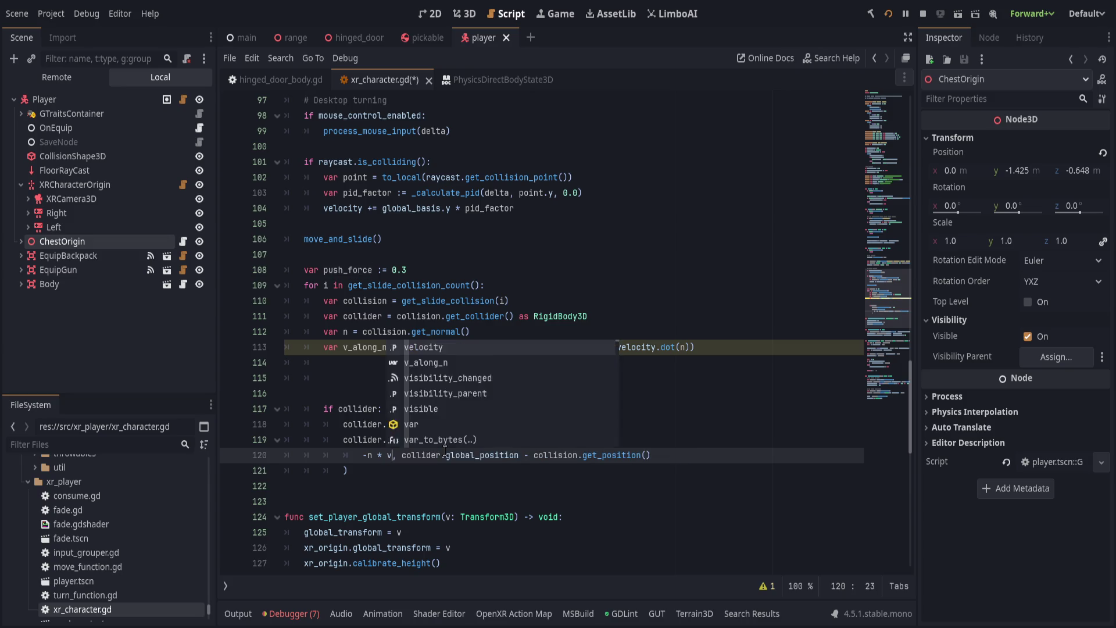
pyautogui.press('Return')
pyautogui.write('* n')
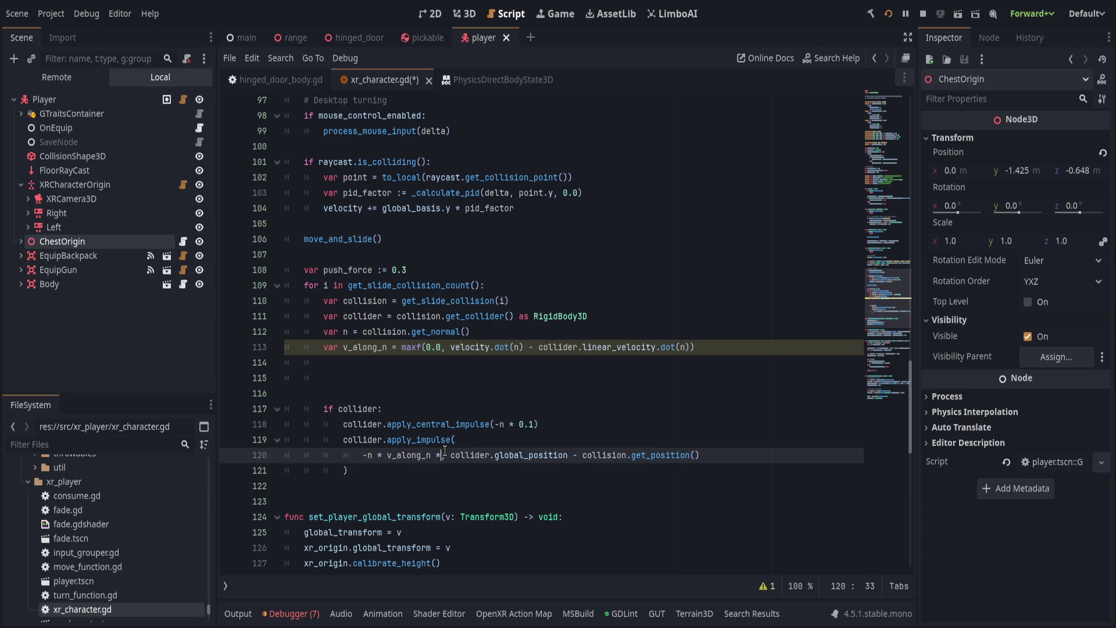
pyautogui.press('BackSpace')
pyautogui.write('push_fo')
pyautogui.press('Return')
# Save xr_character.gd and launch the game with F5 to test pushing.
pyautogui.click(588, 413)
pyautogui.hotkey('ctrl', 's')
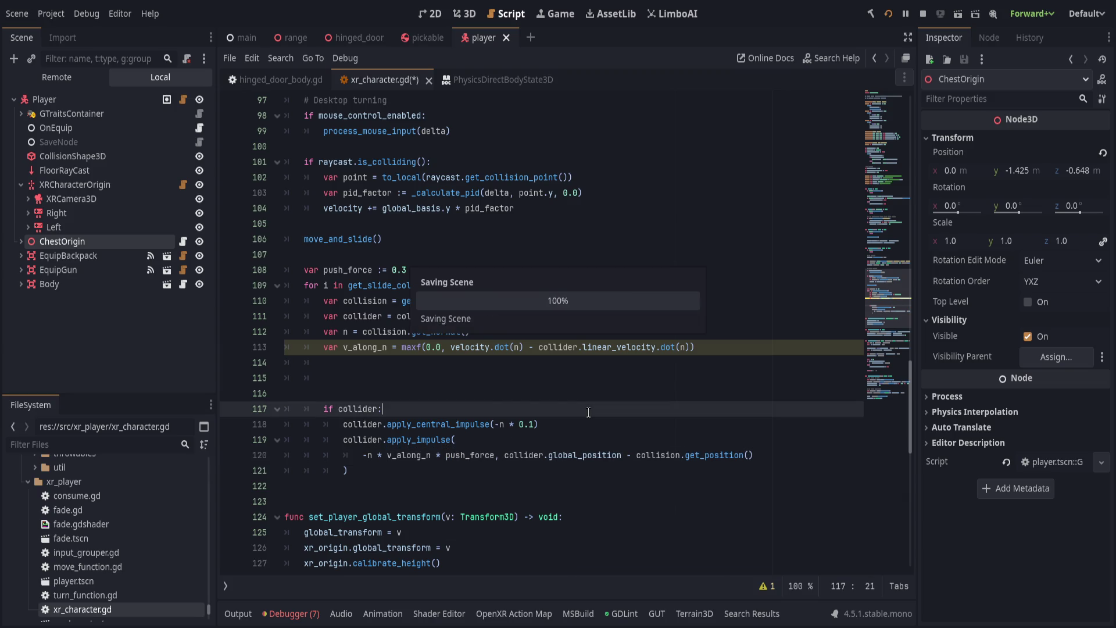
pyautogui.press('F5')
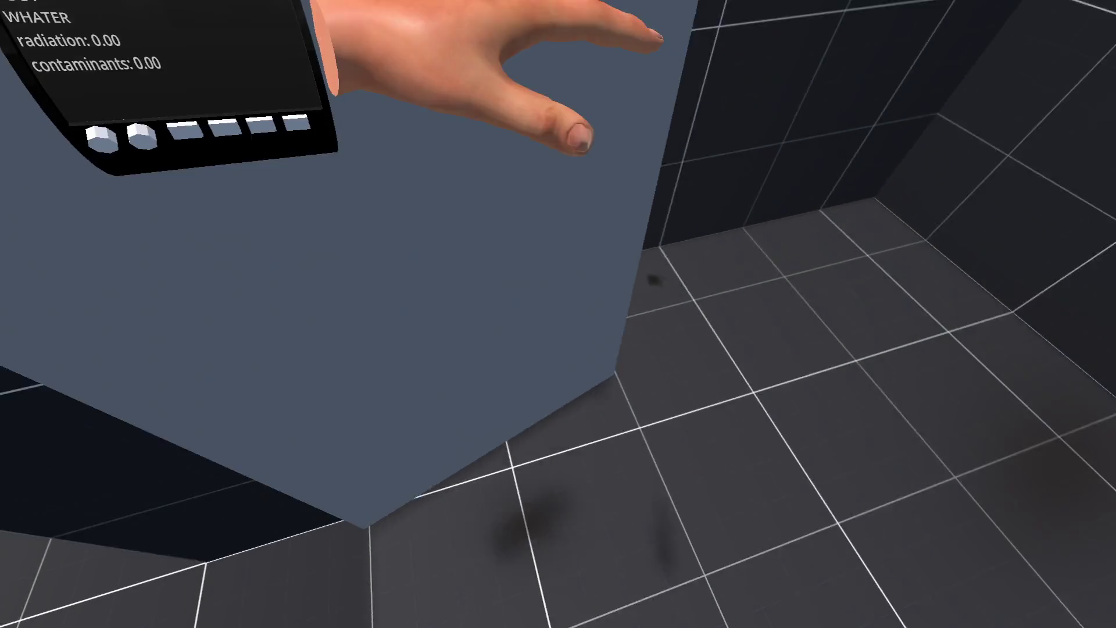
# Stop the game, strip the maxf(0.0, ...) clamp from line 113, and save to relaunch.
pyautogui.press('F8')
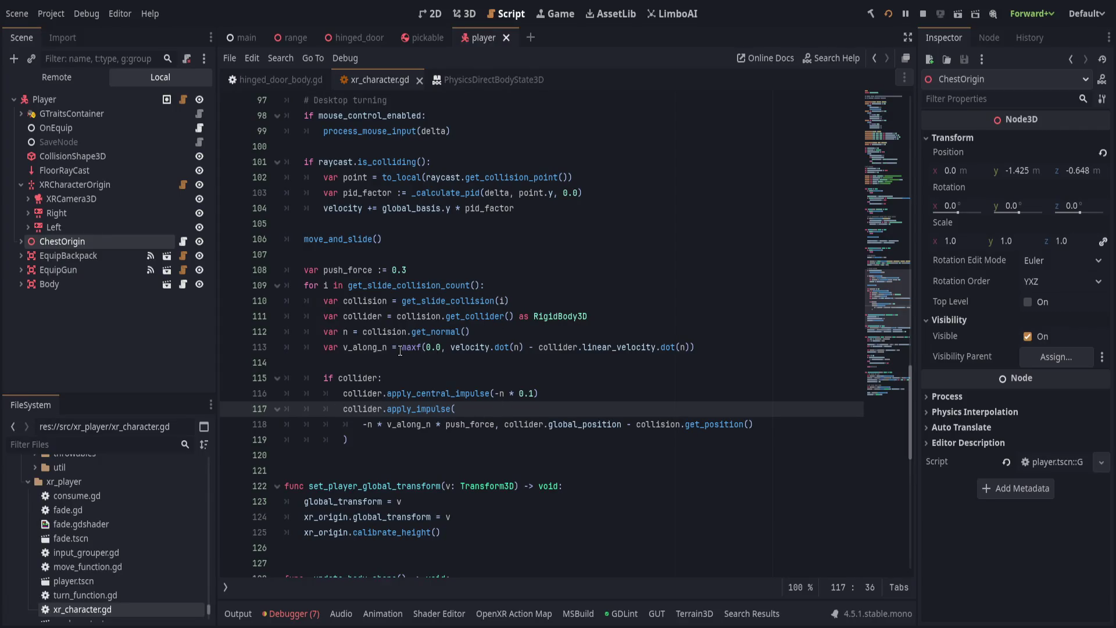
pyautogui.press('Up')
pyautogui.press('Up')
pyautogui.press('Up')
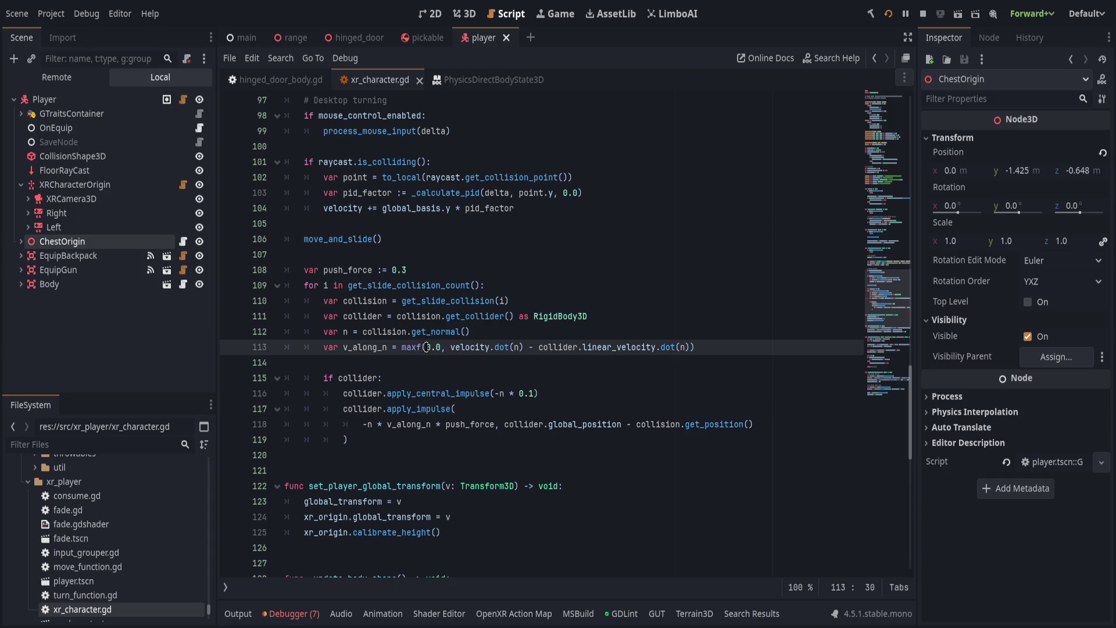
pyautogui.moveTo(402, 347); pyautogui.dragTo(451, 347)
pyautogui.press('BackSpace')
pyautogui.click(657, 347)
pyautogui.press('BackSpace')
pyautogui.hotkey('ctrl', 's')
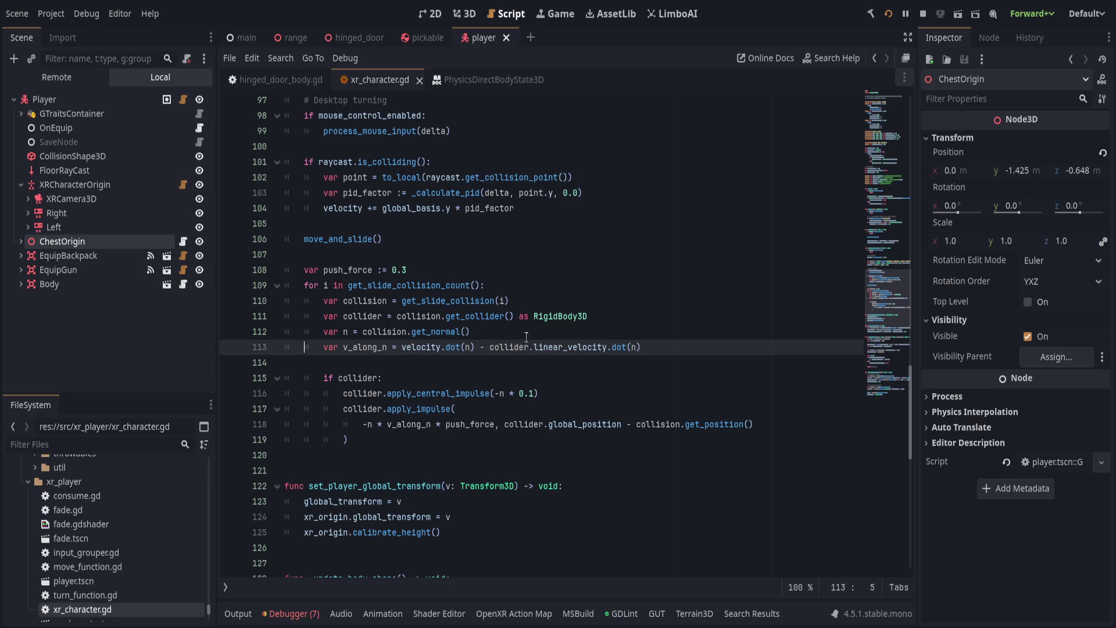
# Move collider.linear_velocity in front of velocity on line 113.
pyautogui.click(710, 347)
pyautogui.press('Return')
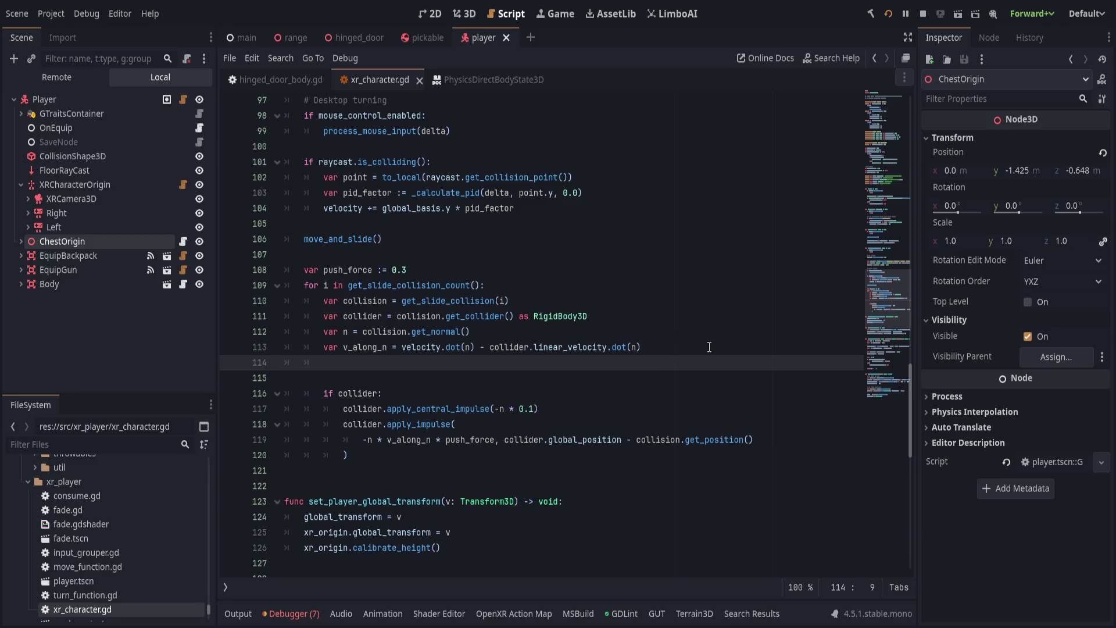
pyautogui.moveTo(475, 347); pyautogui.dragTo(641, 347)
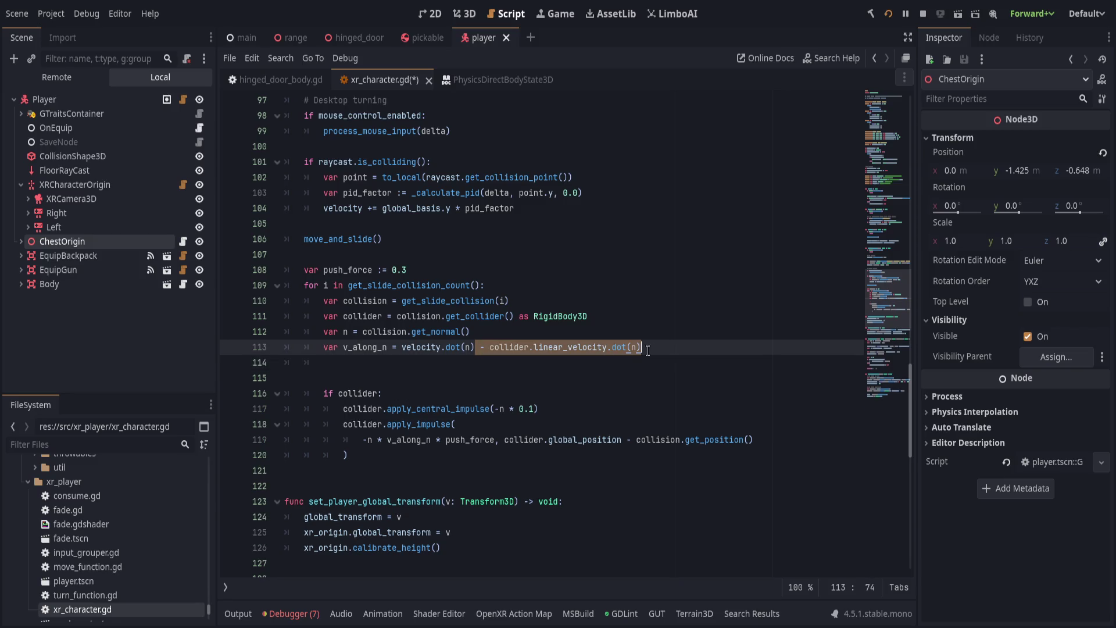
pyautogui.press('Left')
pyautogui.hotkey('ctrl', 'shift', 'Right')
pyautogui.hotkey('ctrl', 'shift', 'Right')
pyautogui.hotkey('shift', 'Up')
pyautogui.click(715, 348)
pyautogui.doubleClick(512, 347)
pyautogui.keyDown('shift'); pyautogui.click(683, 345); pyautogui.keyUp('shift')
pyautogui.click(510, 347)
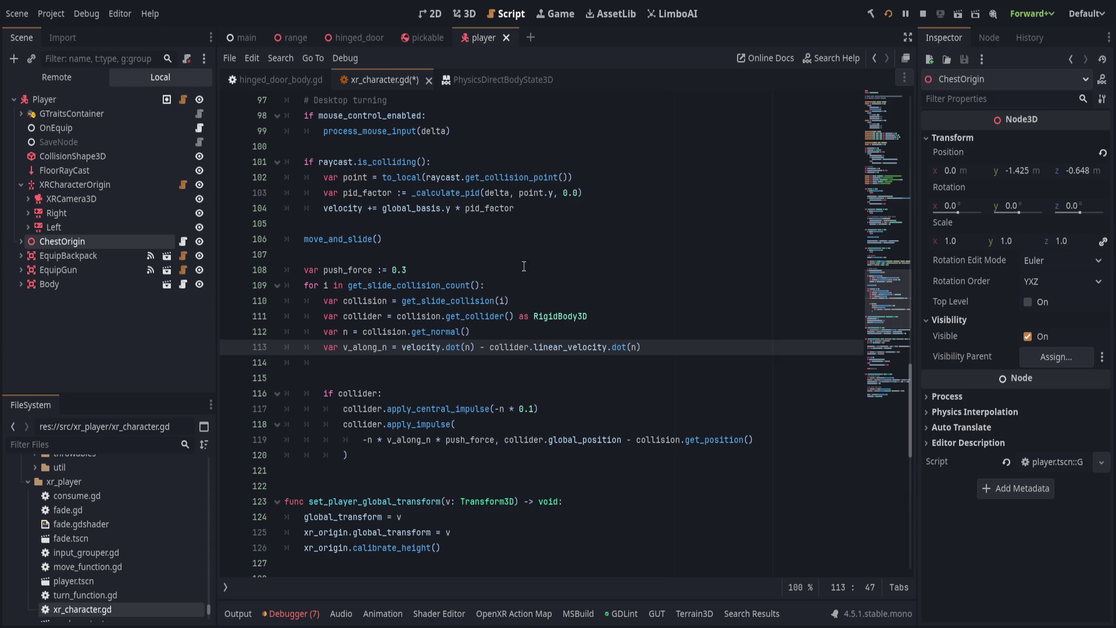
pyautogui.click(401, 347)
pyautogui.moveTo(489, 346); pyautogui.dragTo(608, 346)
pyautogui.hotkey('ctrl', 'x')
pyautogui.click(401, 346)
pyautogui.hotkey('ctrl', 'v')
# Finish line 113 as (collider.linear_velocity - velocity).dot(n), save, and start print("v_along_n(%.2f)" below.
pyautogui.write('-')
pyautogui.press('End')
pyautogui.press('BackSpace')
pyautogui.press('BackSpace')
pyautogui.press('BackSpace')
pyautogui.press('BackSpace')
pyautogui.press('BackSpace')
pyautogui.press('BackSpace')
pyautogui.hotkey('ctrl', 'shift', 'Left')
pyautogui.hotkey('ctrl', 'shift', 'Left')
pyautogui.hotkey('ctrl', 'shift', 'Left')
pyautogui.hotkey('ctrl', 'shift', 'Right')
pyautogui.hotkey('ctrl', 'shift', 'Right')
pyautogui.hotkey('ctrl', 'shift', 'Left')
pyautogui.write('(')
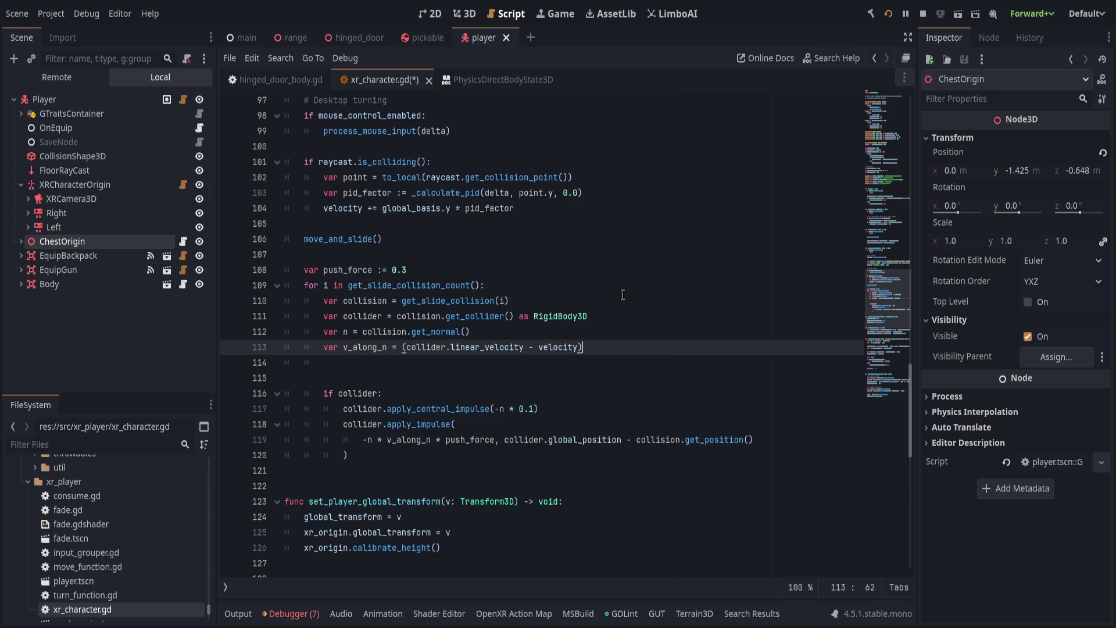
pyautogui.write('.dot(n')
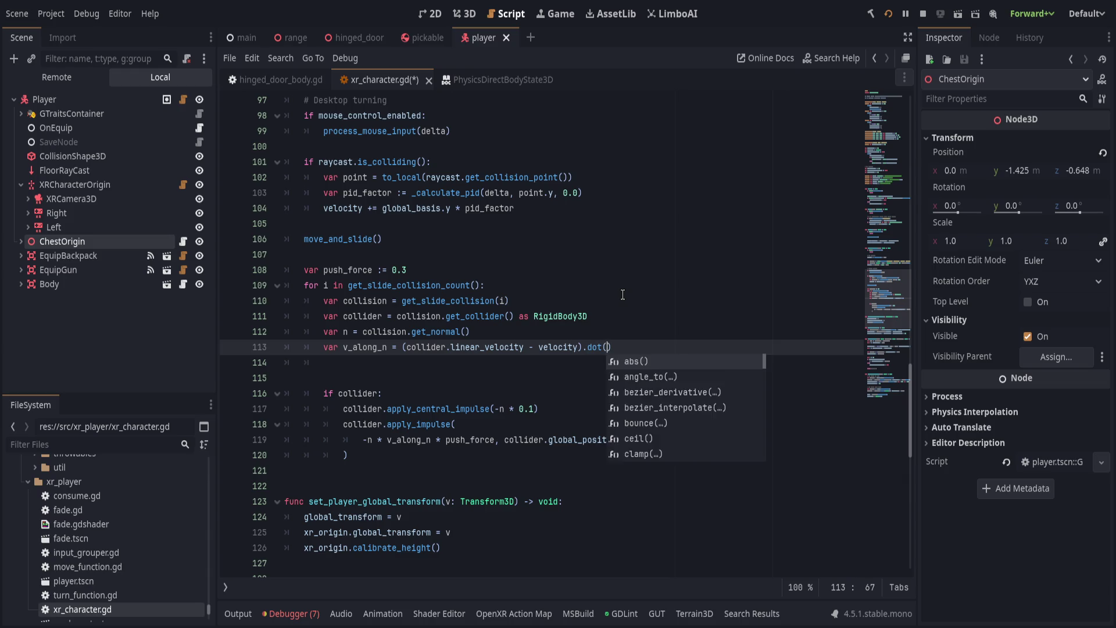
pyautogui.write(')')
pyautogui.hotkey('ctrl', 's')
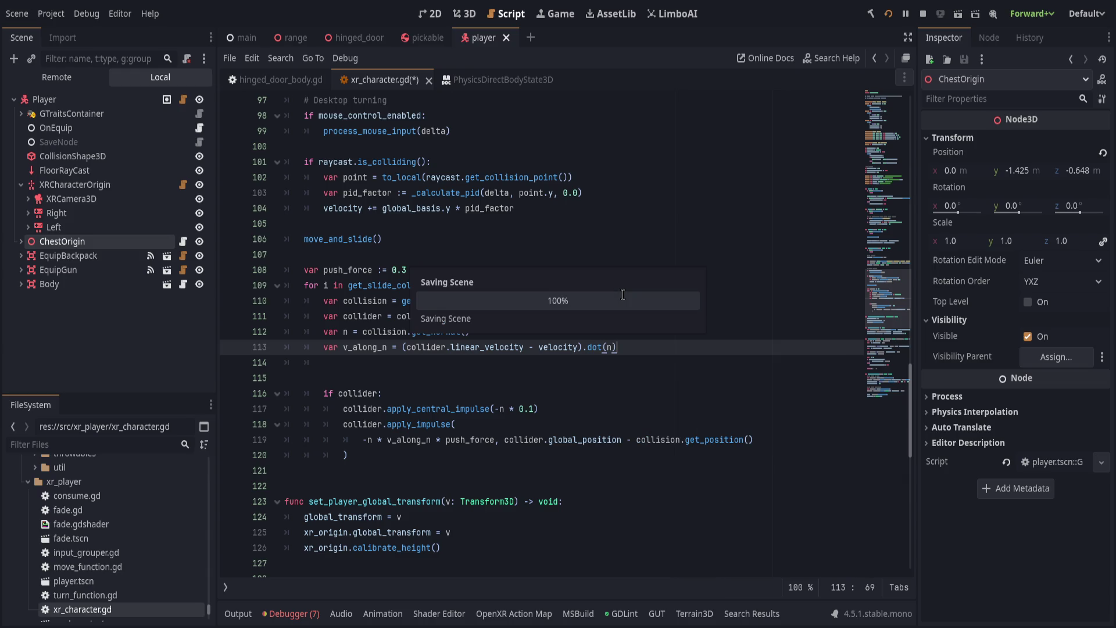
pyautogui.press('Down')
pyautogui.write('print(')
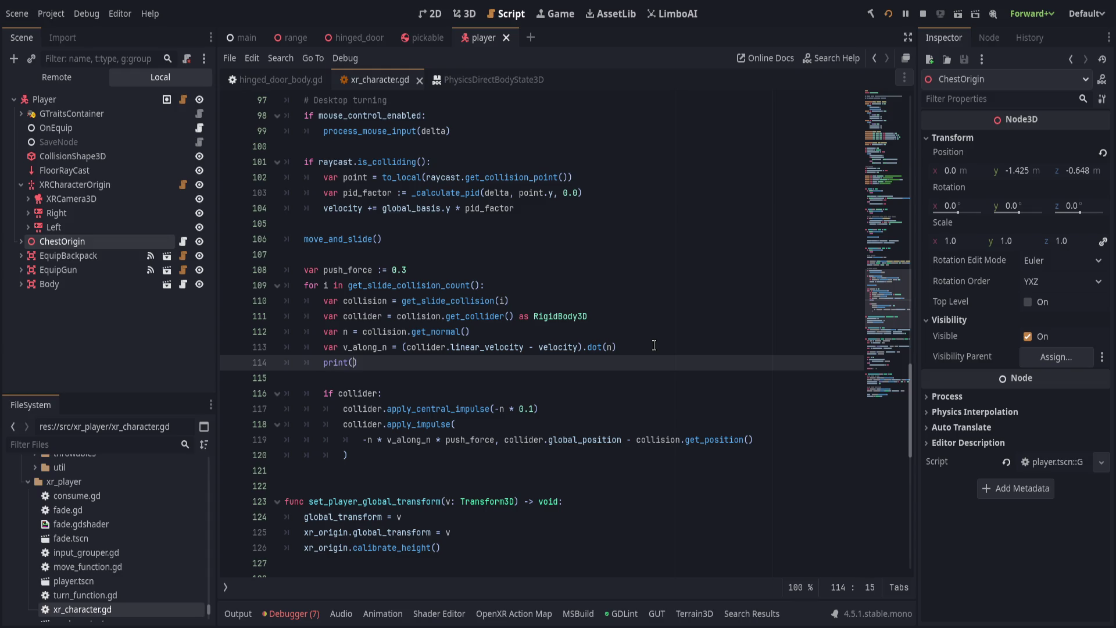
pyautogui.write('"v_al')
pyautogui.write('ong_n(%')
pyautogui.write('.2f)"')
pyautogui.write(' *U')
# Fix the print format operator to % [v_along_n] and save.
pyautogui.press('BackSpace')
pyautogui.press('BackSpace')
pyautogui.write('%')
pyautogui.write(' [v_along_n')
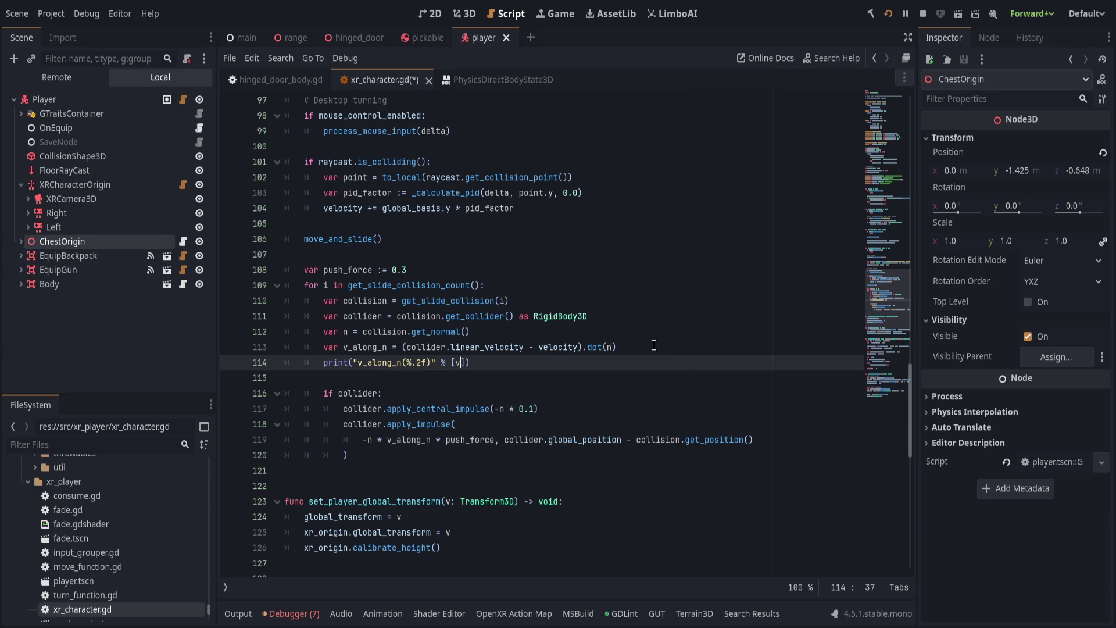
pyautogui.hotkey('ctrl', 's')
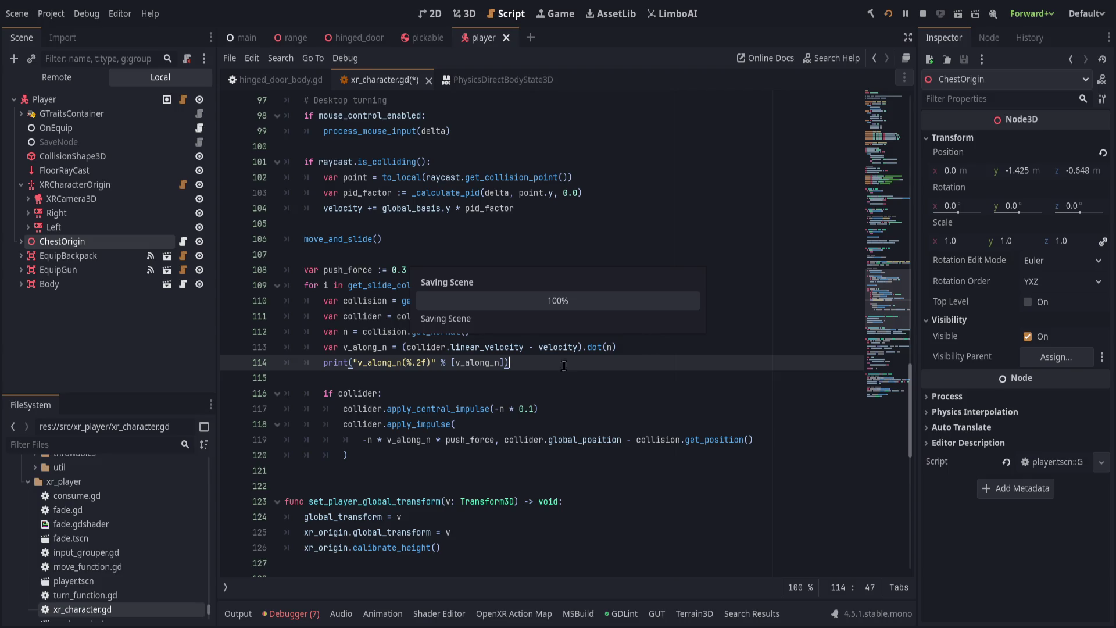
# Change print to print_debug, save, and run a test of the game.
pyautogui.click(348, 363)
pyautogui.write('_debug')
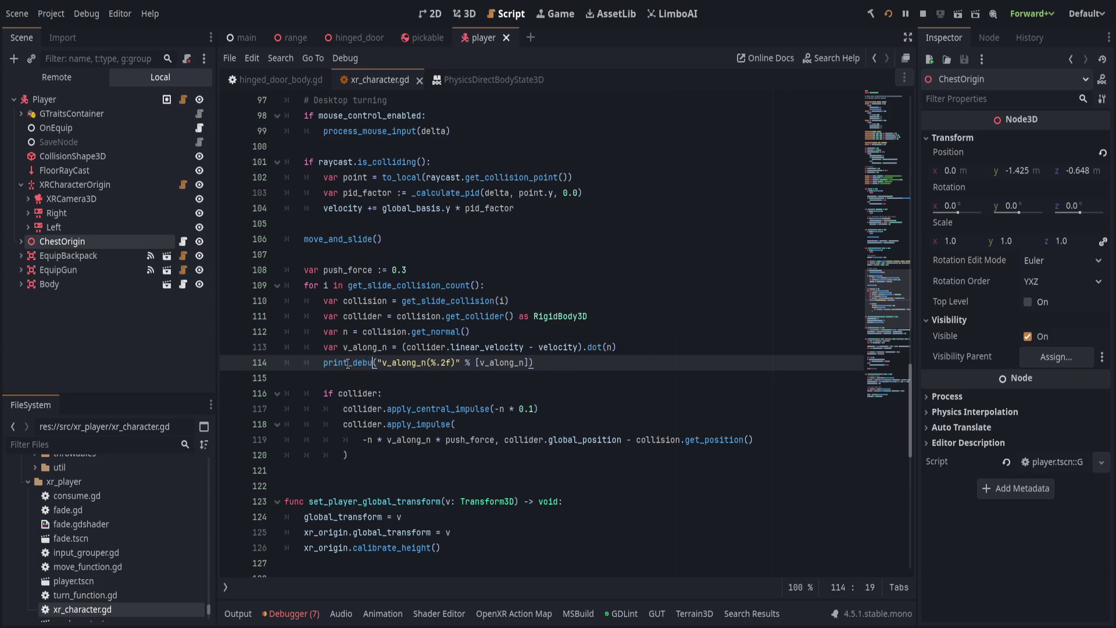
pyautogui.hotkey('ctrl', 's')
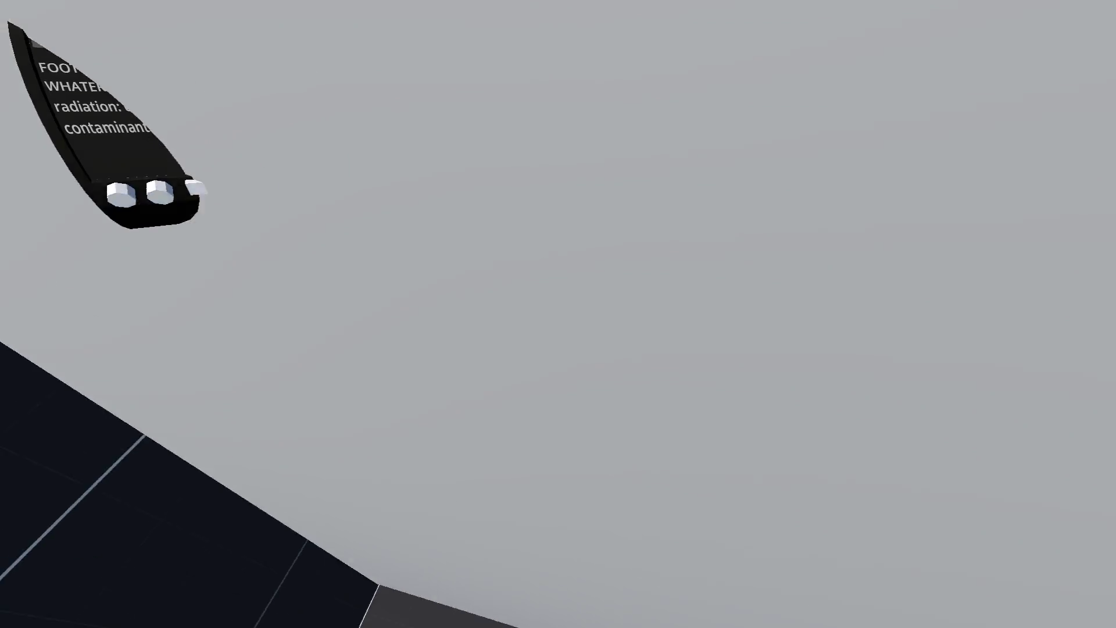
pyautogui.hotkey('alt', 'Tab')
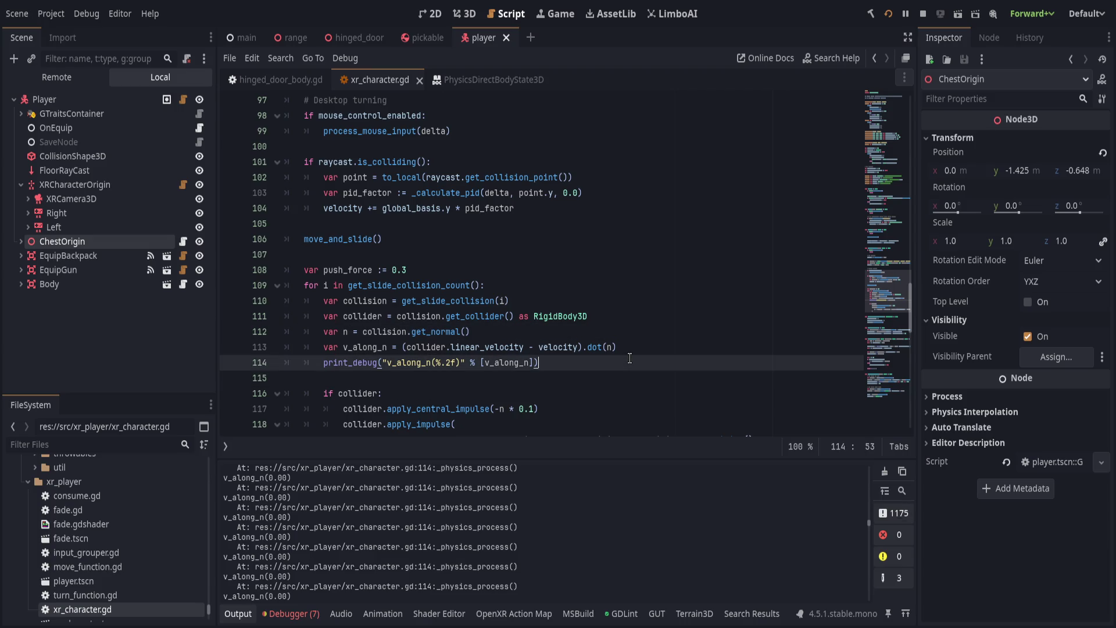
pyautogui.click(687, 352)
# Add 'if !is_zero_approx(v_along_n):' above the print and indent the print under it.
pyautogui.press('Return')
pyautogui.write('if ')
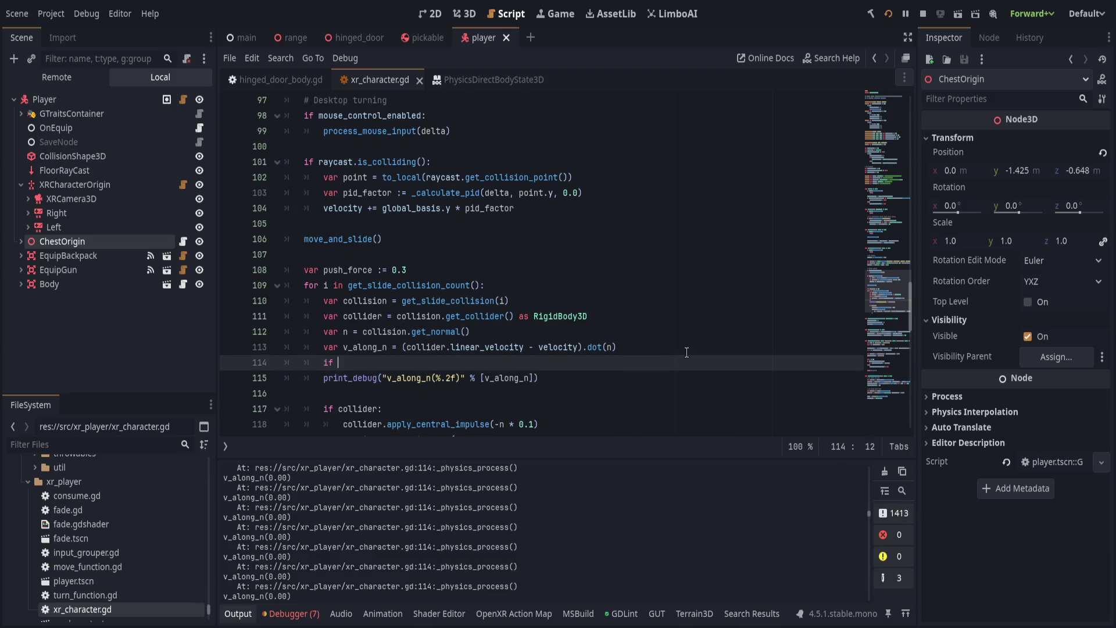
pyautogui.write('is')
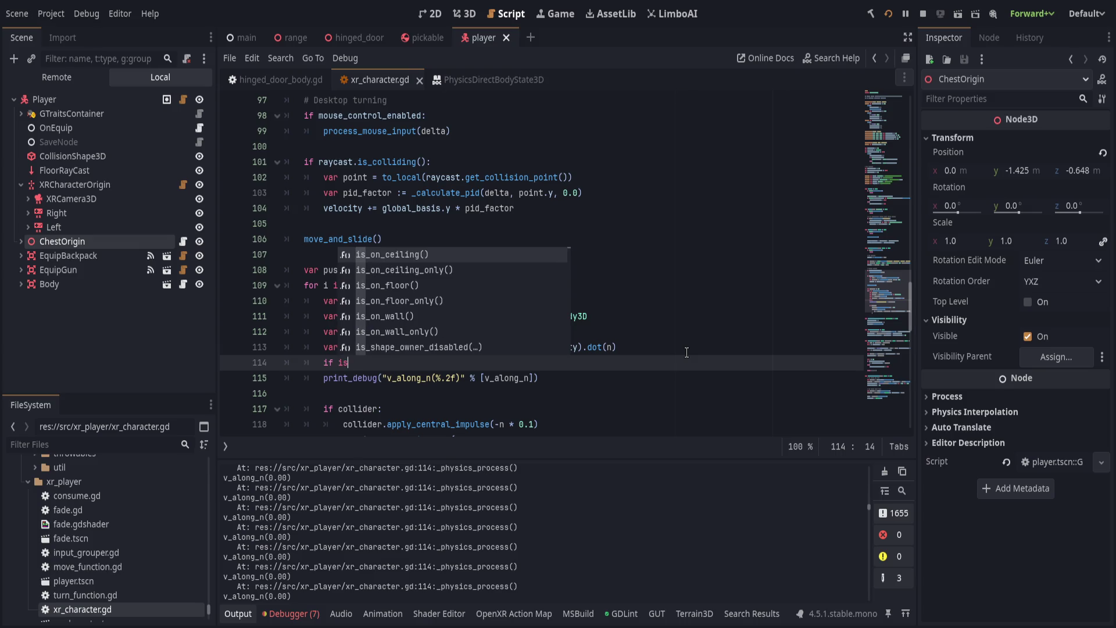
pyautogui.press('BackSpace')
pyautogui.press('BackSpace')
pyautogui.write('!is_z')
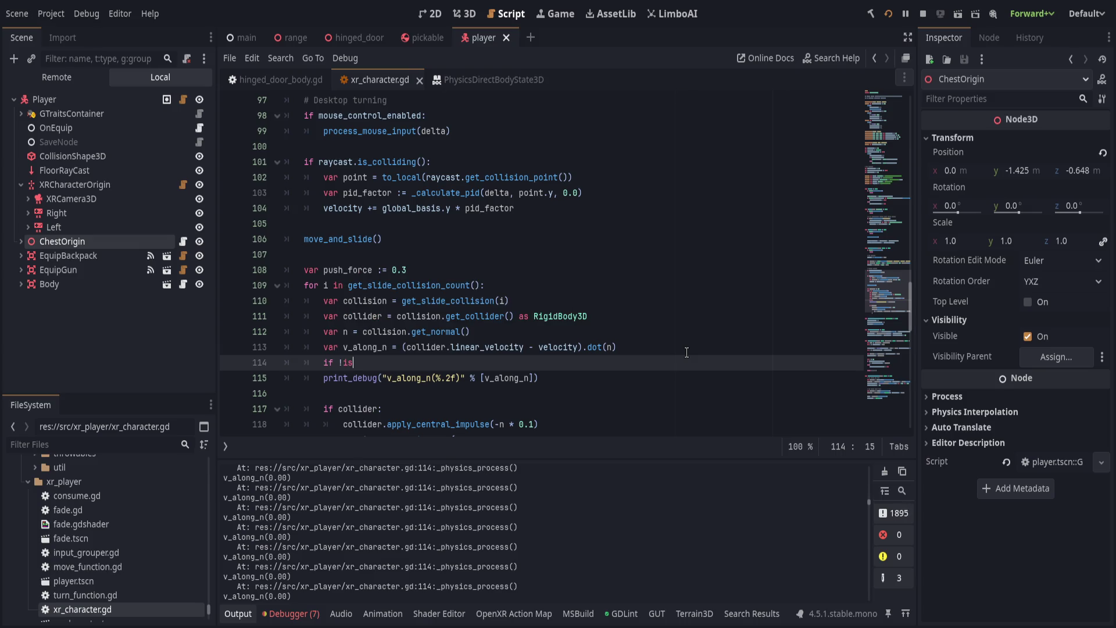
pyautogui.press('Return')
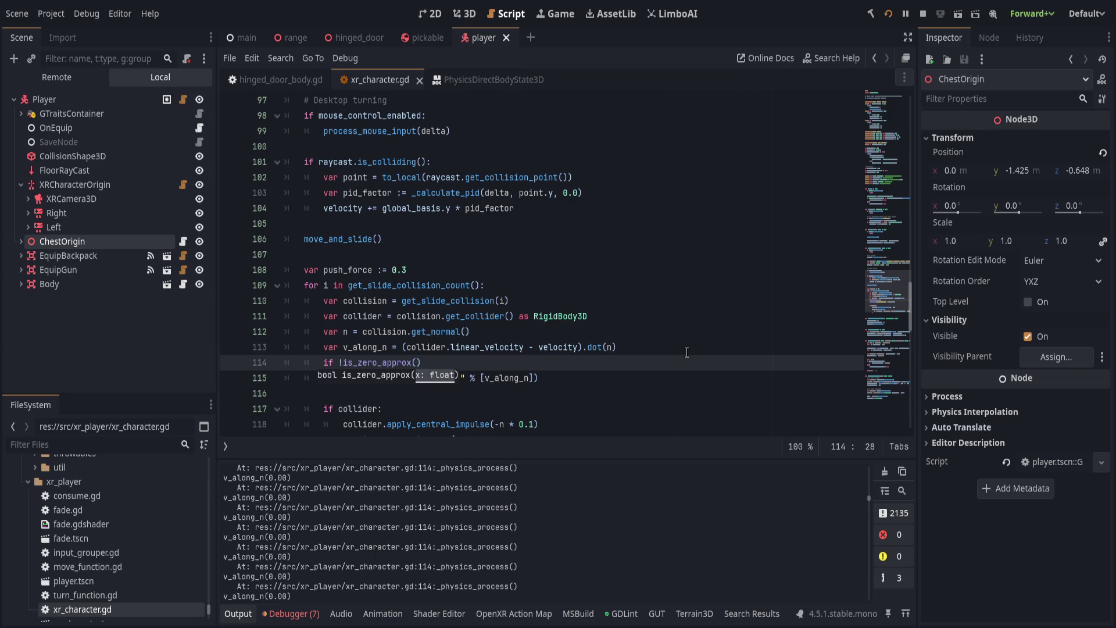
pyautogui.write('v_along_n):')
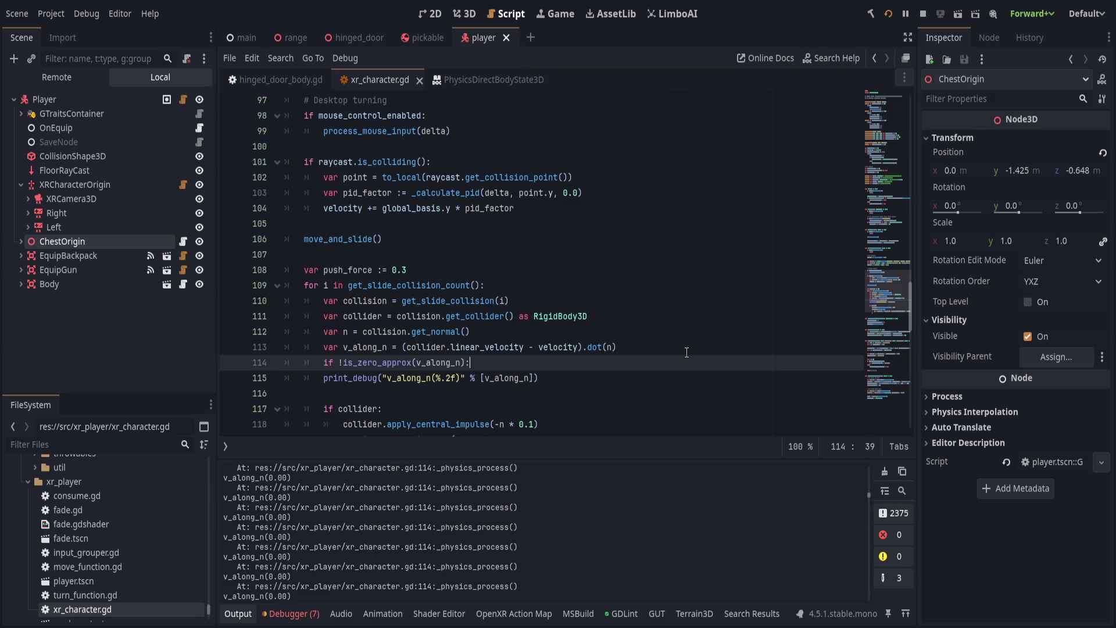
pyautogui.press('Down')
pyautogui.press('Home')
pyautogui.press('Tab')
pyautogui.press('End')
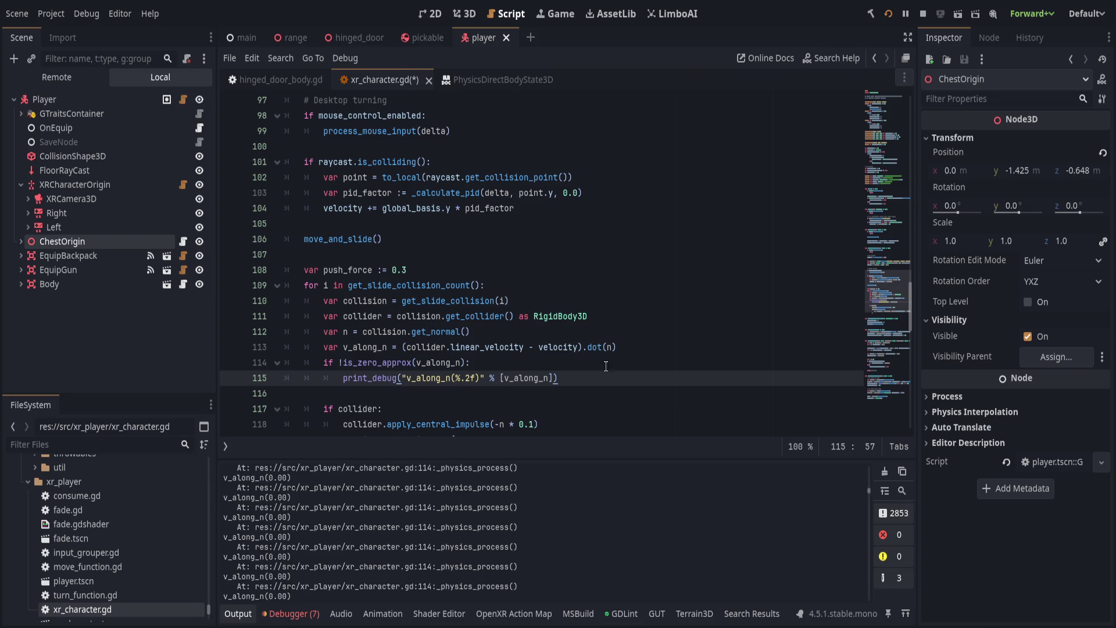
# Save the script and clear the Output log.
pyautogui.hotkey('ctrl', 's')
pyautogui.click(885, 471)
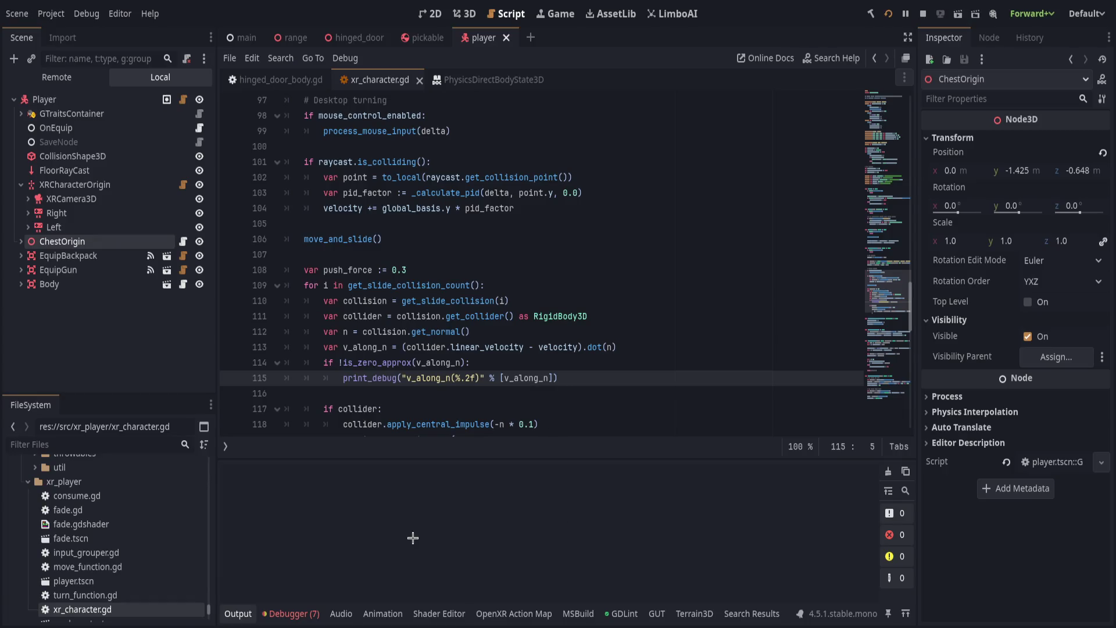
pyautogui.click(618, 362)
# Dismiss a stray completion on line 113 and highlight every use of collider.
pyautogui.click(620, 379)
pyautogui.click(549, 369)
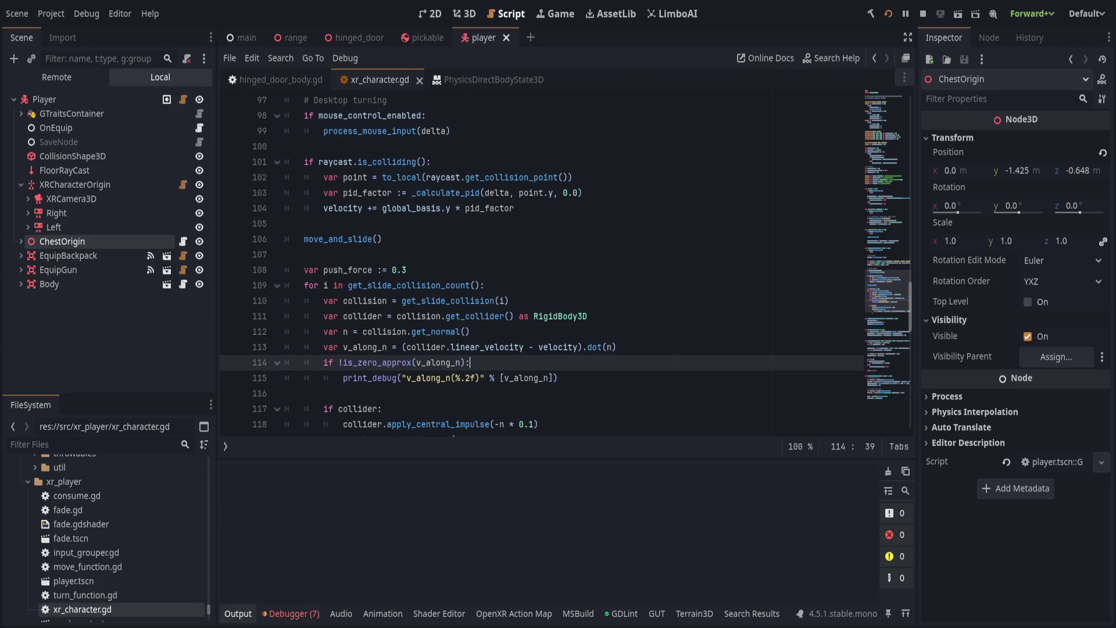
pyautogui.write('s')
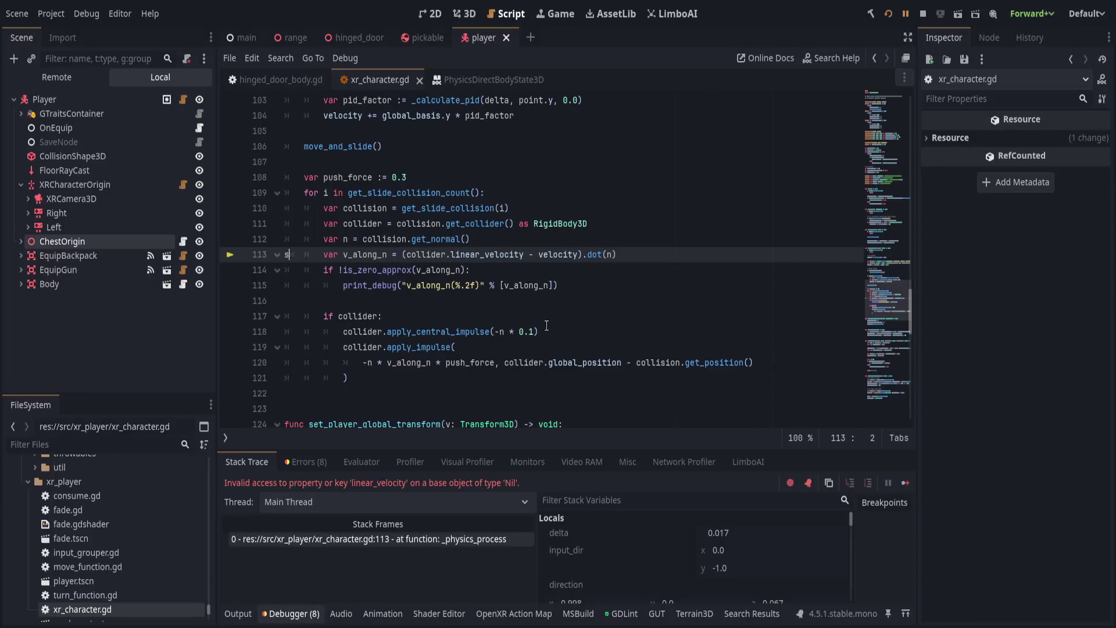
pyautogui.click(674, 254)
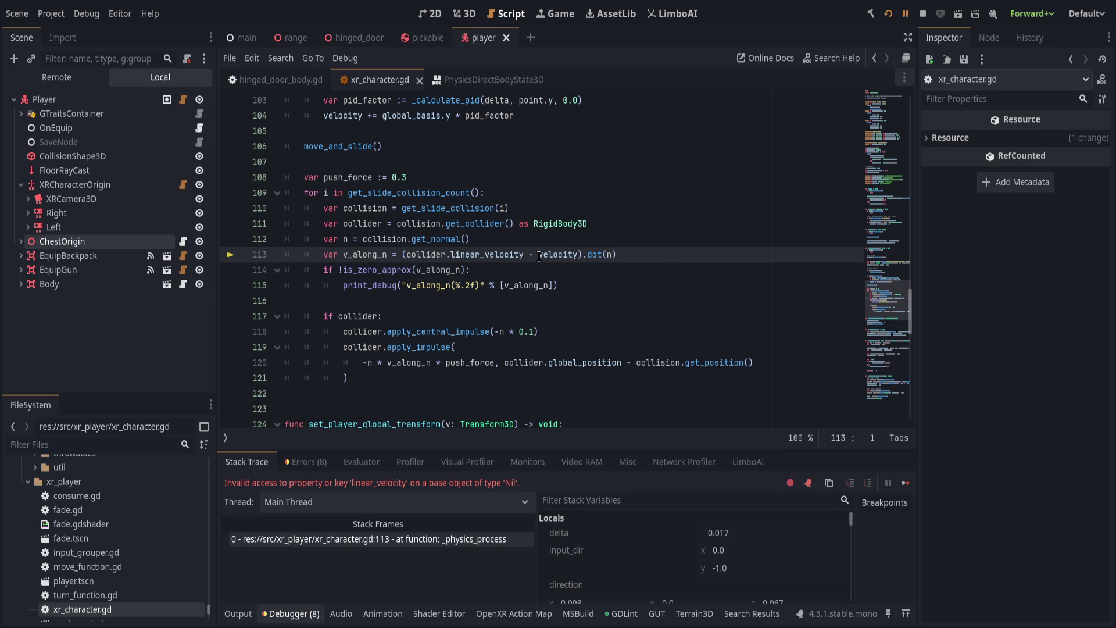
pyautogui.doubleClick(429, 254)
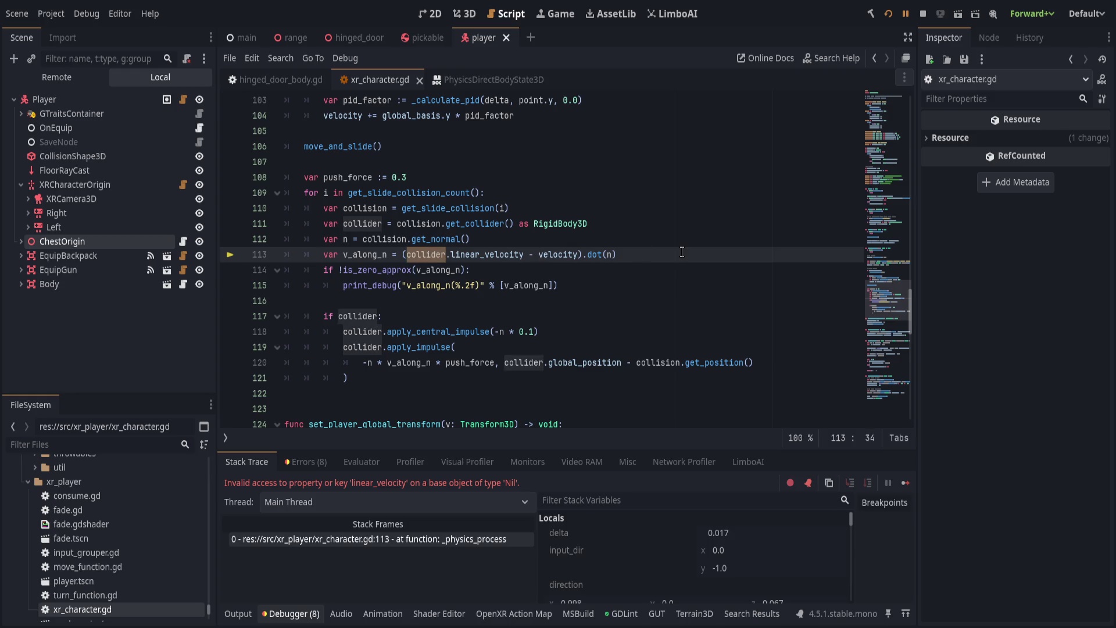
# Continue the debugger until the Nil collider error recurs, then inspect the for loop and variables.
pyautogui.click(905, 13)
pyautogui.doubleClick(442, 256)
pyautogui.click(555, 197)
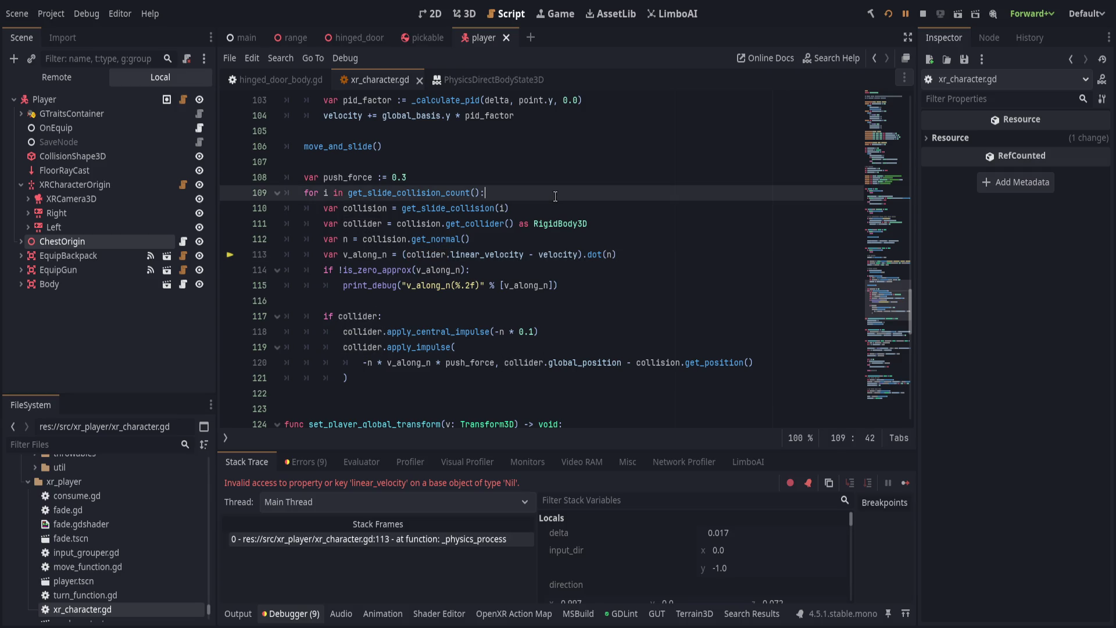
pyautogui.scroll(-5, 633, 558)
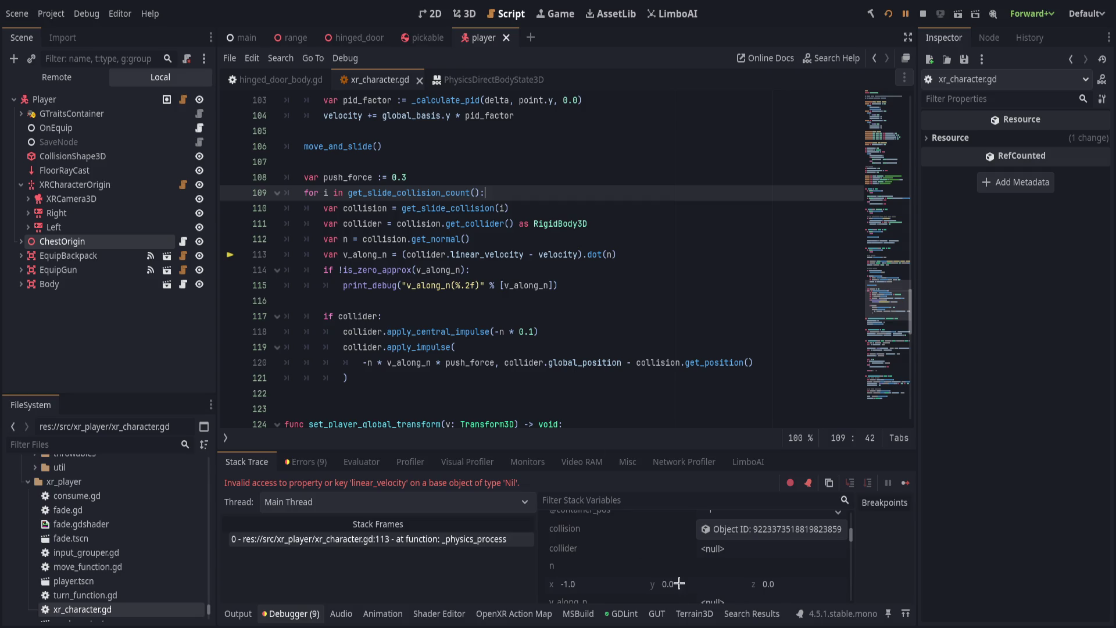
pyautogui.scroll(-1, 676, 555)
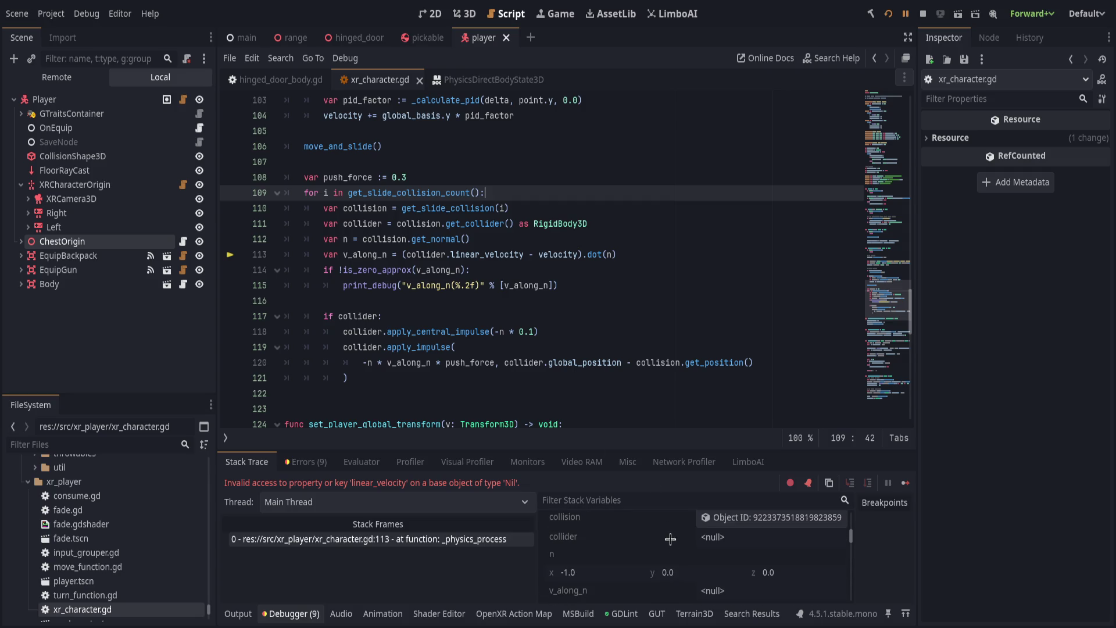
# Add 'if collider is not RigidBody3D: continue' atop the for loop, save, and resume with F12.
pyautogui.press('Return')
pyautogui.write('i')
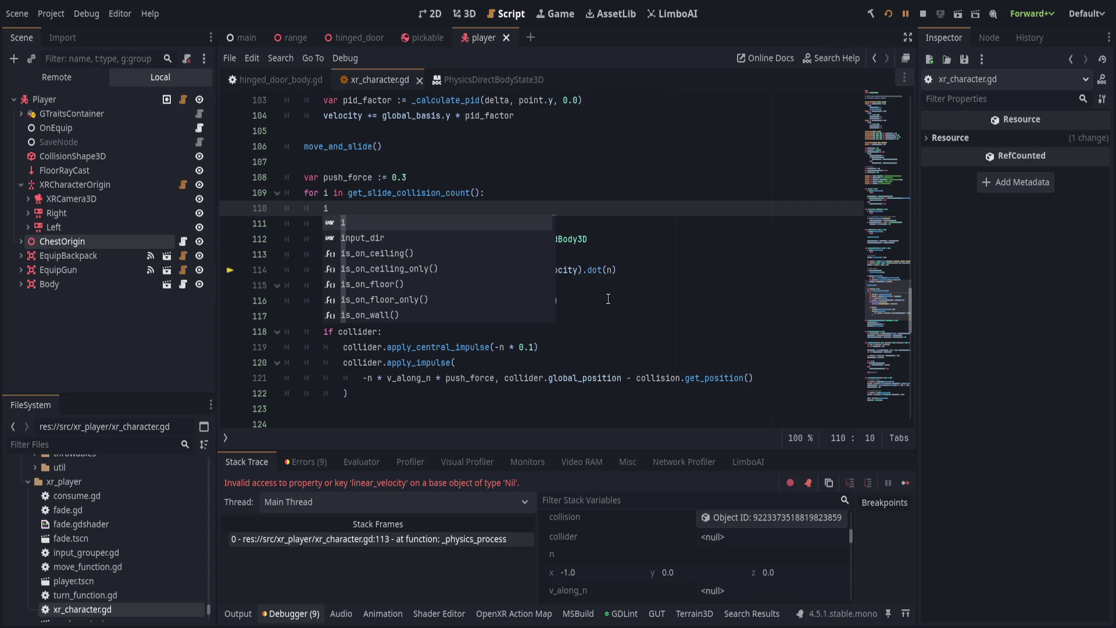
pyautogui.write('f collider')
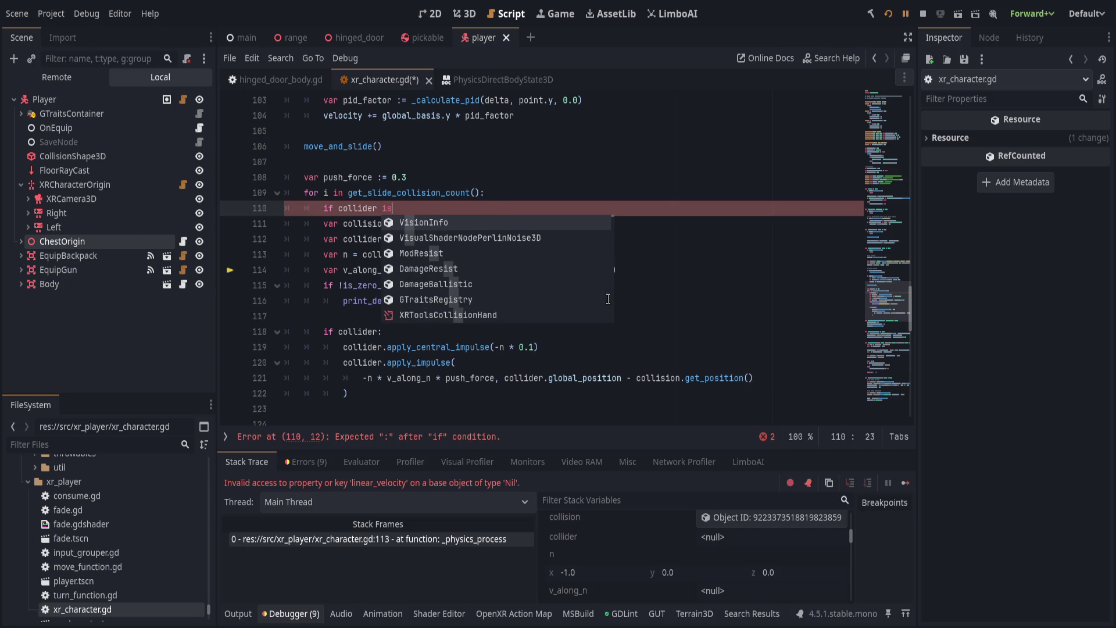
pyautogui.write(' is not Rigi')
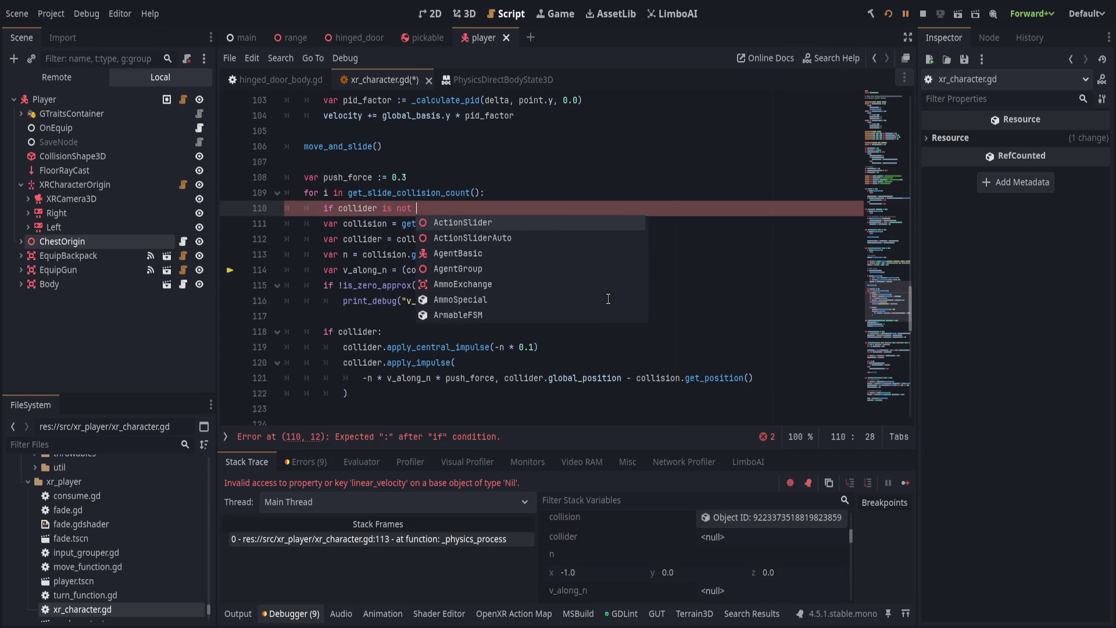
pyautogui.press('Return')
pyautogui.write(':')
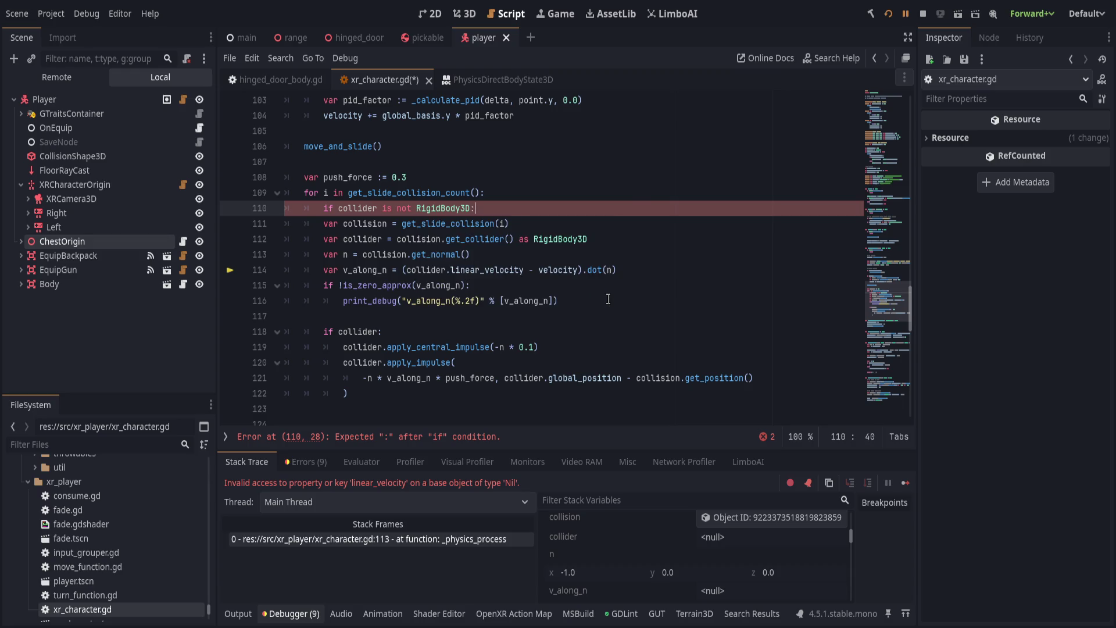
pyautogui.press('Return')
pyautogui.write('continue')
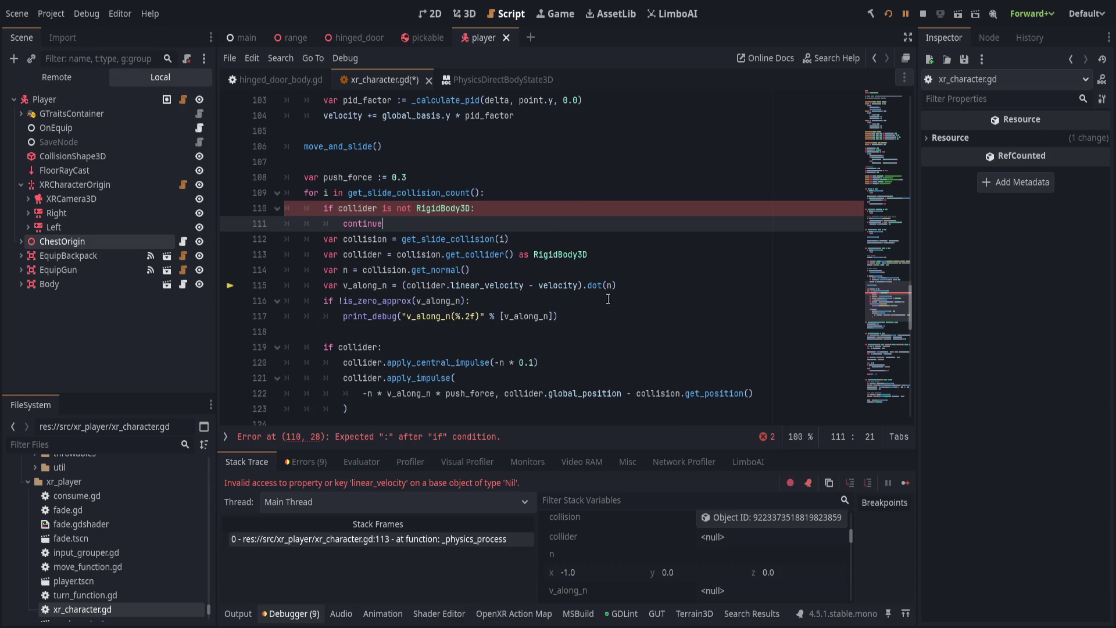
pyautogui.hotkey('ctrl', 's')
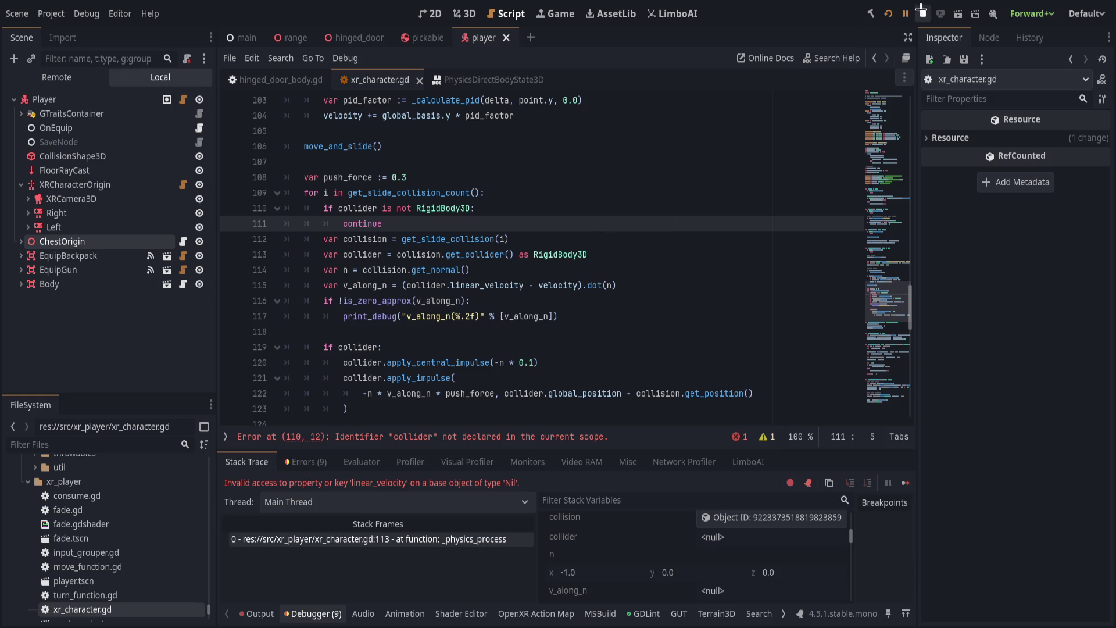
pyautogui.press('F12')
pyautogui.press('F12')
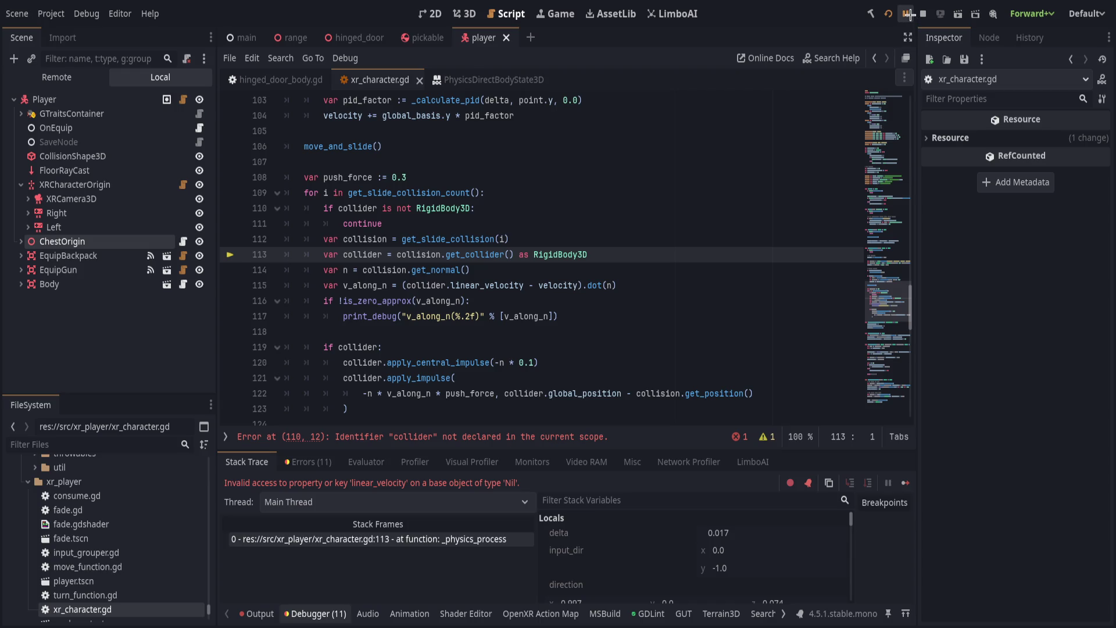
# Resume the debugger and change the guard condition to 'if !collider:', then save.
pyautogui.click(908, 14)
pyautogui.click(383, 208)
pyautogui.hotkey('shift', 'End')
pyautogui.press('BackSpace')
pyautogui.press('BackSpace')
pyautogui.hotkey('ctrl', 'Left')
pyautogui.write('!')
pyautogui.press('End')
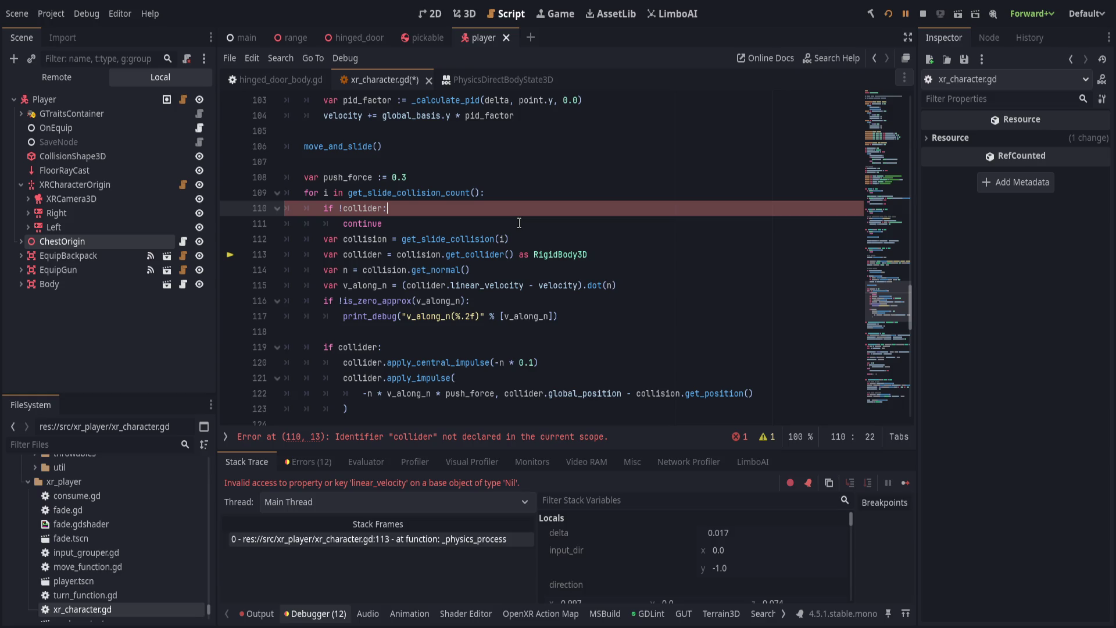
pyautogui.hotkey('ctrl', 's')
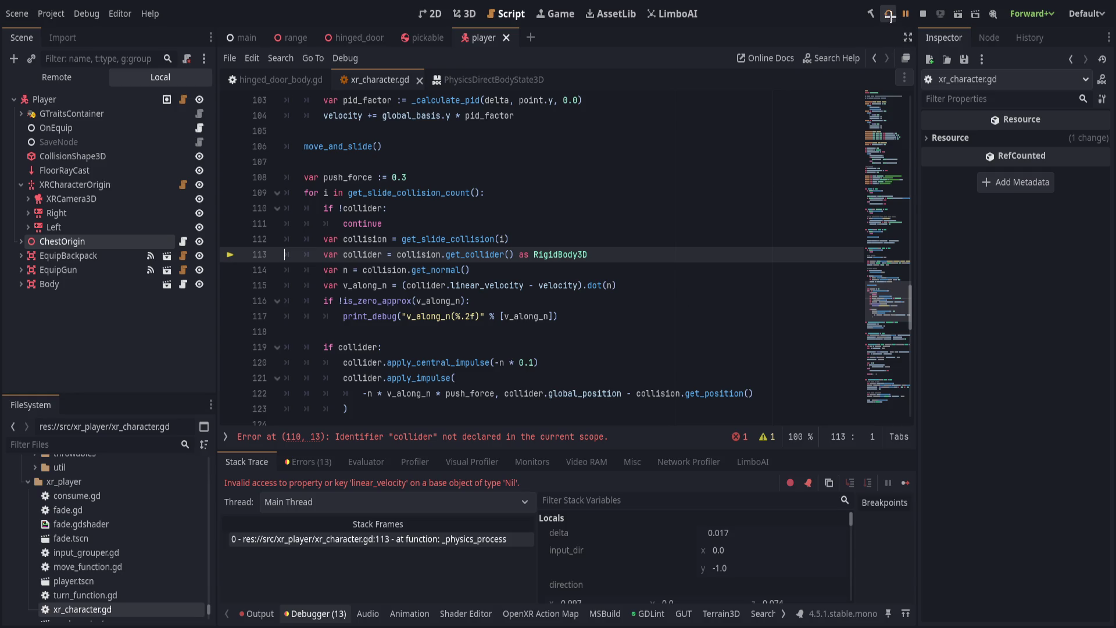
# Move both guard lines below the collider declaration with Alt+Down and run.
pyautogui.click(437, 207)
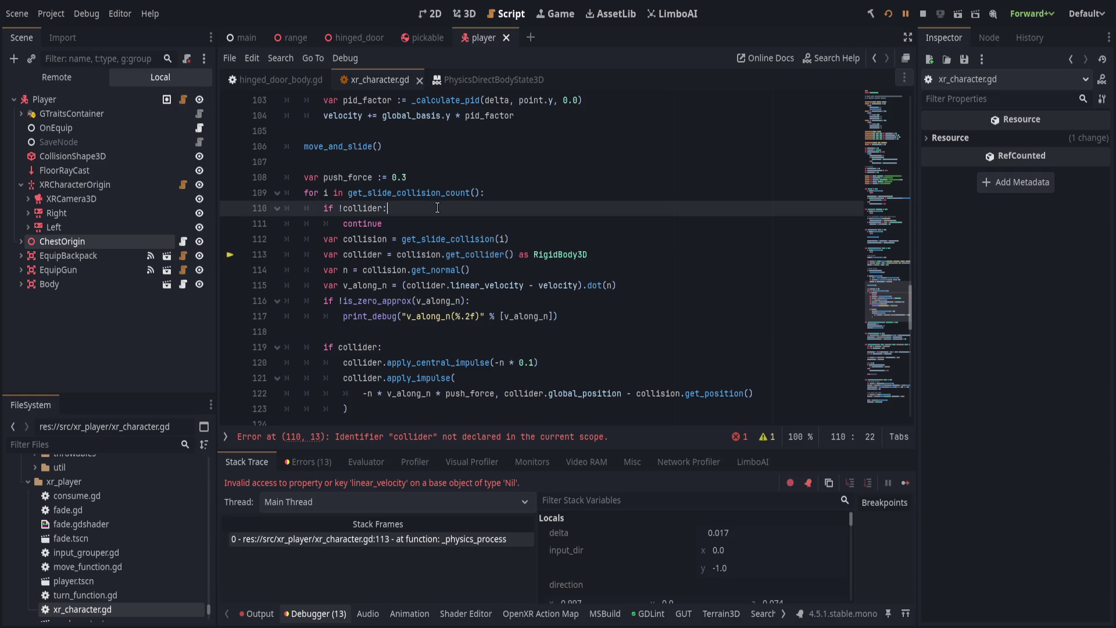
pyautogui.hotkey('shift', 'Down')
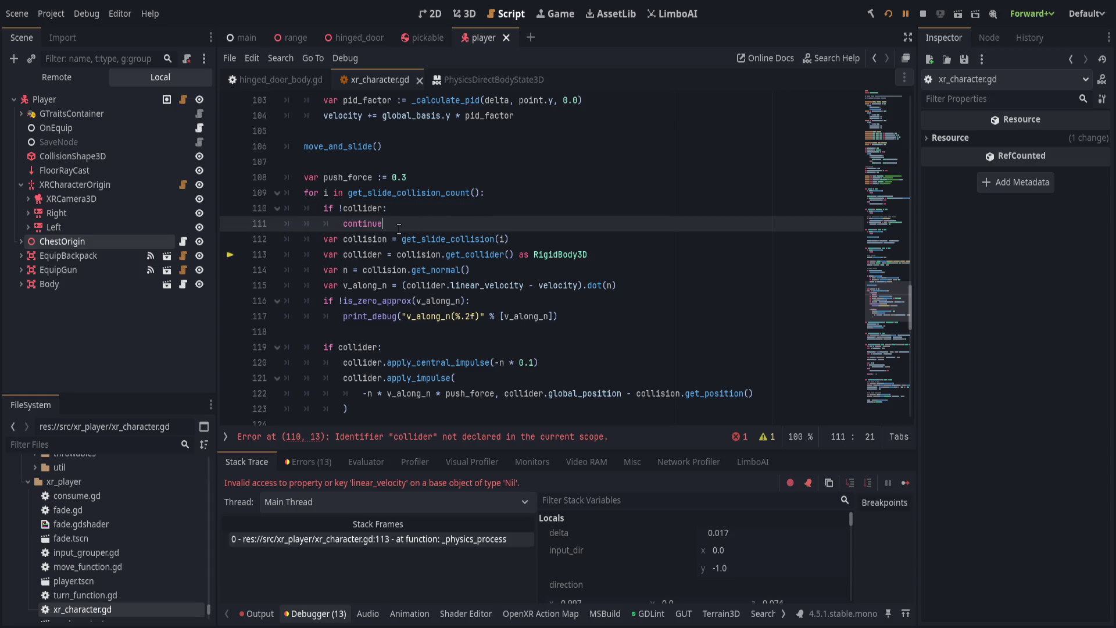
pyautogui.hotkey('alt', 'Down')
pyautogui.hotkey('alt', 'Down')
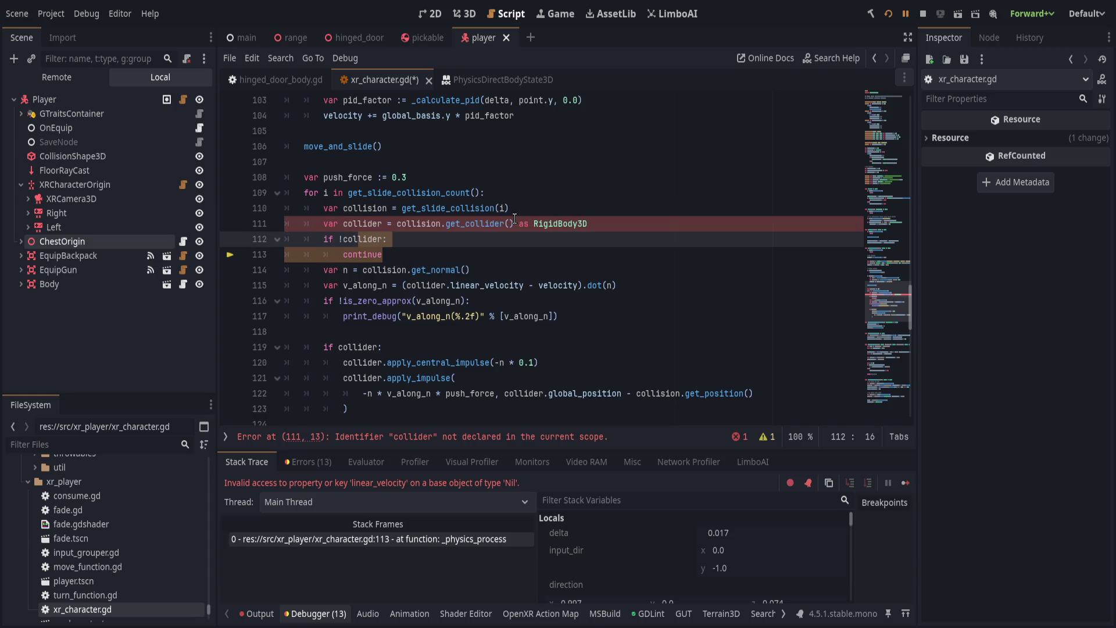
pyautogui.press('F5')
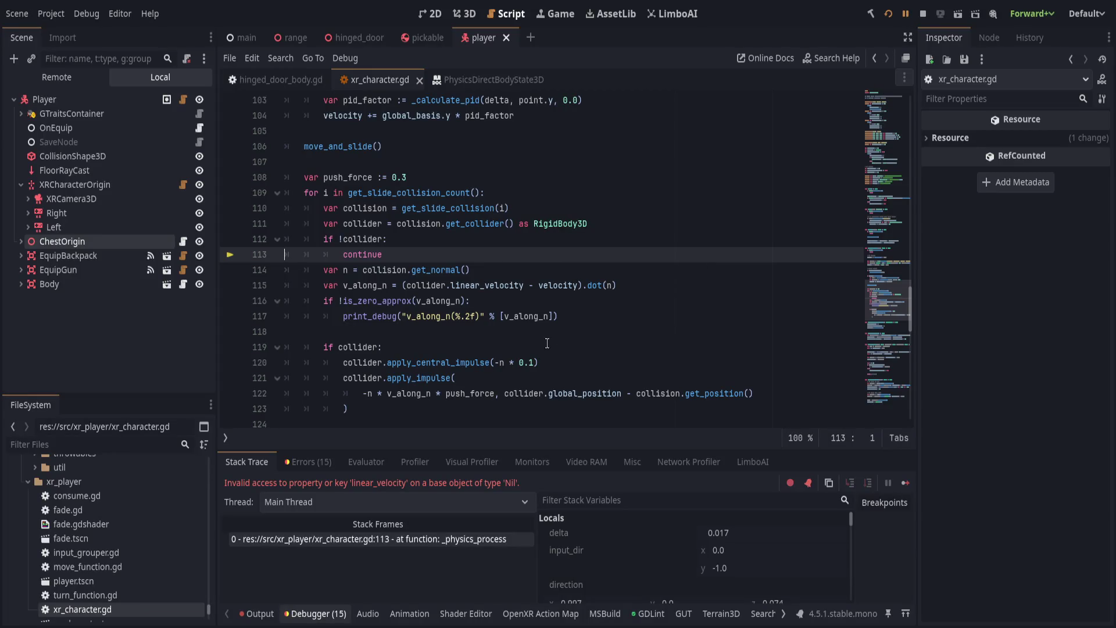
# Relaunch the game, then add a blank line after the guard's continue and save.
pyautogui.click(888, 13)
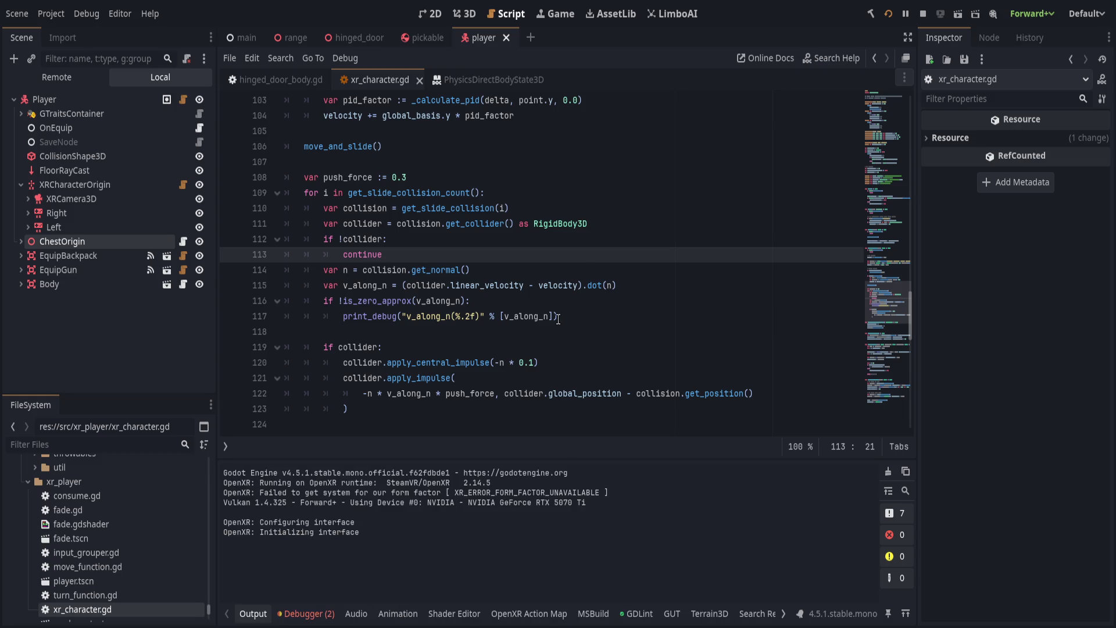
pyautogui.press('Return')
pyautogui.hotkey('ctrl', 's')
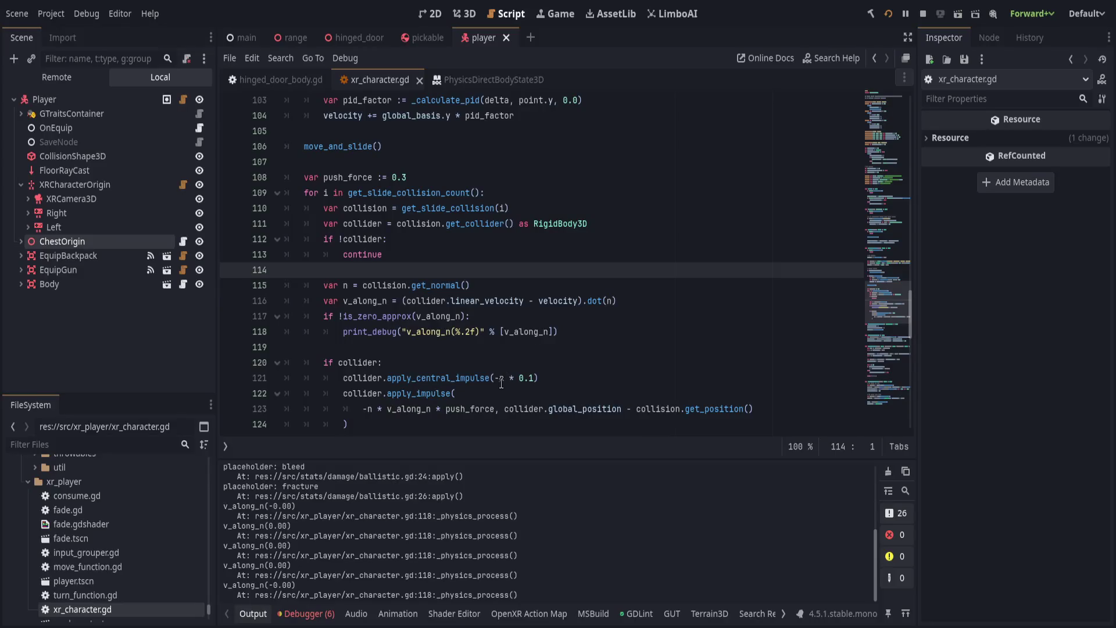
# Reverse line 116's subtraction to velocity - collider.linear_velocity and save.
pyautogui.doubleClick(557, 300)
pyautogui.press('BackSpace')
pyautogui.press('BackSpace')
pyautogui.press('BackSpace')
pyautogui.write('velocity -')
pyautogui.hotkey('ctrl', 's')
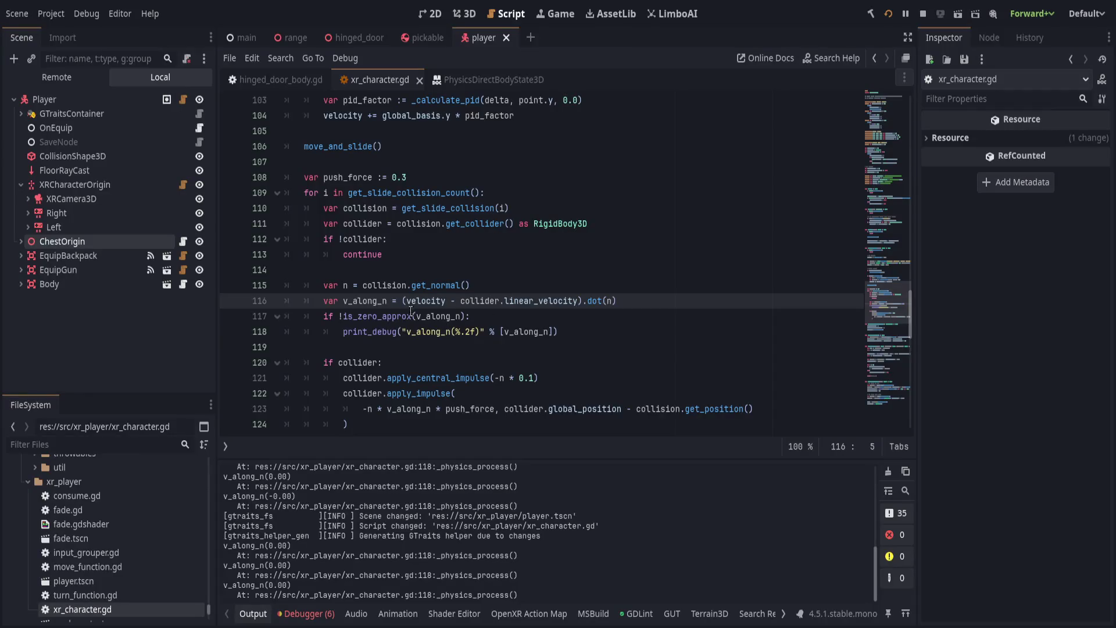
# Change the print_debug format from %.2f to %s and save.
pyautogui.click(470, 330)
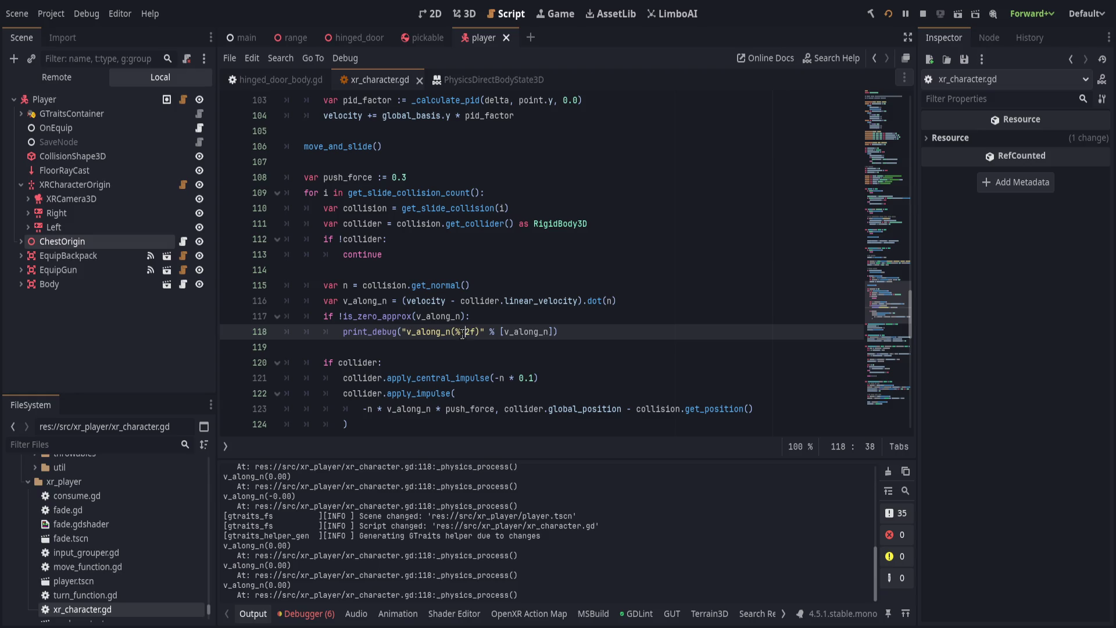
pyautogui.press('BackSpace')
pyautogui.hotkey('ctrl', 's')
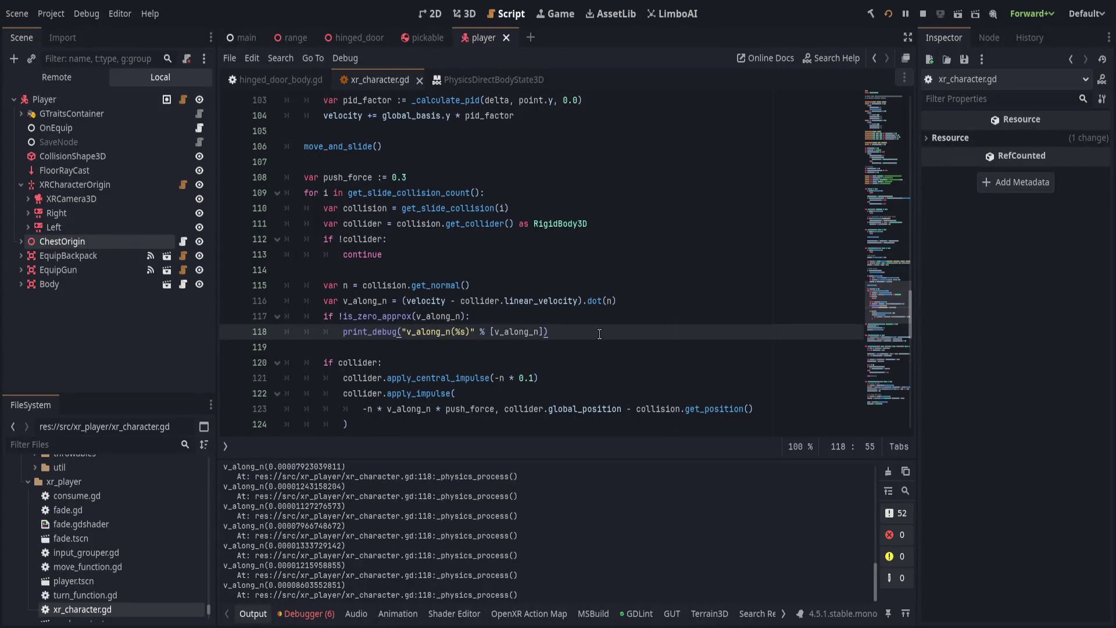
pyautogui.scroll(-1, 539, 346)
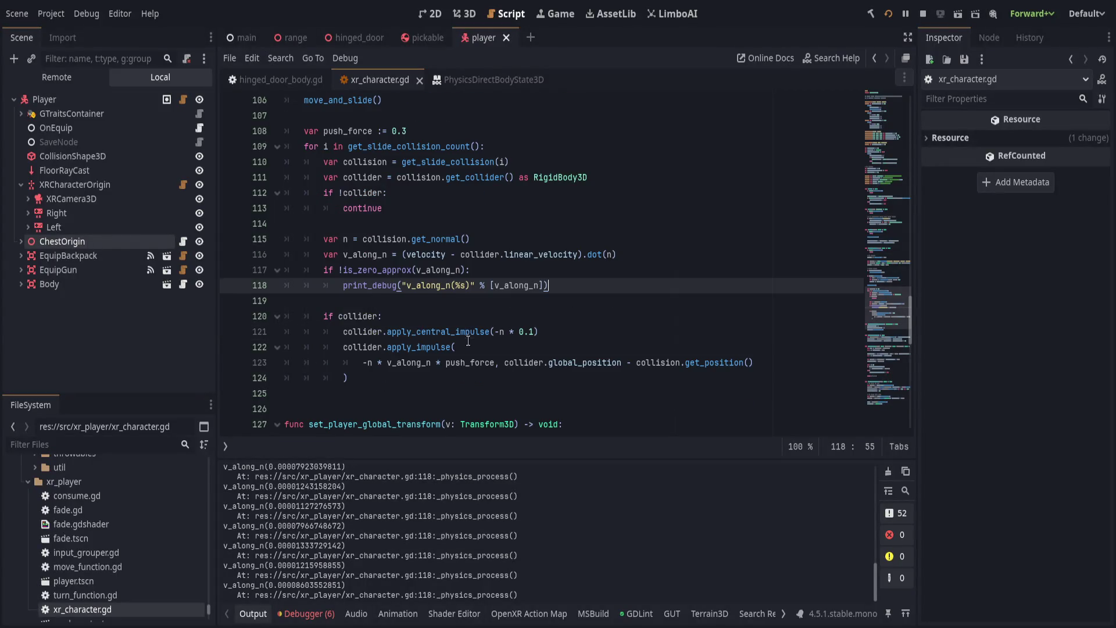
# Replace push_force in the line 123 impulse with 5.0, save, and start a VR test.
pyautogui.doubleClick(410, 362)
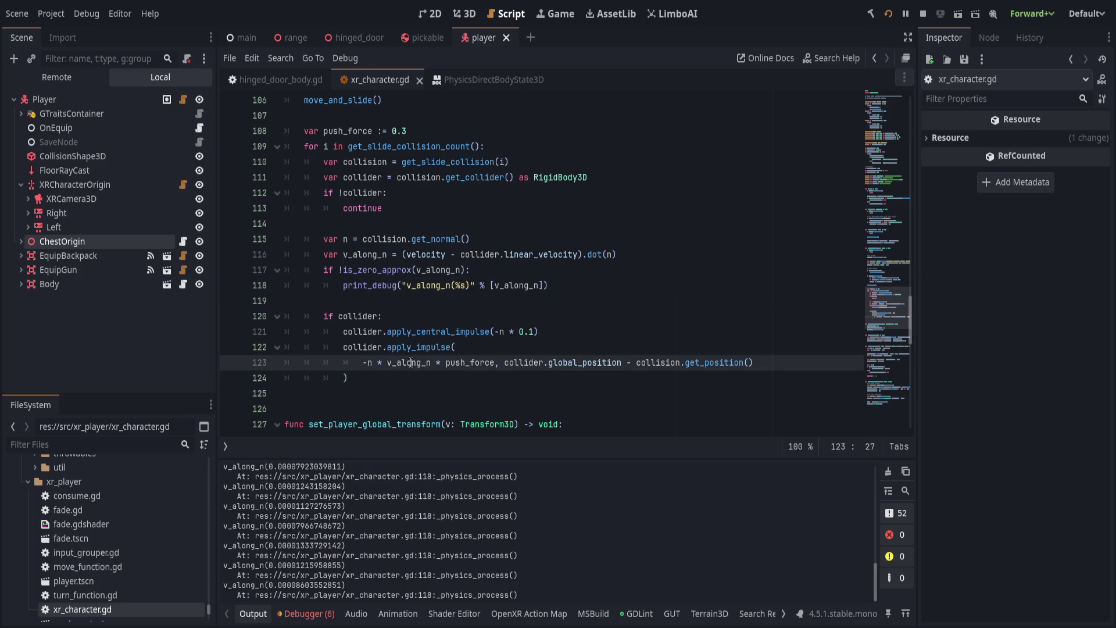
pyautogui.click(619, 311)
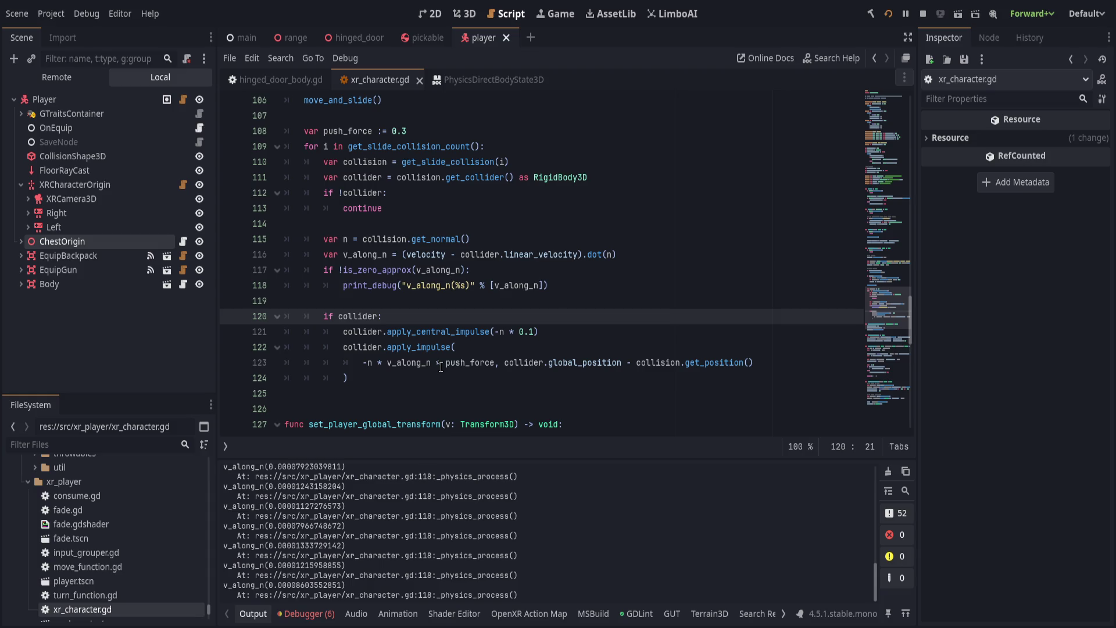
pyautogui.doubleClick(463, 362)
pyautogui.write('5.0')
pyautogui.hotkey('ctrl', 's')
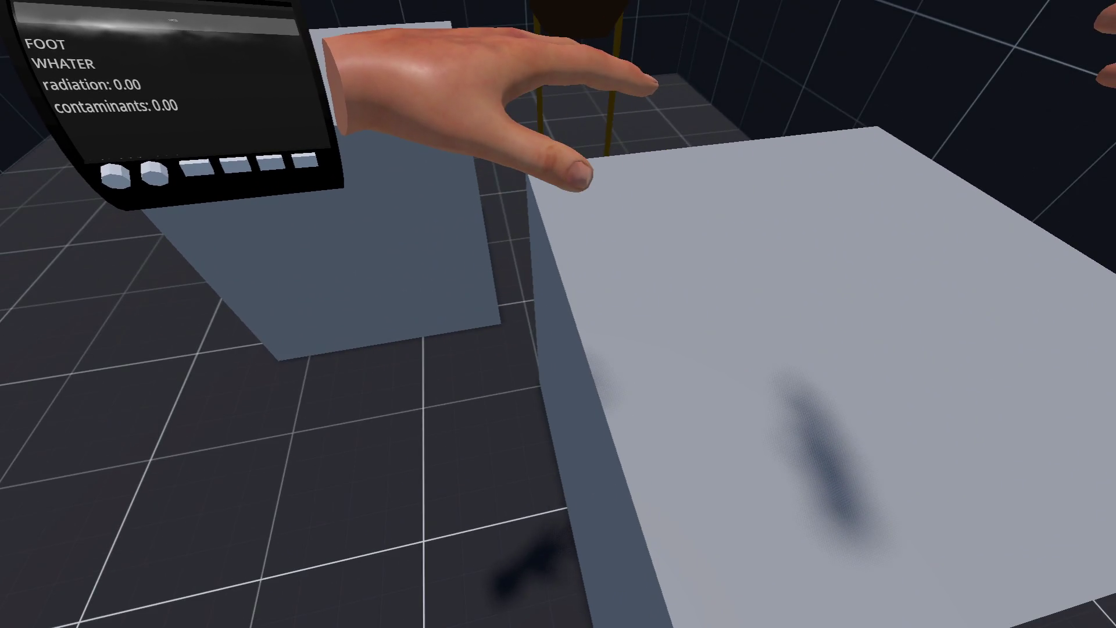
# Stop the VR test, change the impulse multiplier to 100.0, and save.
pyautogui.press('F8')
pyautogui.click(448, 362)
pyautogui.press('Delete')
pyautogui.write('190')
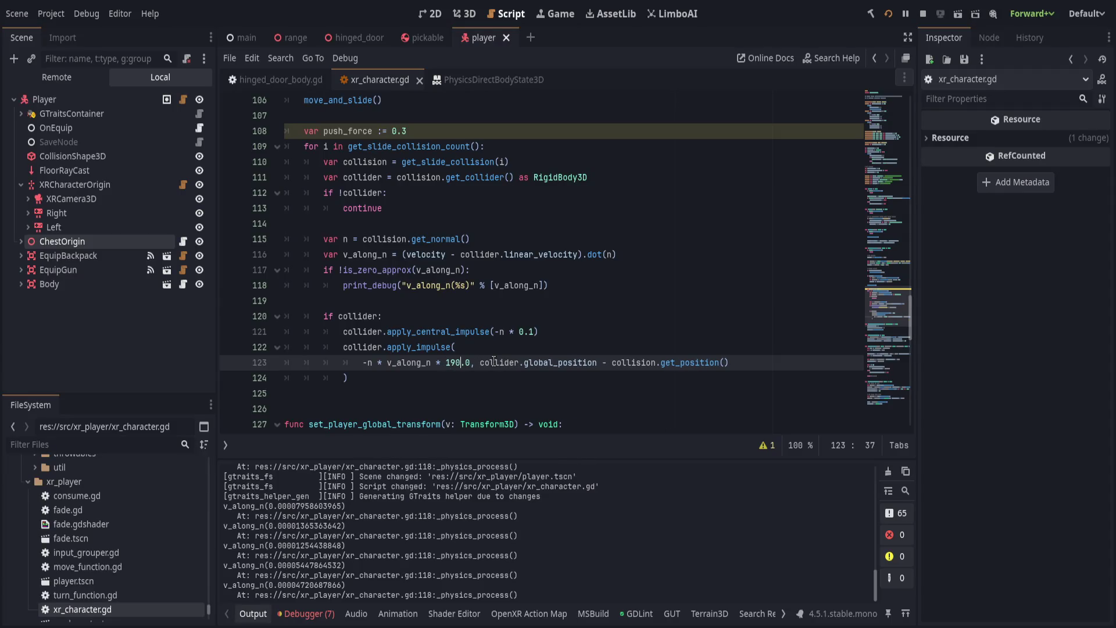
pyautogui.press('BackSpace')
pyautogui.press('BackSpace')
pyautogui.write('00')
pyautogui.hotkey('ctrl', 's')
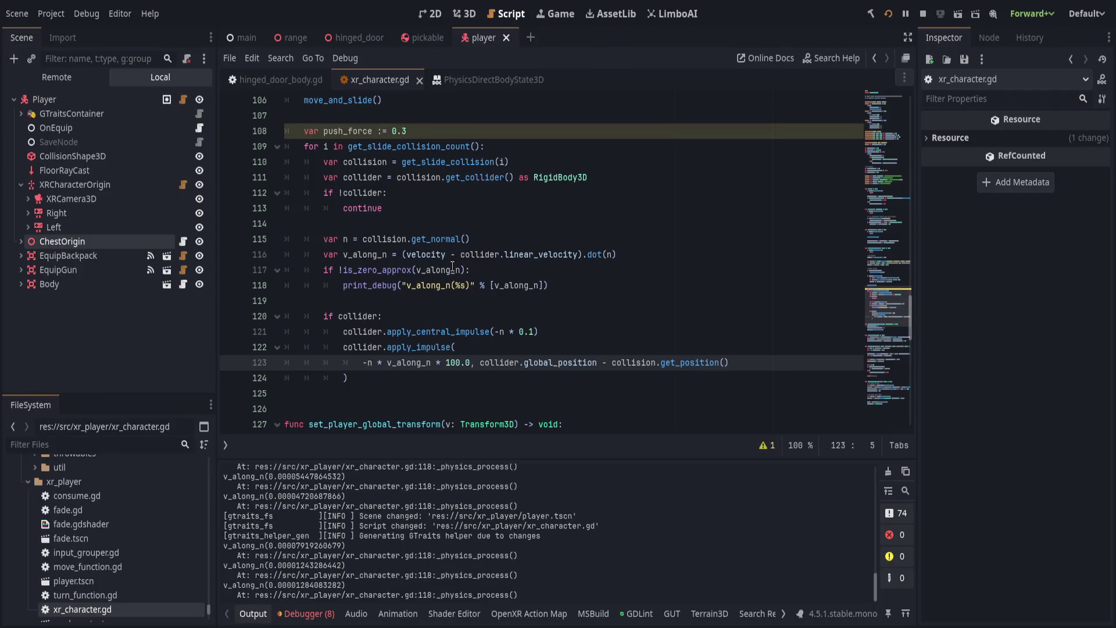
# Begin a new 'var mass_ratio' line below the v_along_n calculation.
pyautogui.click(540, 224)
pyautogui.click(690, 256)
pyautogui.press('Return')
pyautogui.write('var m')
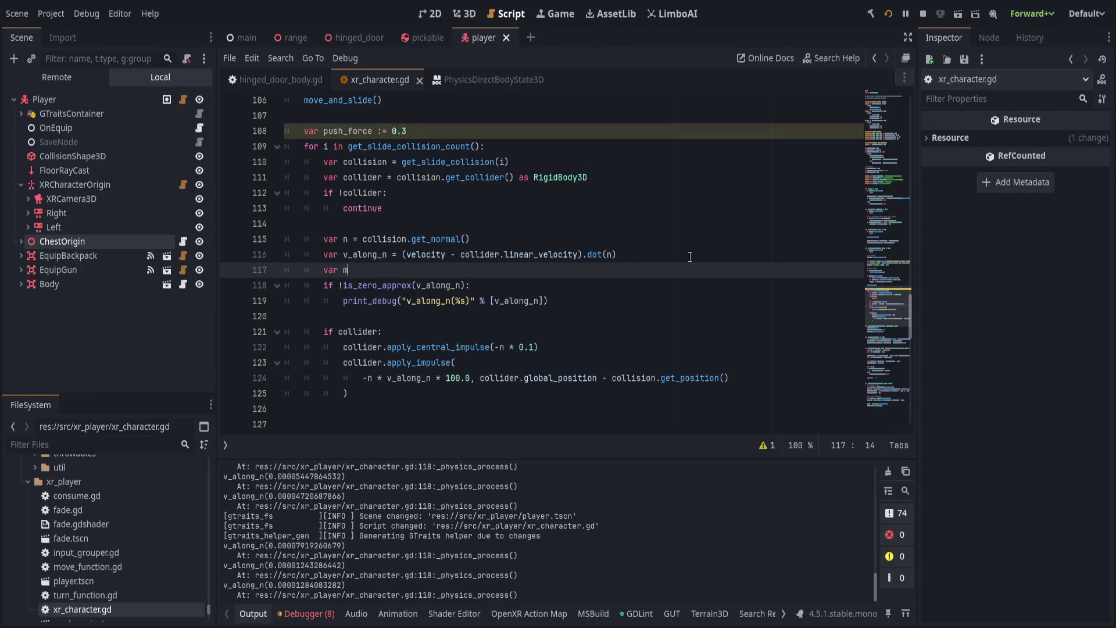
pyautogui.write('ass_ratio')
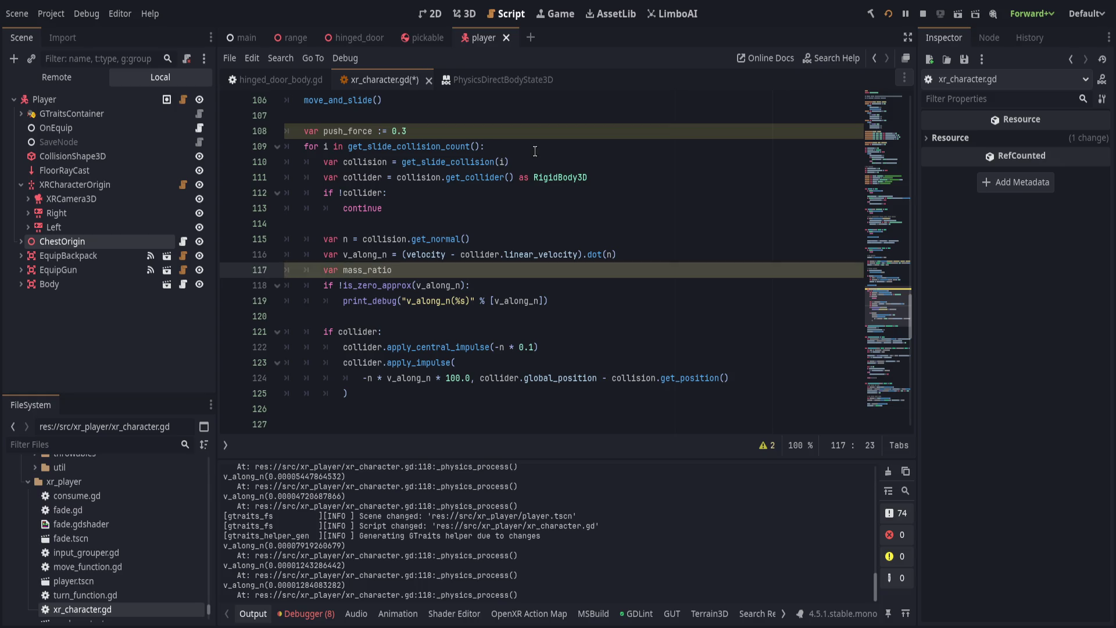
# Add a HUMAN_MASS constant of 80.0 below the push_force line.
pyautogui.click(551, 130)
pyautogui.press('Return')
pyautogui.write('const M')
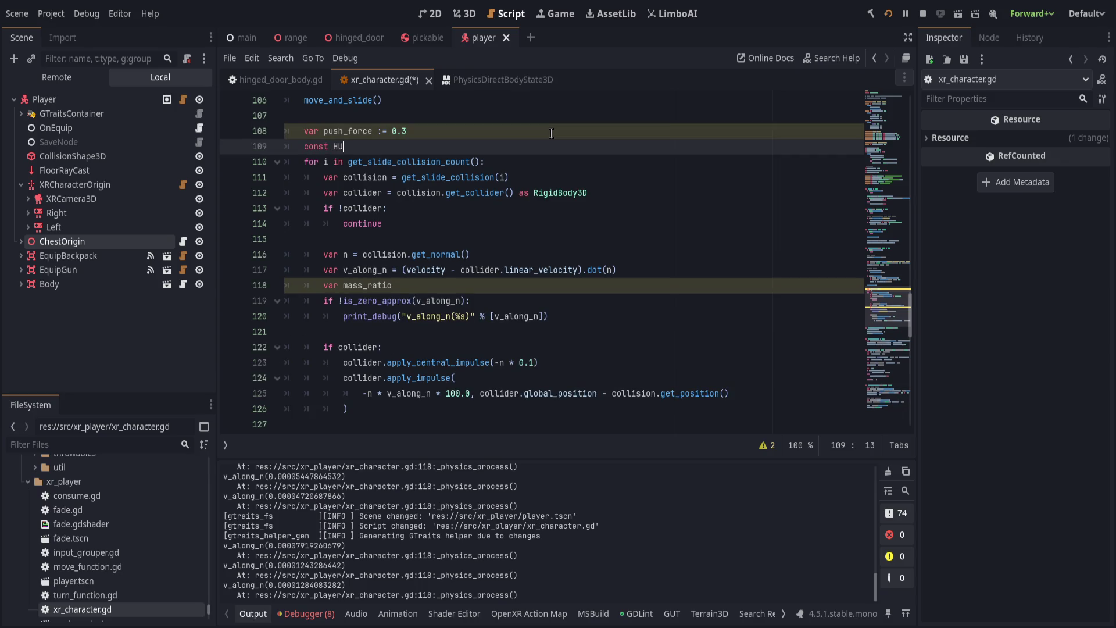
pyautogui.write('ASS')
pyautogui.press('BackSpace')
pyautogui.press('BackSpace')
pyautogui.press('BackSpace')
pyautogui.write('MAS')
pyautogui.write('MASS')
pyautogui.write('80')
# Compute mass_ratio as min(1.0, HUMAN_MASS / collider.mass).
pyautogui.click(407, 285)
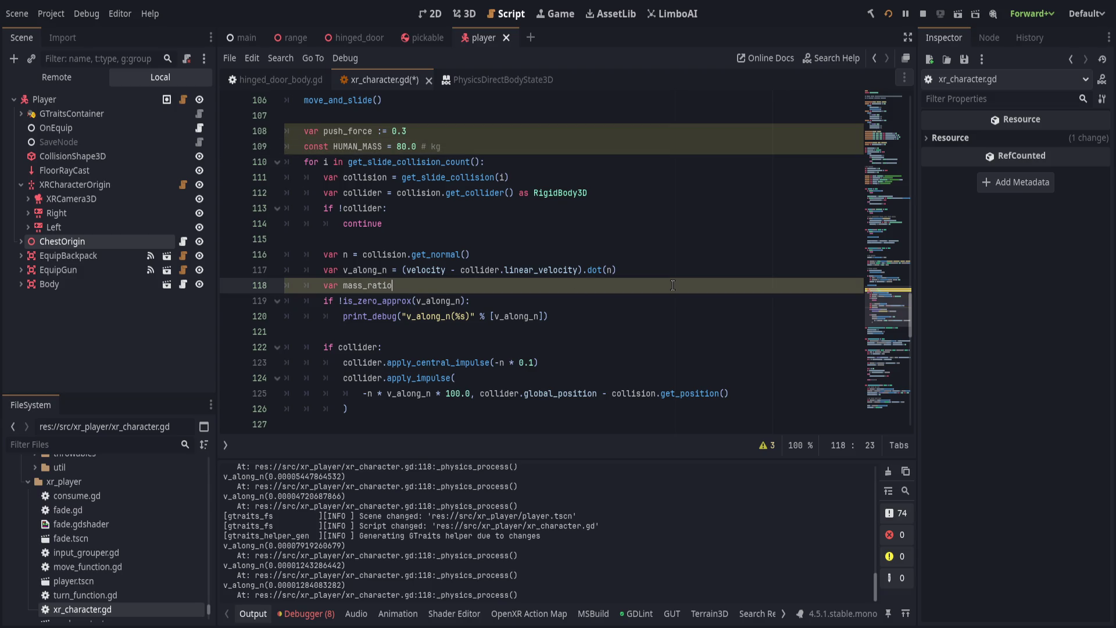
pyautogui.write('=min(1.0')
pyautogui.write(', ')
pyautogui.write('HUMAN_MAS')
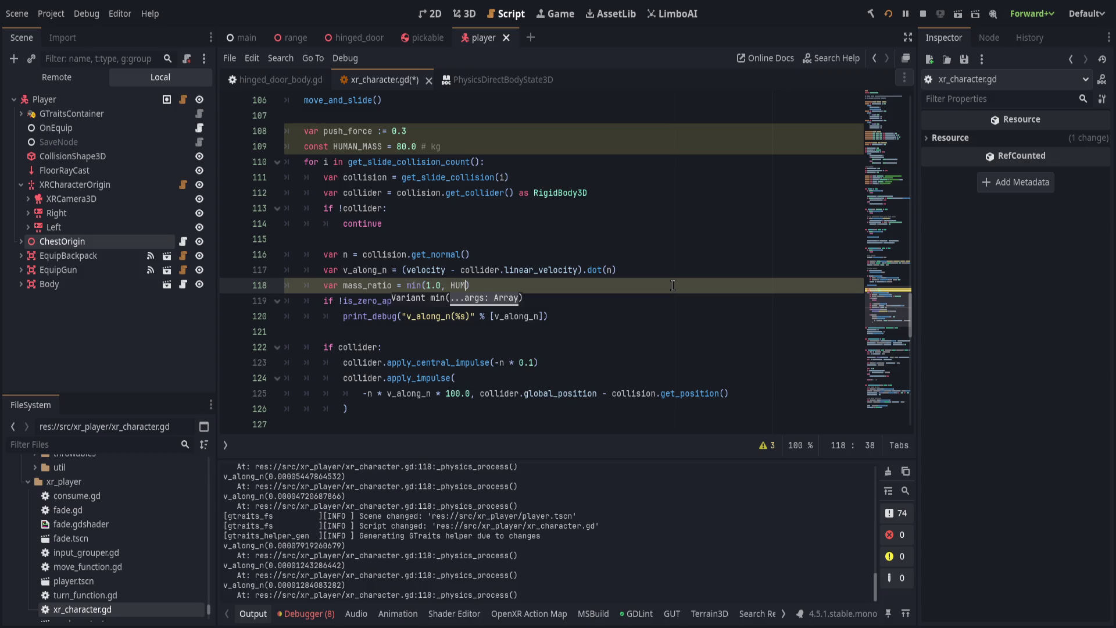
pyautogui.write('S')
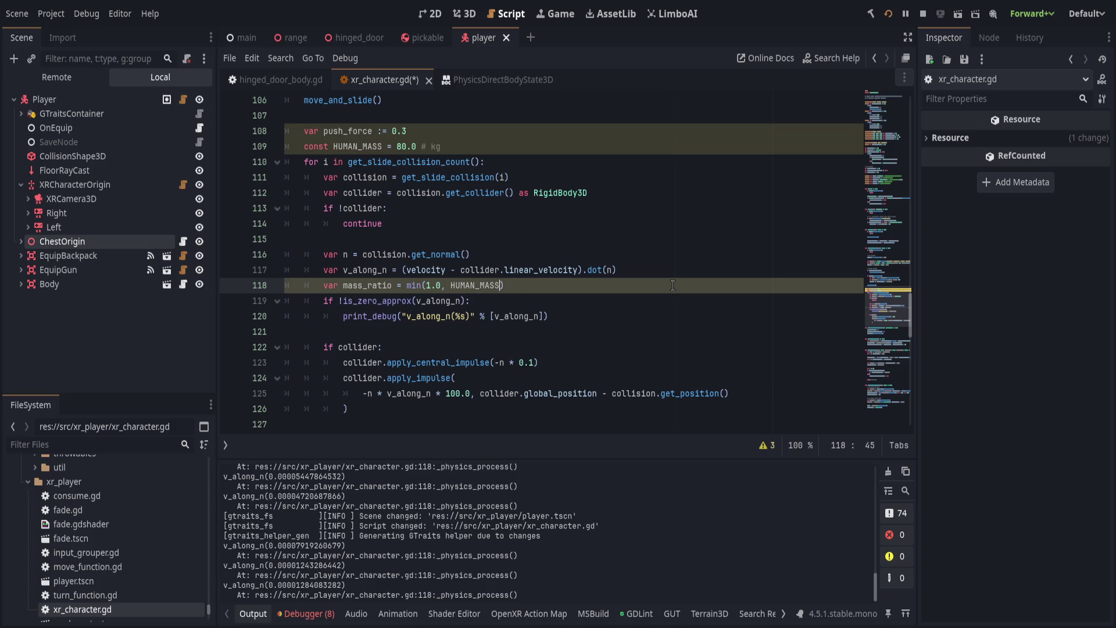
pyautogui.press('BackSpace')
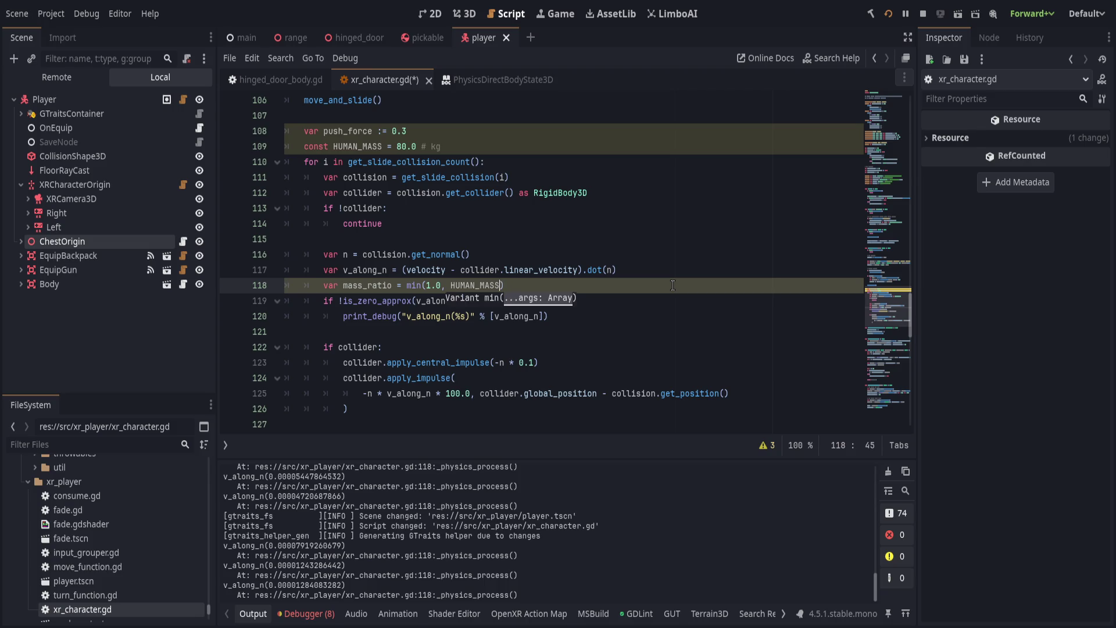
pyautogui.write(' / collider')
pyautogui.press('Escape')
pyautogui.write('.mass')
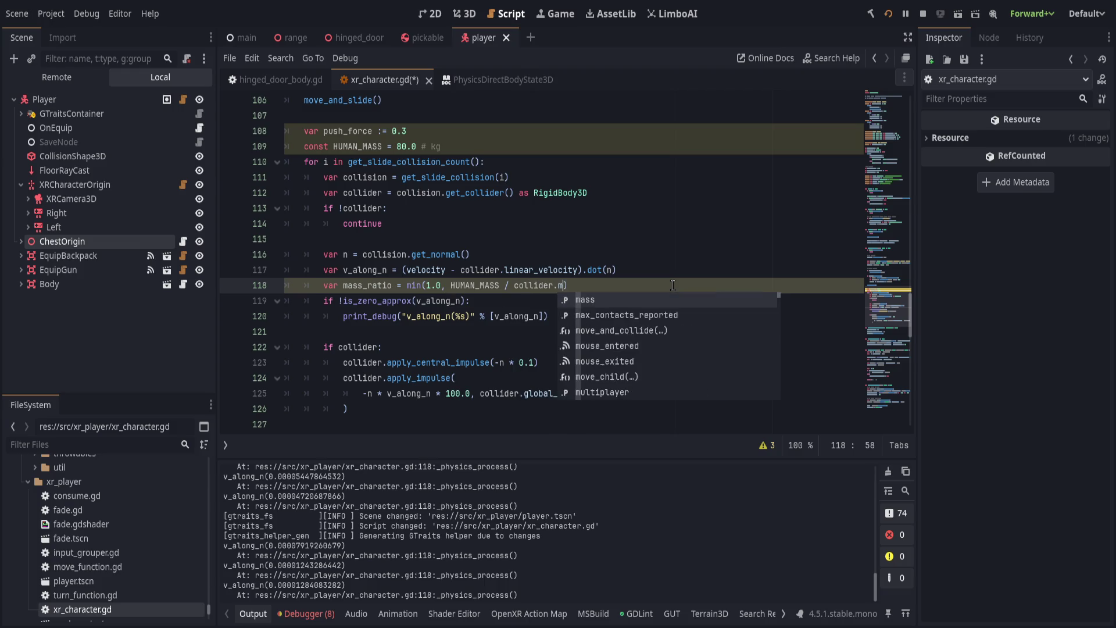
pyautogui.press('End')
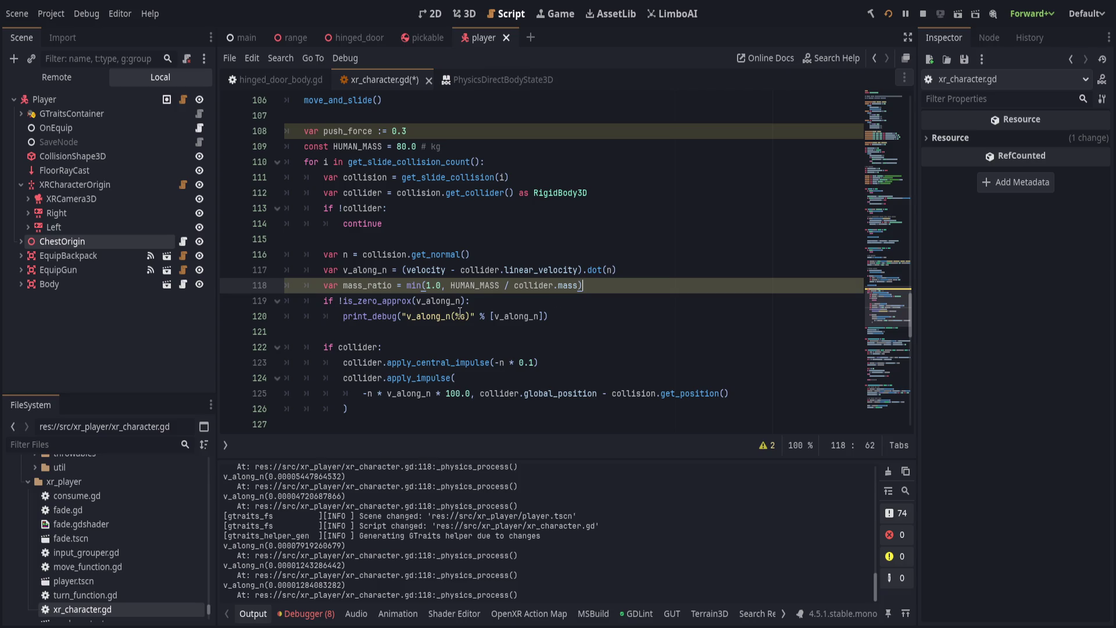
# Delete the 'if collider:' line and dedent the impulse lines beneath it.
pyautogui.click(601, 323)
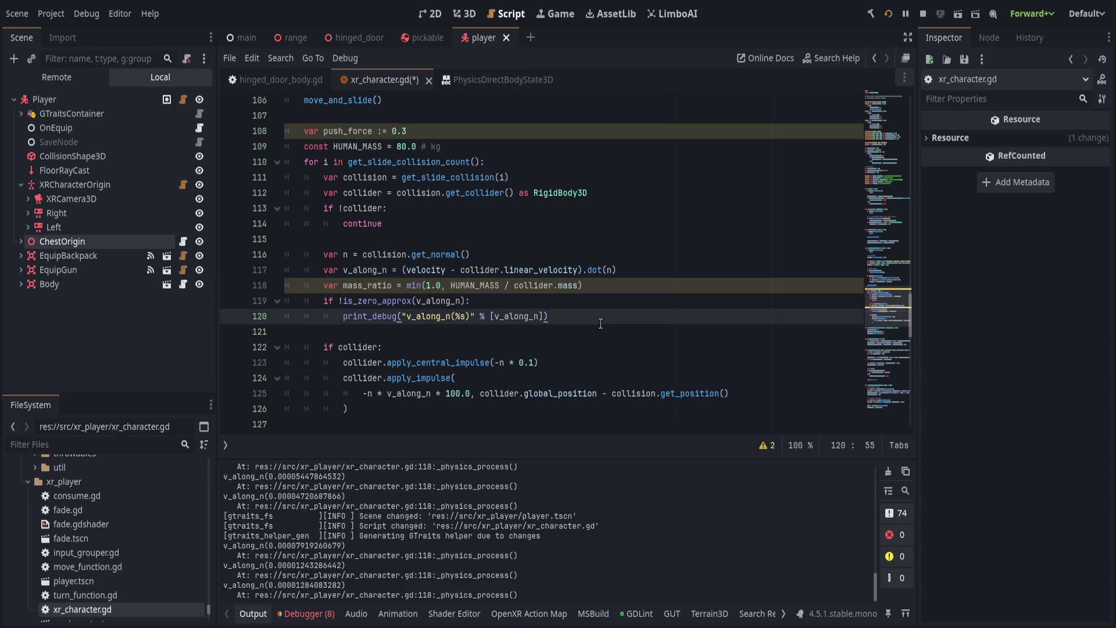
pyautogui.click(598, 351)
pyautogui.click(594, 365)
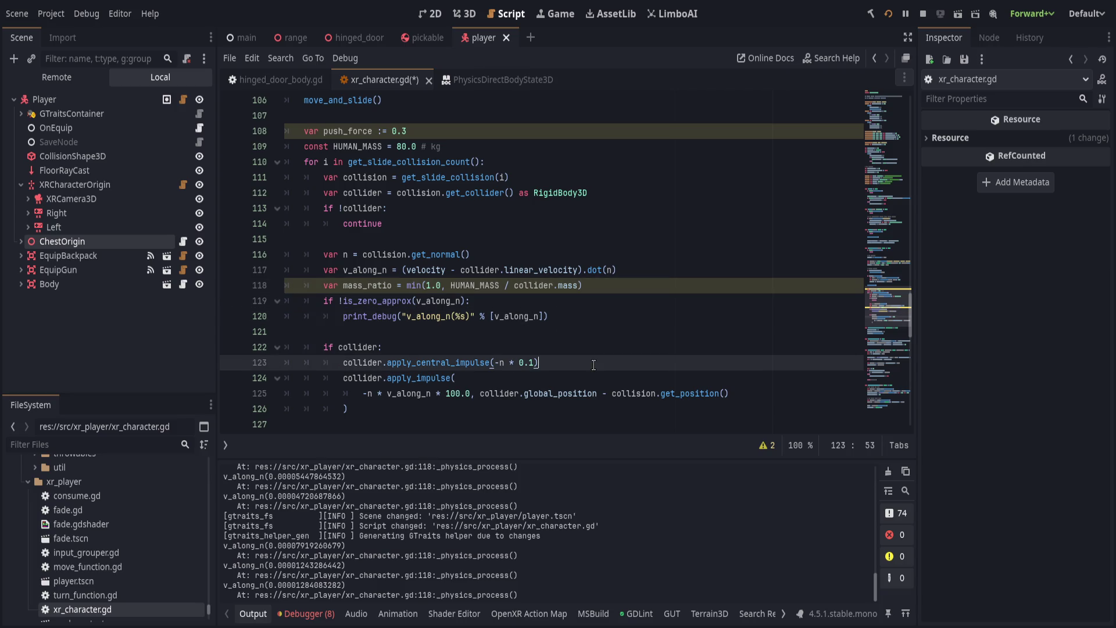
pyautogui.click(584, 351)
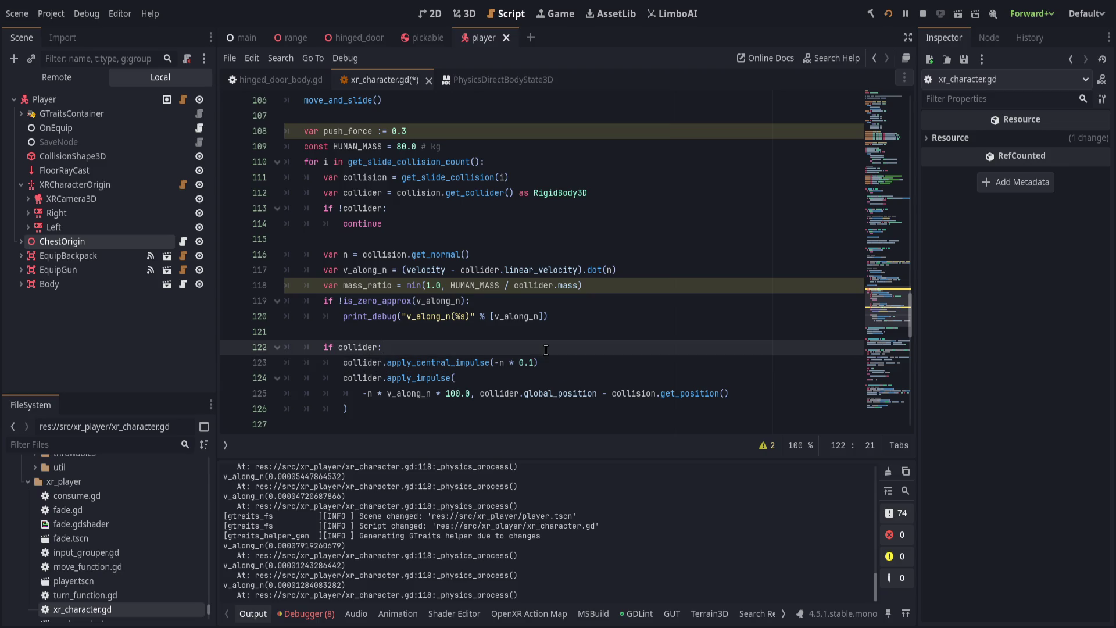
pyautogui.hotkey('ctrl', 'shift', 'k')
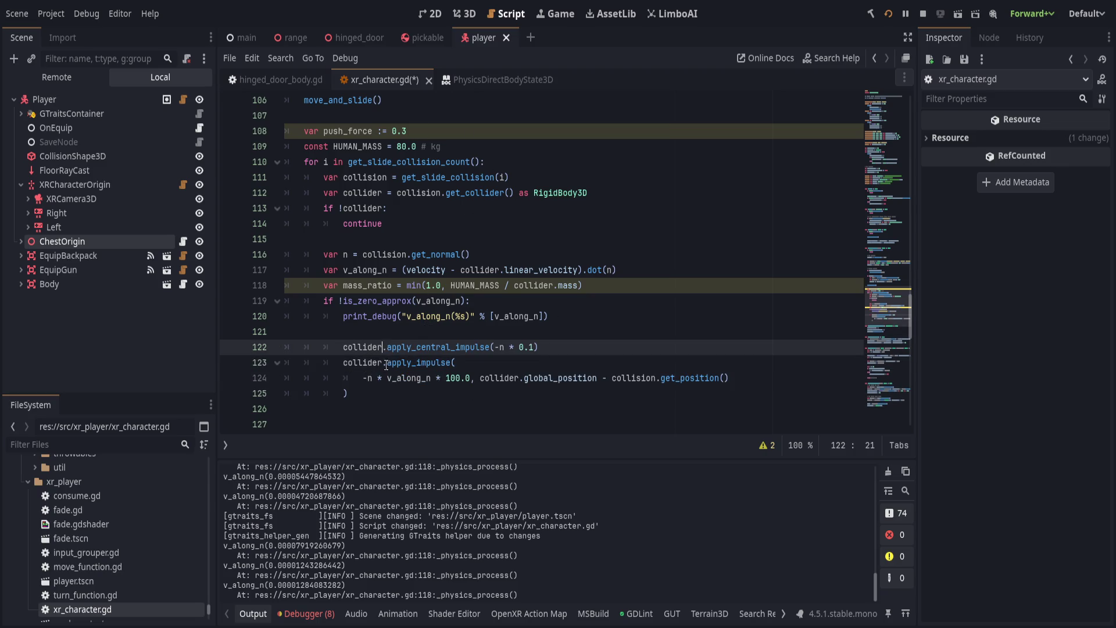
pyautogui.moveTo(387, 347); pyautogui.dragTo(404, 392)
pyautogui.hotkey('shift', 'Tab')
pyautogui.click(497, 334)
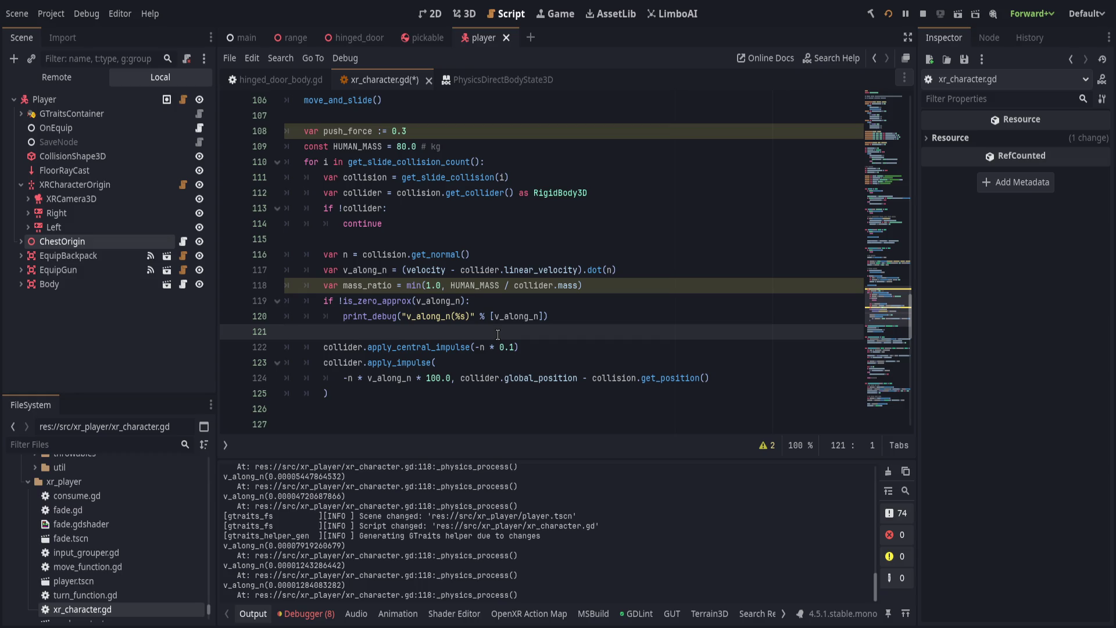
pyautogui.hotkey('ctrl', 'z')
pyautogui.hotkey('ctrl', 'z')
pyautogui.hotkey('ctrl', 'z')
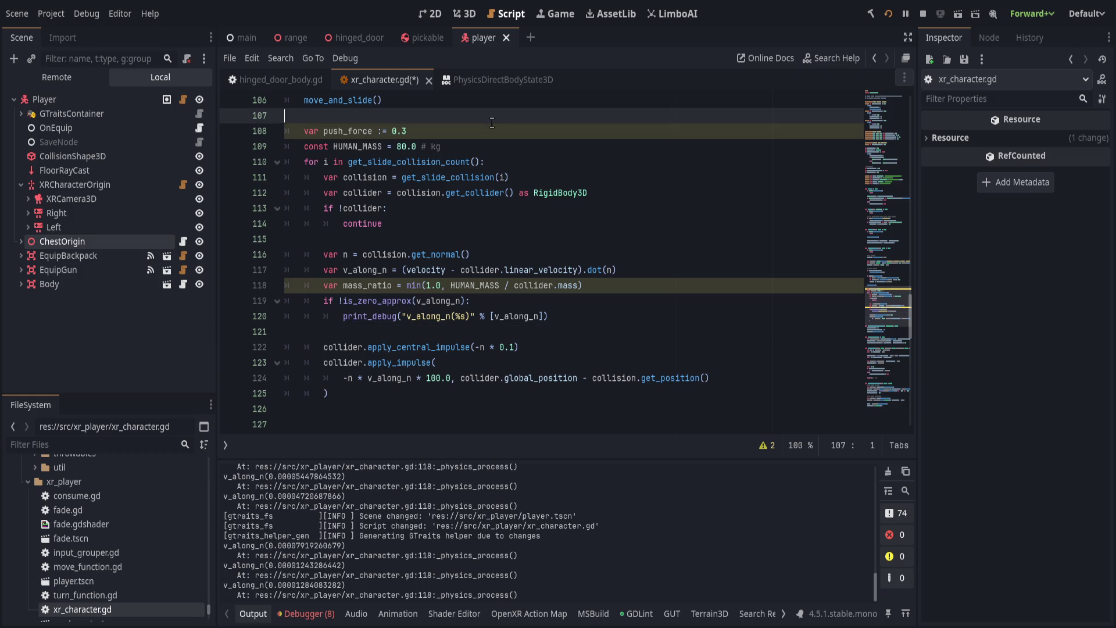
# Declare push_force := mass_ratio * 5.0, use it instead of 100.0 in the impulse, and save.
pyautogui.press('Return')
pyautogui.write('var push_force := mass_ratio * ')
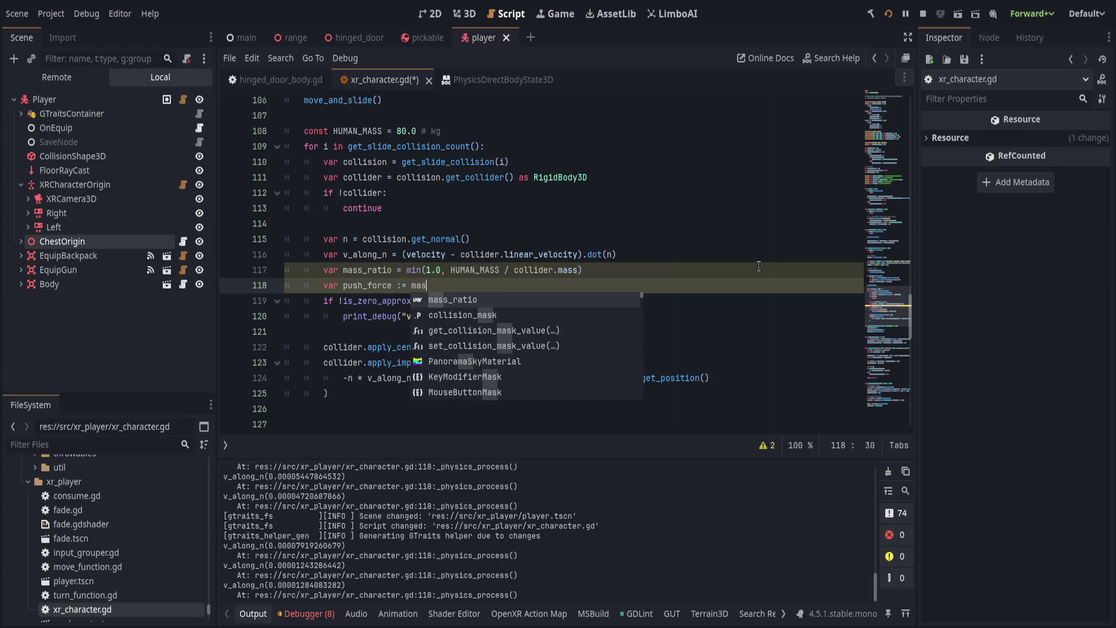
pyautogui.write('50')
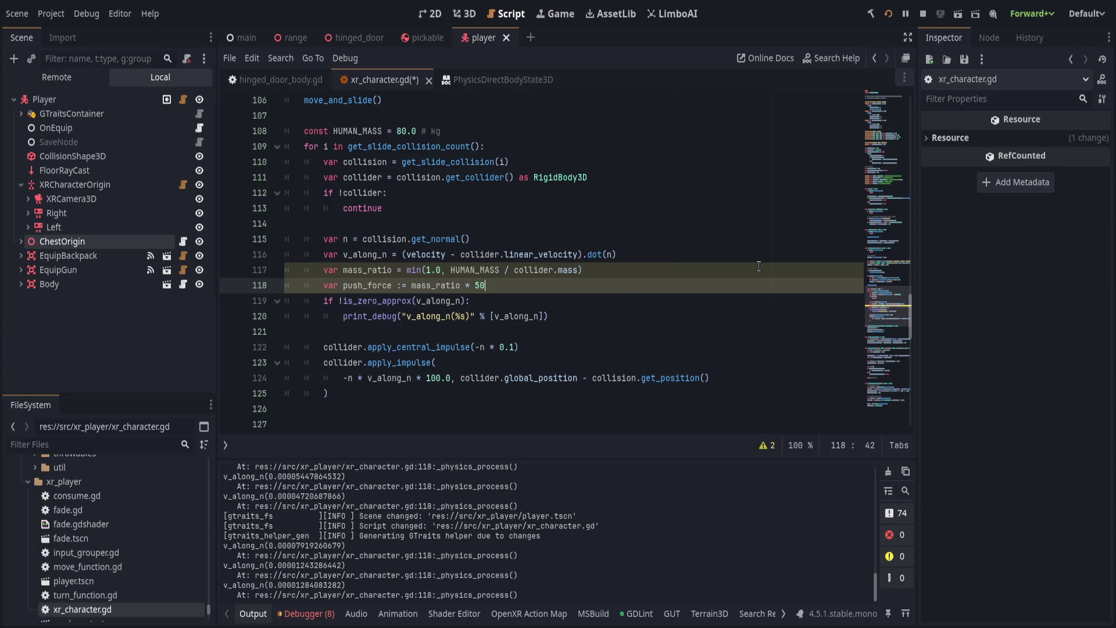
pyautogui.doubleClick(437, 377)
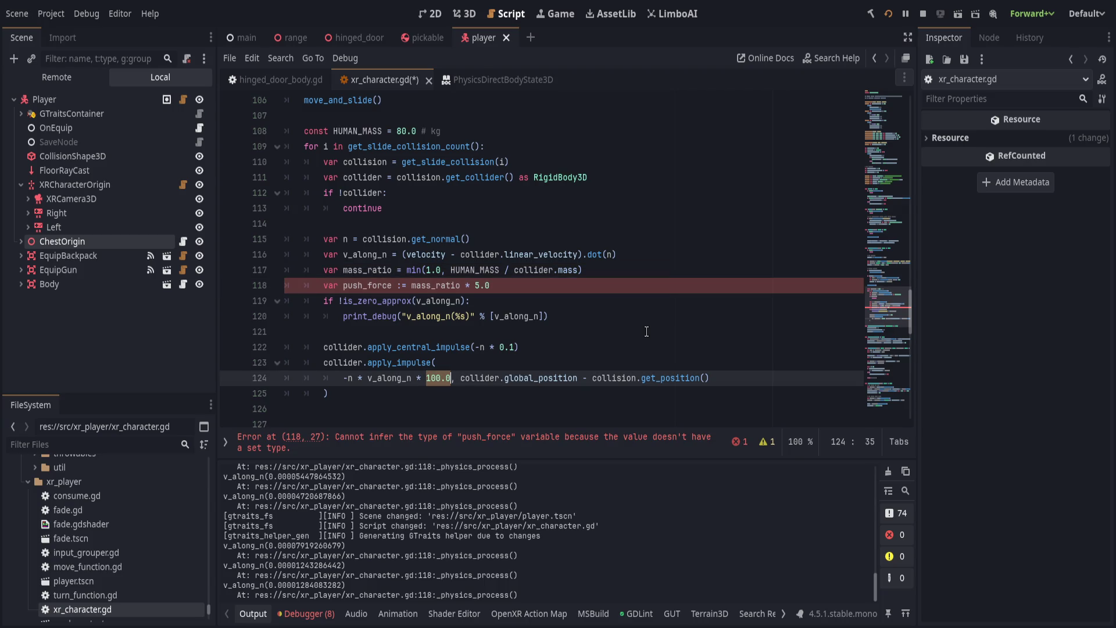
pyautogui.write('push_force')
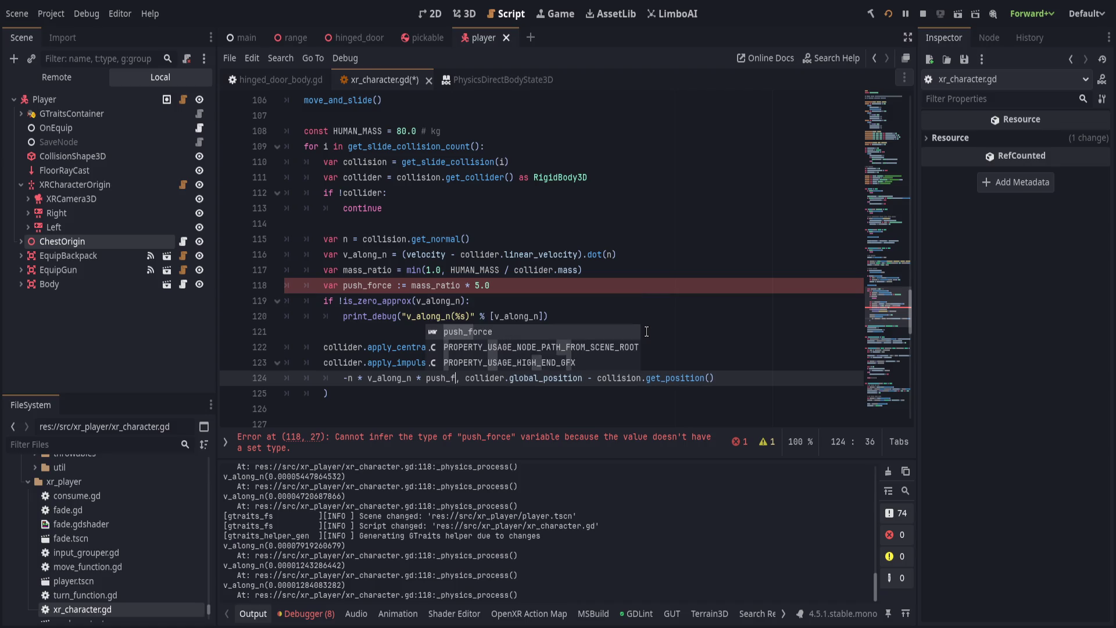
pyautogui.hotkey('ctrl', 's')
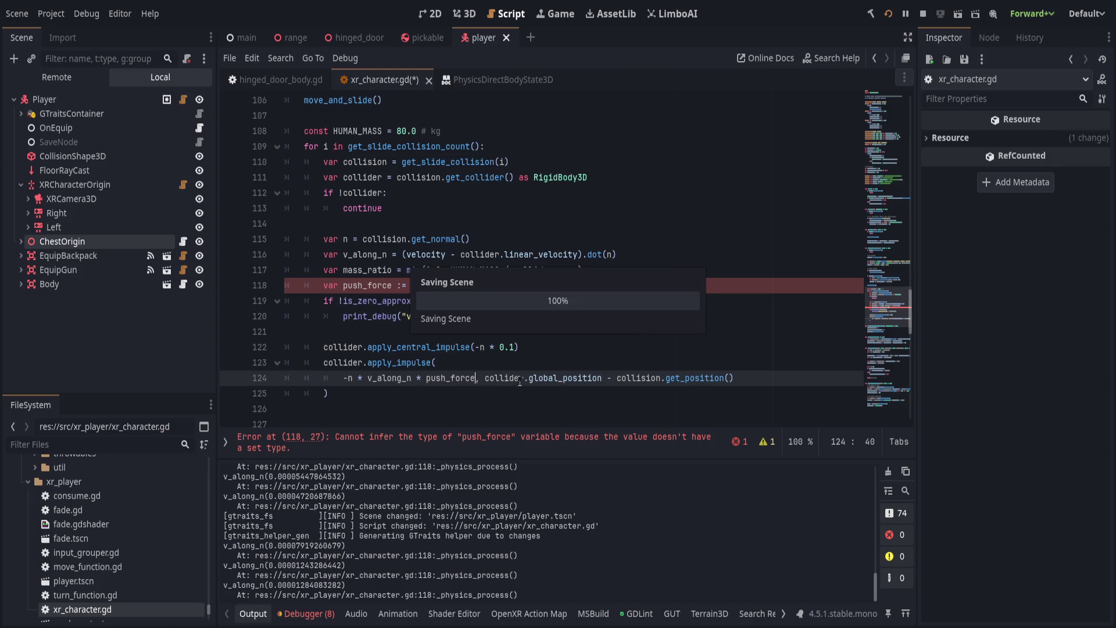
# Switch mass_ratio to minf and give mass_ratio and v_along_n ':=' declarations.
pyautogui.click(555, 364)
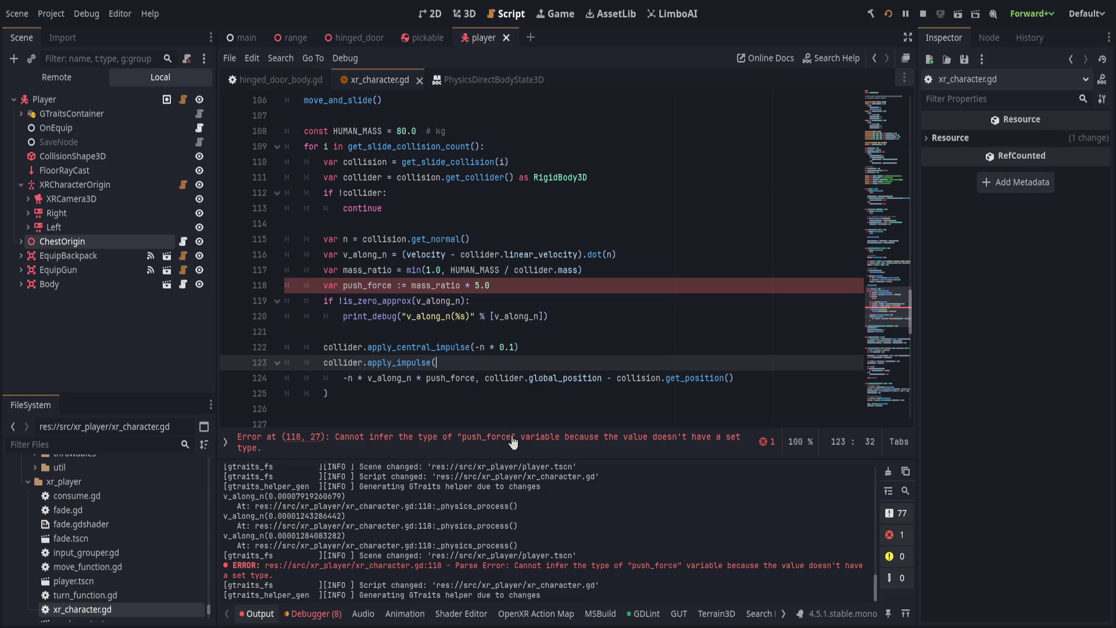
pyautogui.click(400, 285)
pyautogui.press('Up')
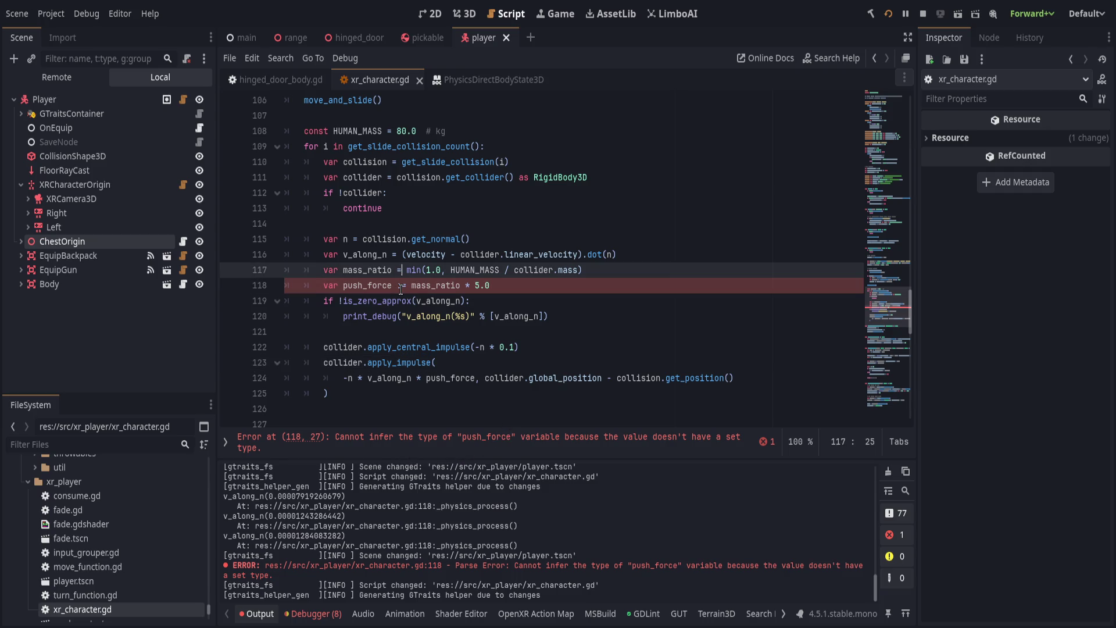
pyautogui.write('f')
pyautogui.press('Escape')
pyautogui.hotkey('ctrl', 'Left')
pyautogui.hotkey('ctrl', 'Left')
pyautogui.hotkey('ctrl', 'Left')
pyautogui.write(':')
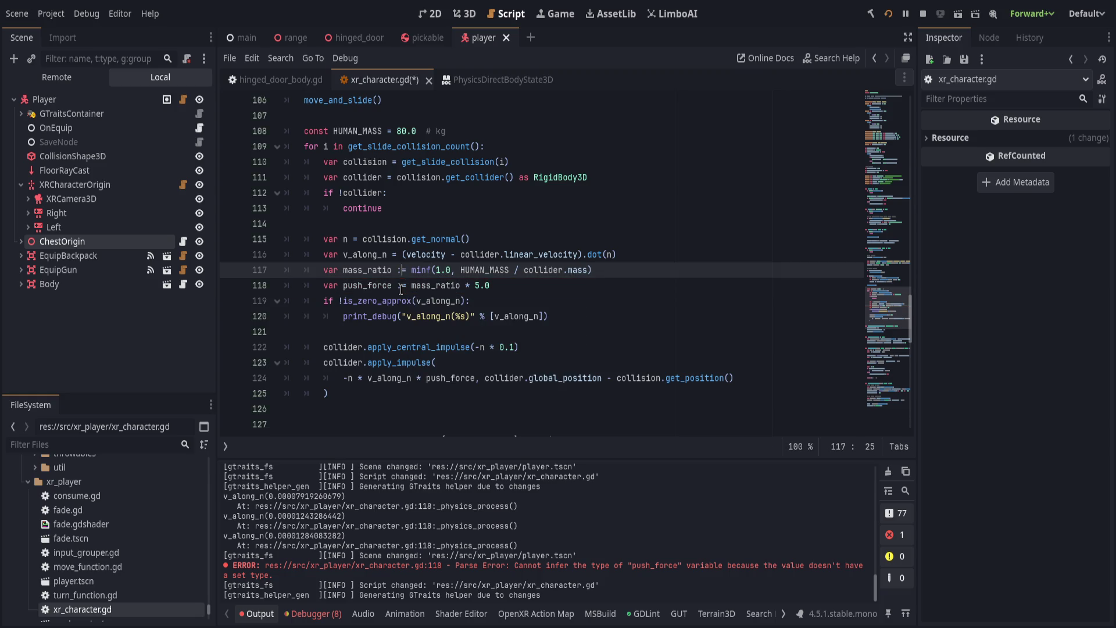
pyautogui.press('Up')
pyautogui.write(':')
pyautogui.press('BackSpace')
pyautogui.write(':')
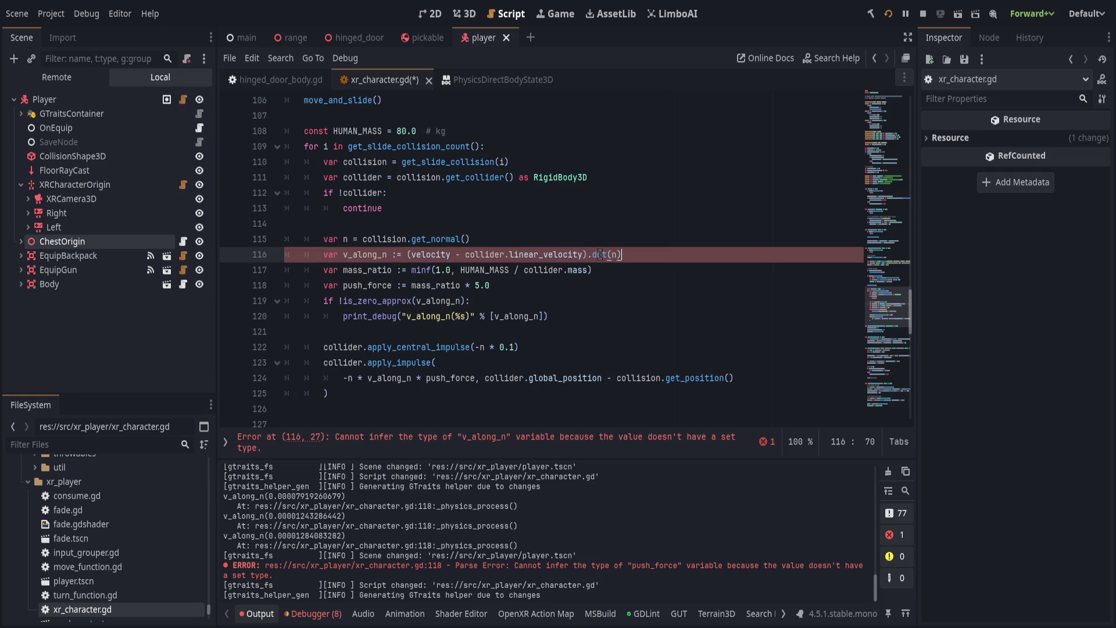
# Fix the ':=' declarations for the collision normal n and v_along_n, then save.
pyautogui.press('Up')
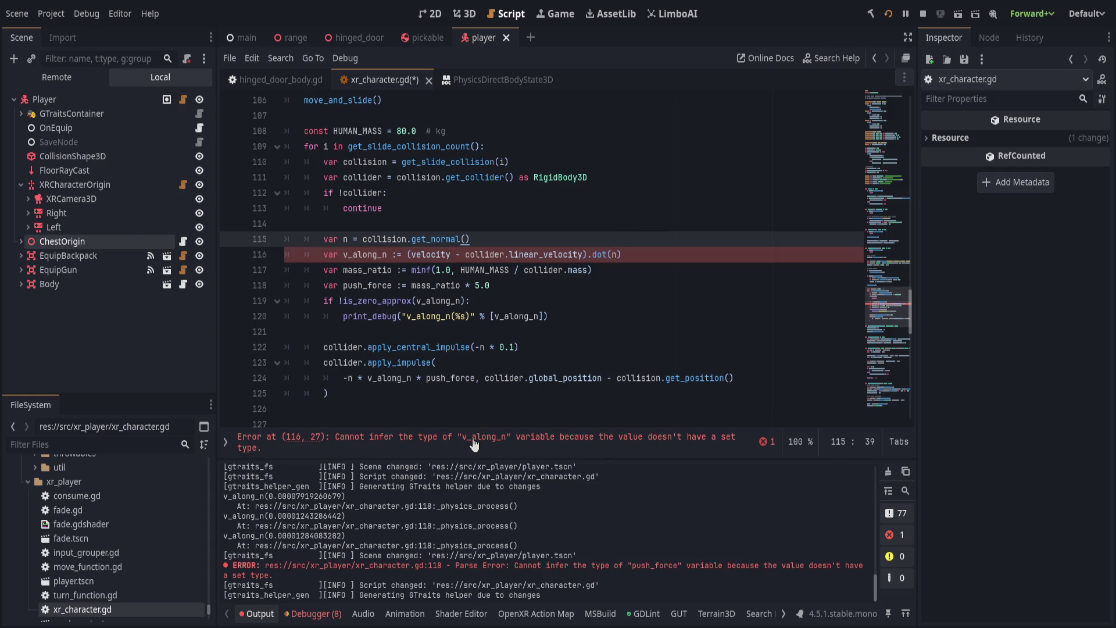
pyautogui.click(474, 444)
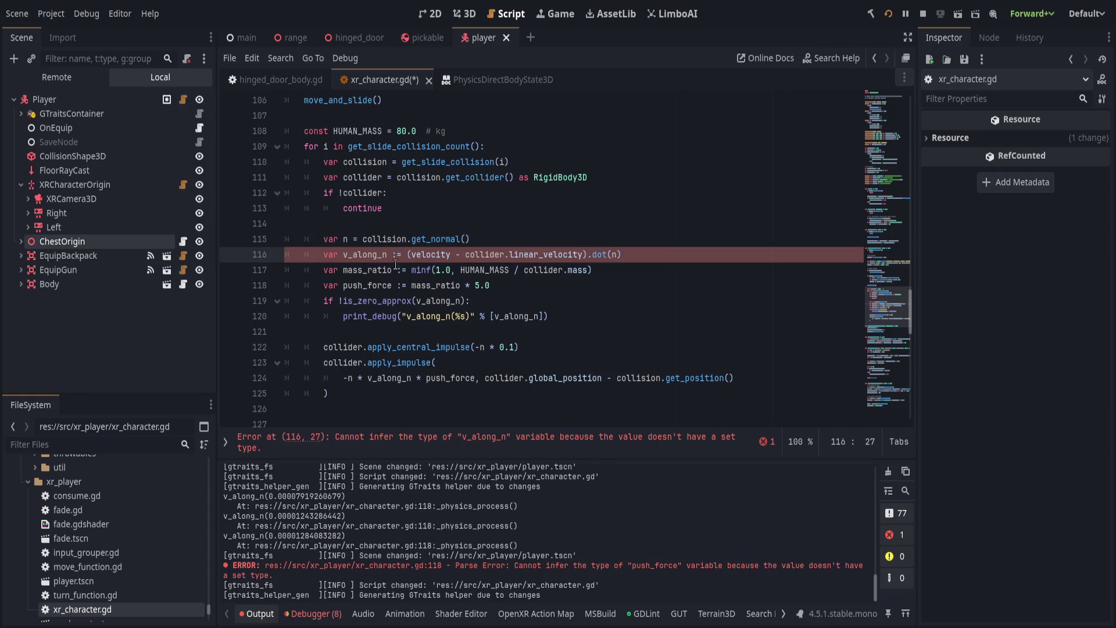
pyautogui.press('BackSpace')
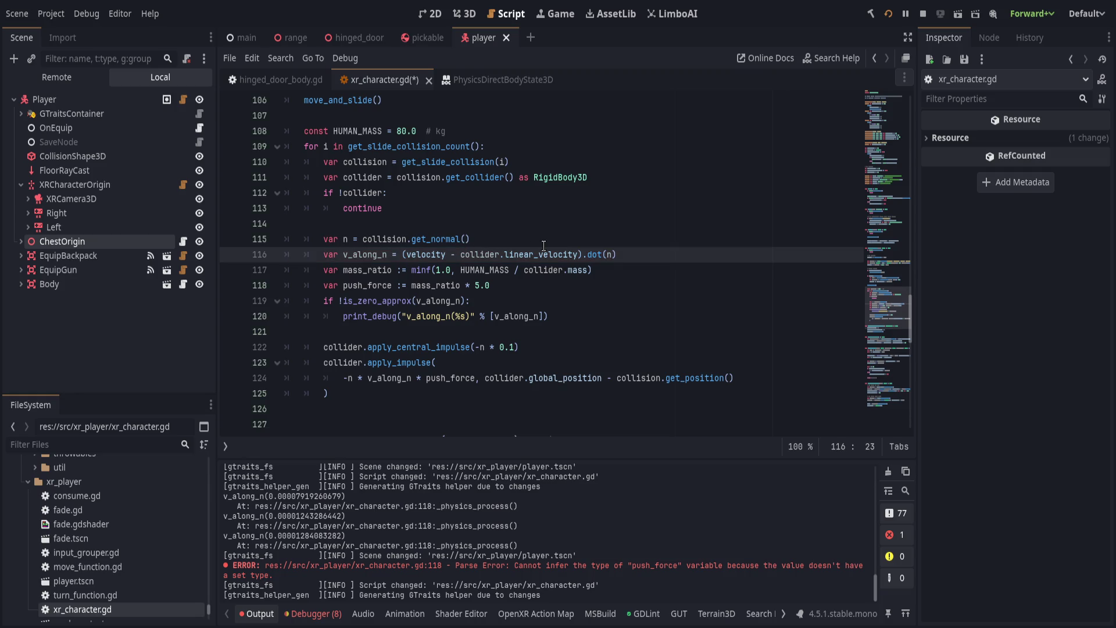
pyautogui.click(545, 241)
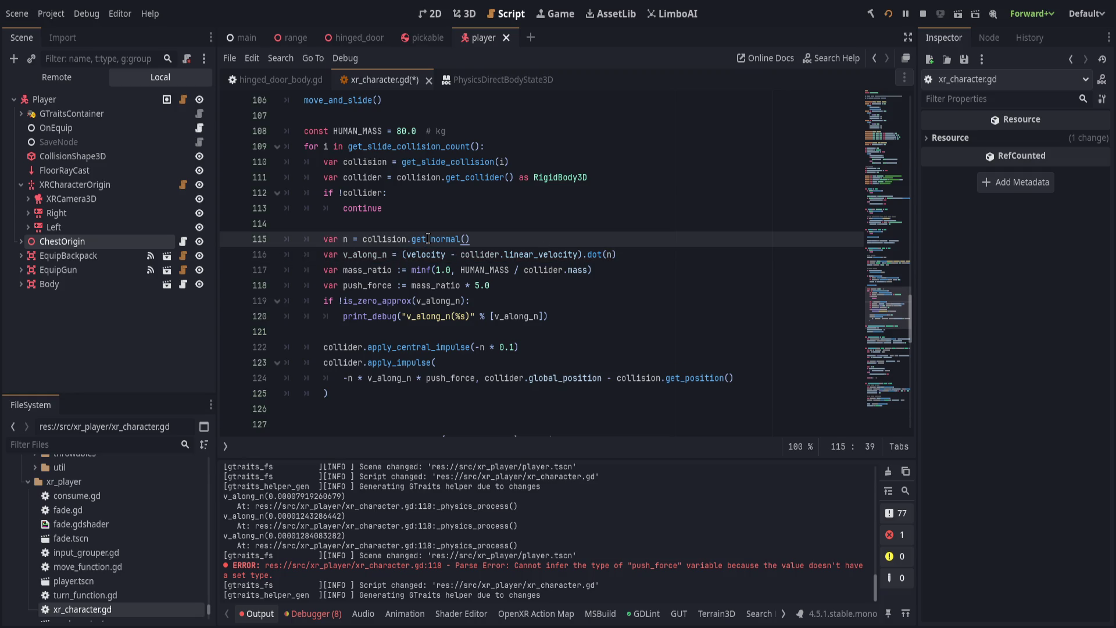
pyautogui.click(353, 240)
pyautogui.write(':')
pyautogui.press('Down')
pyautogui.press('Right')
pyautogui.write(':')
pyautogui.hotkey('ctrl', 's')
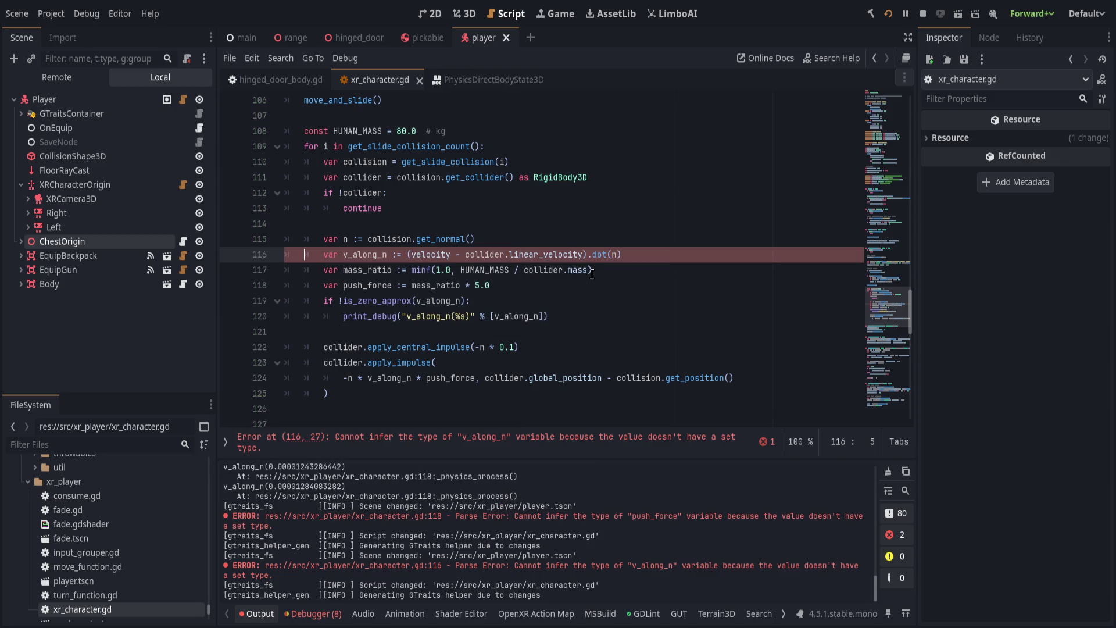
# Give v_along_n an explicit ': float' type and save the script.
pyautogui.click(396, 254)
pyautogui.write('float')
pyautogui.press('End')
pyautogui.hotkey('ctrl', 's')
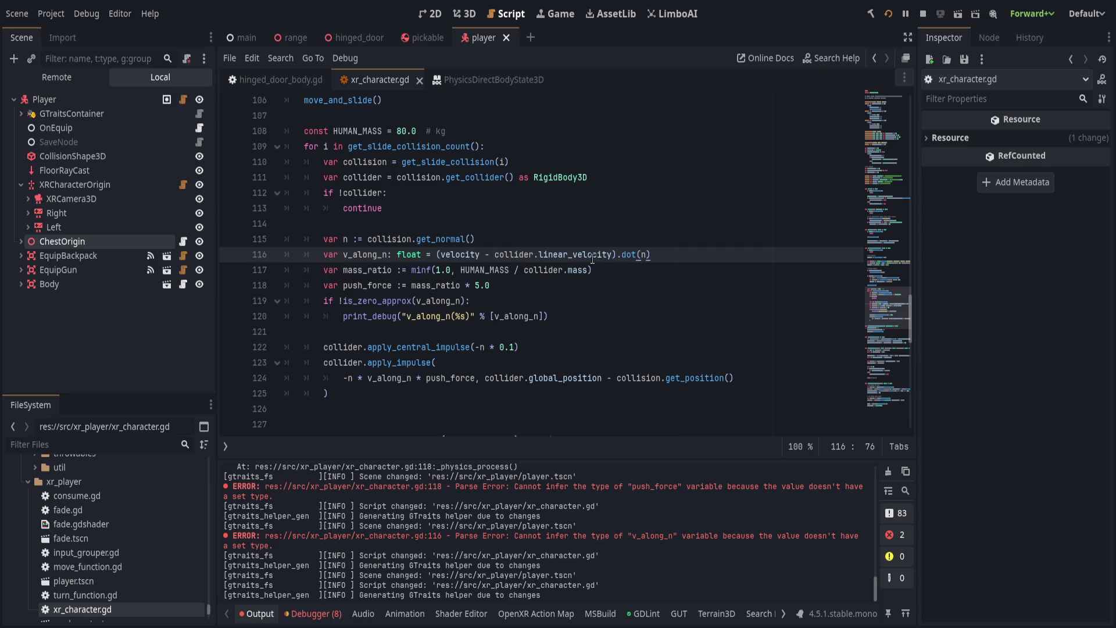
pyautogui.click(537, 301)
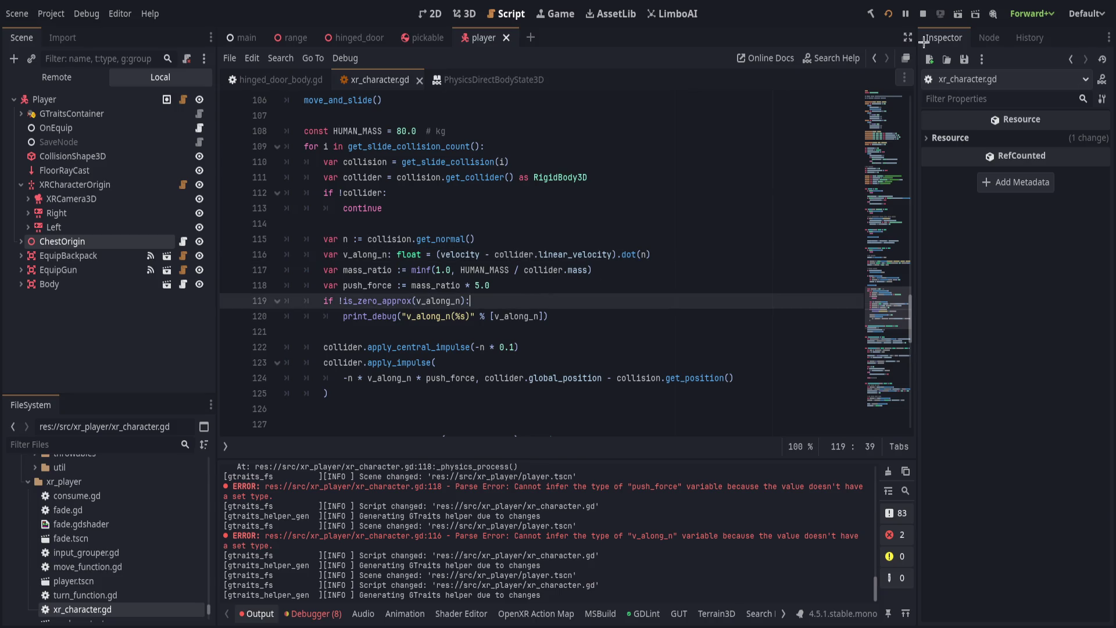
# After a VR push test, rewrite v_along_n as (collider.linear_velocity - velocity).dot(n) and save.
pyautogui.click(889, 472)
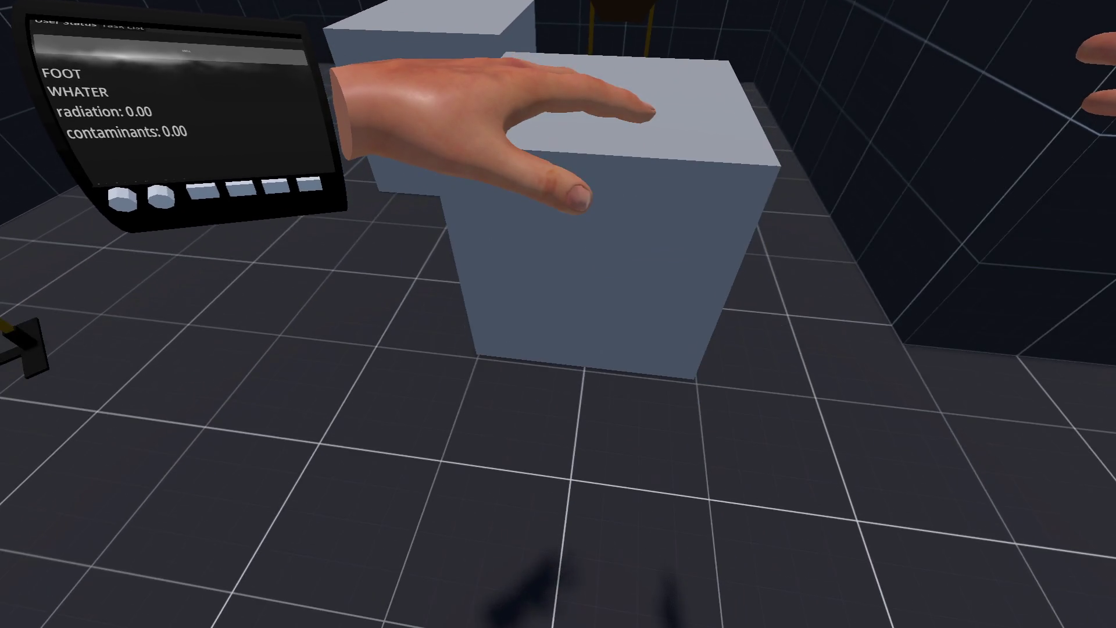
pyautogui.hotkey('alt', 'Tab')
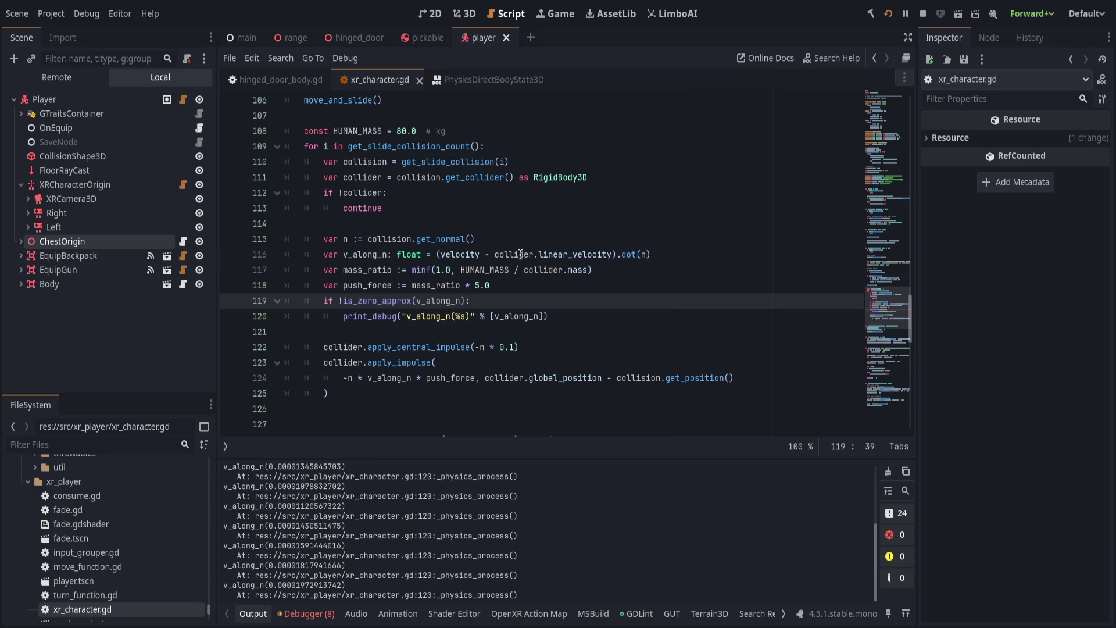
pyautogui.moveTo(612, 254); pyautogui.dragTo(495, 254)
pyautogui.hotkey('ctrl', 'c')
pyautogui.press('BackSpace')
pyautogui.press('BackSpace')
pyautogui.press('BackSpace')
pyautogui.press('BackSpace')
pyautogui.hotkey('ctrl', 'v')
pyautogui.write('-')
pyautogui.hotkey('ctrl', 's')
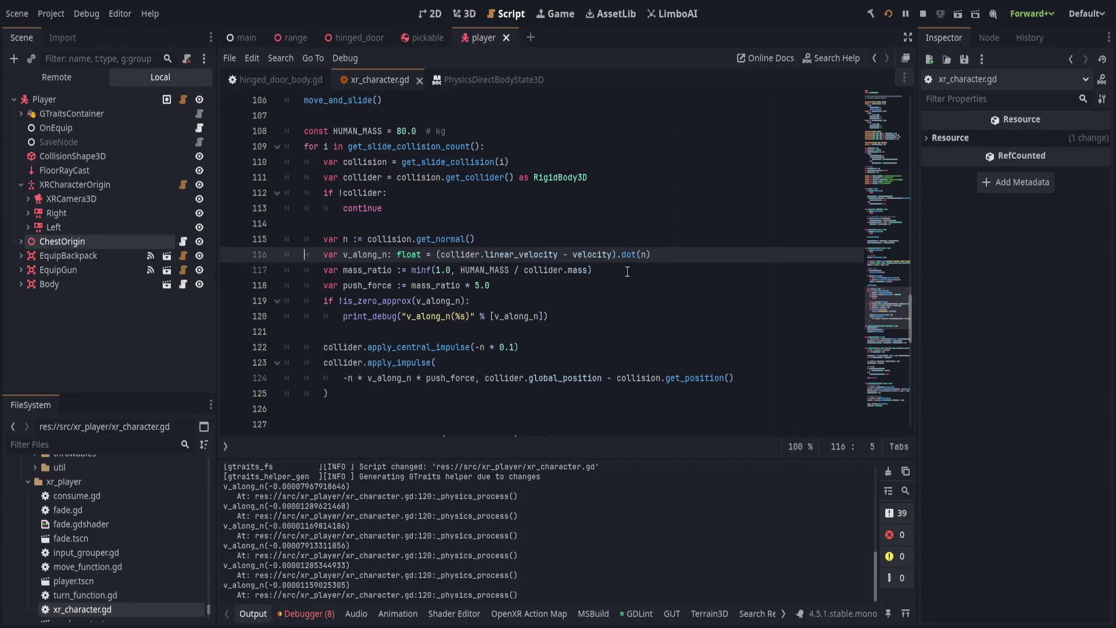
pyautogui.click(658, 274)
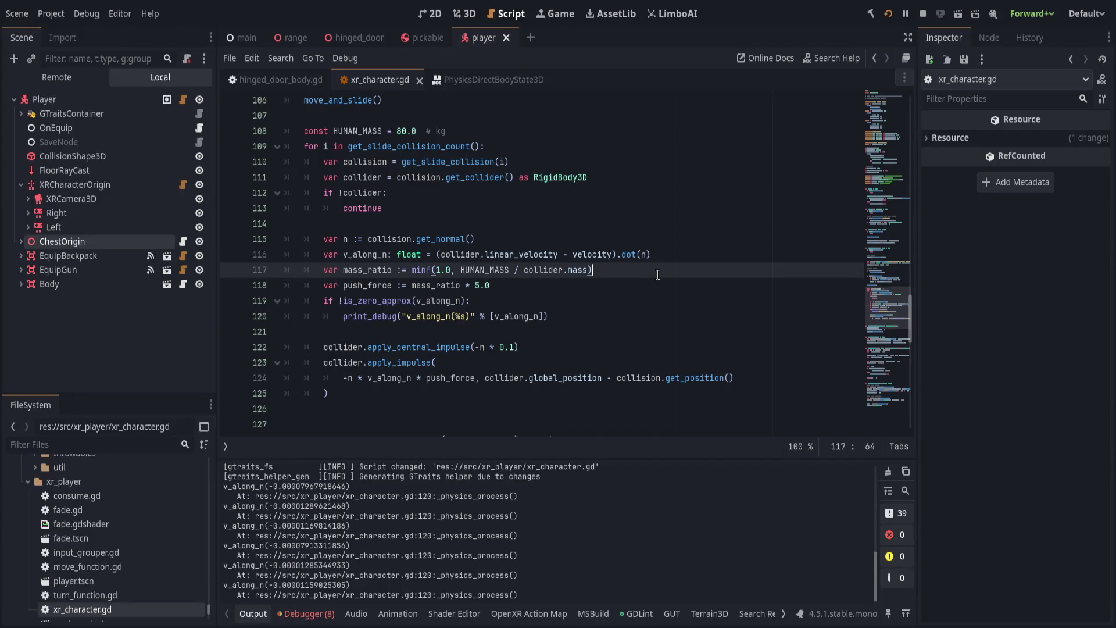
# Reorder the v_along_n operands to start with velocity minus collider.linear_velocity, and save.
pyautogui.doubleClick(590, 254)
pyautogui.press('BackSpace')
pyautogui.click(440, 254)
pyautogui.press('Left')
pyautogui.press('Left')
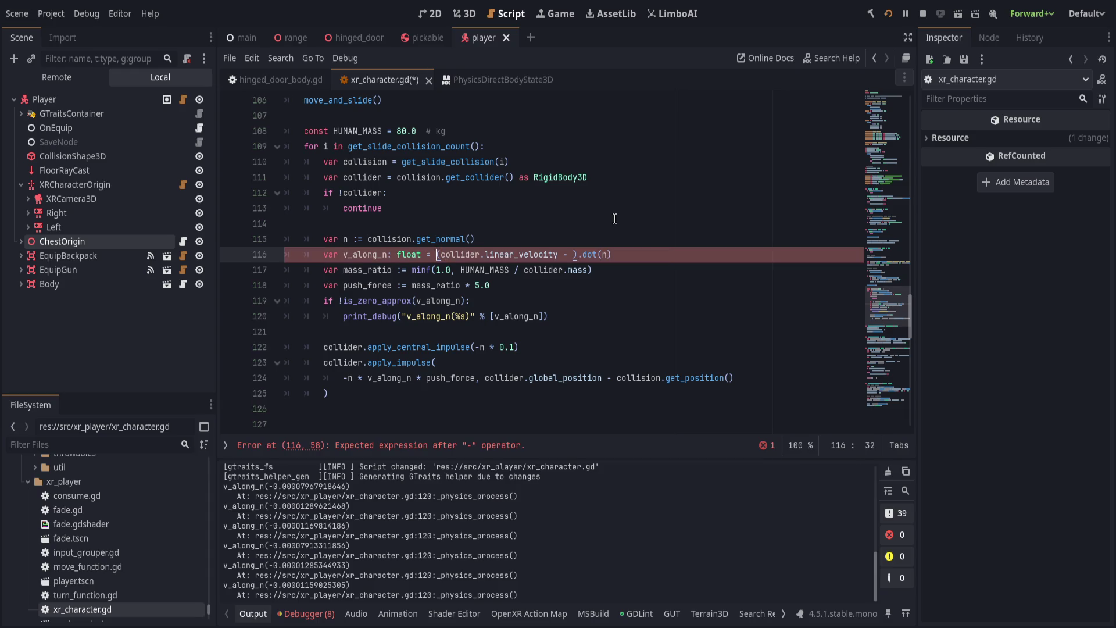
pyautogui.write('velocity.dot(n)')
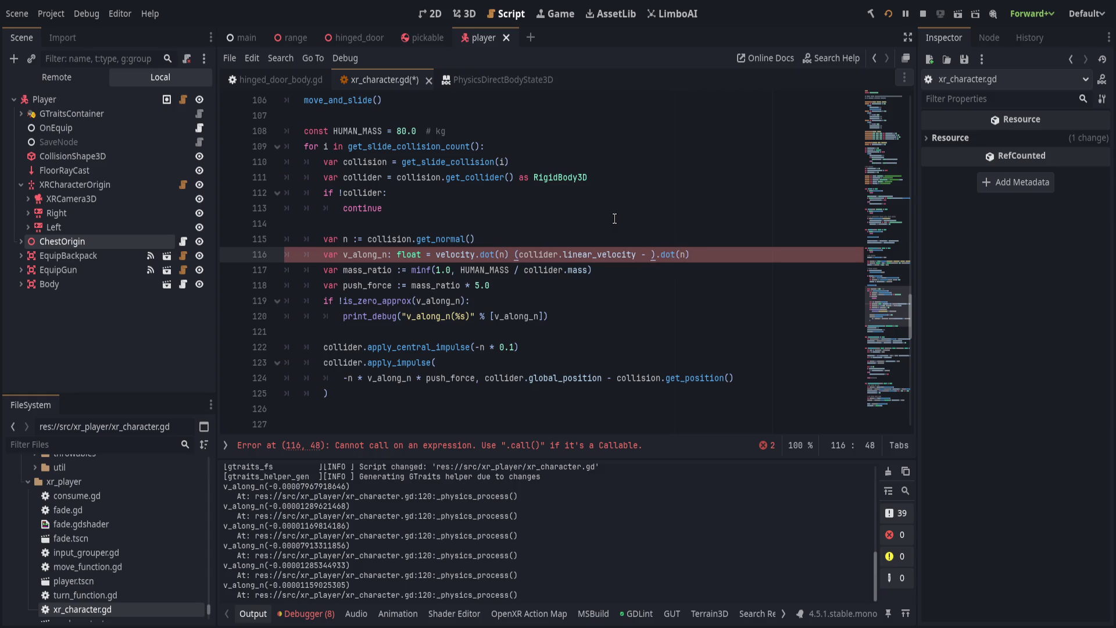
pyautogui.press('Delete')
pyautogui.write('-')
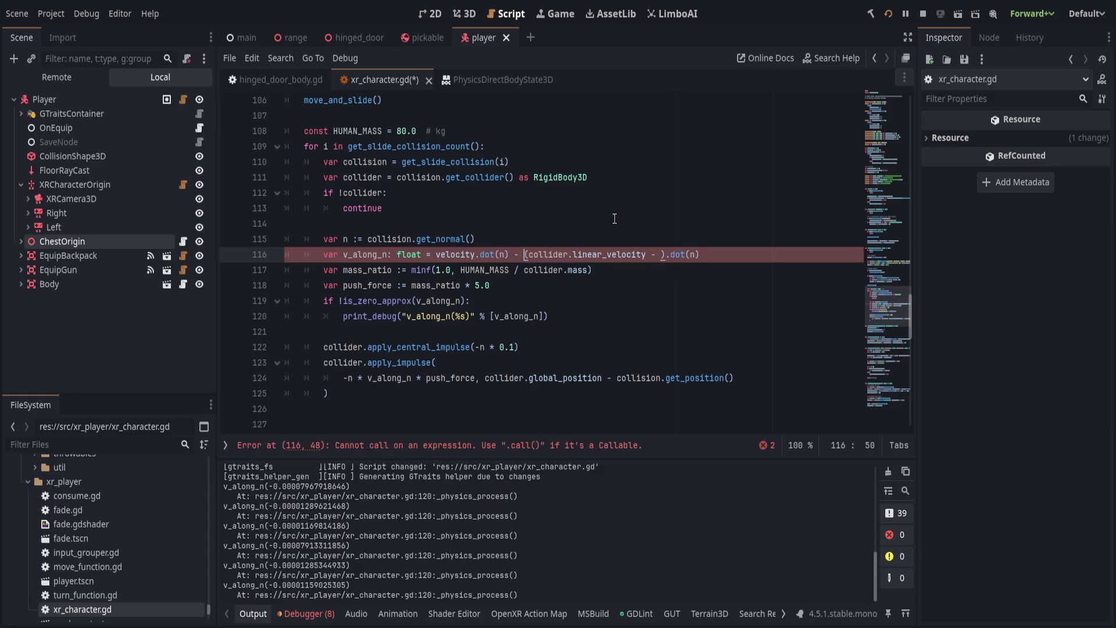
pyautogui.hotkey('ctrl', 'Right')
pyautogui.press('Delete')
pyautogui.press('Delete')
pyautogui.press('Delete')
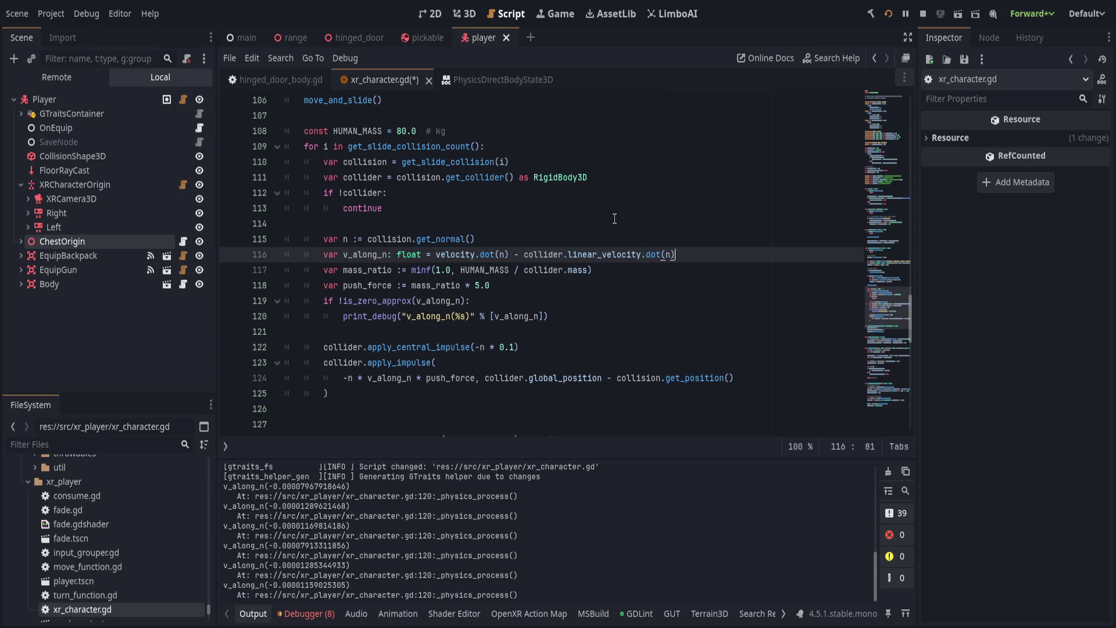
pyautogui.hotkey('ctrl', 's')
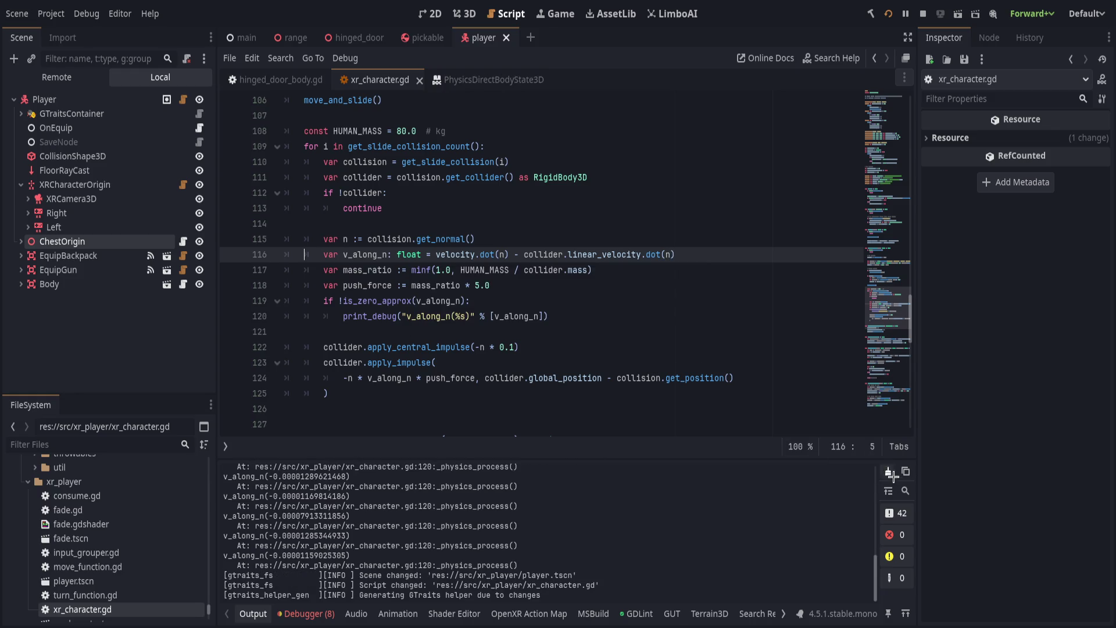
# Test in VR, then wrap the velocity difference in parentheses before .dot(n) and save.
pyautogui.press('F5')
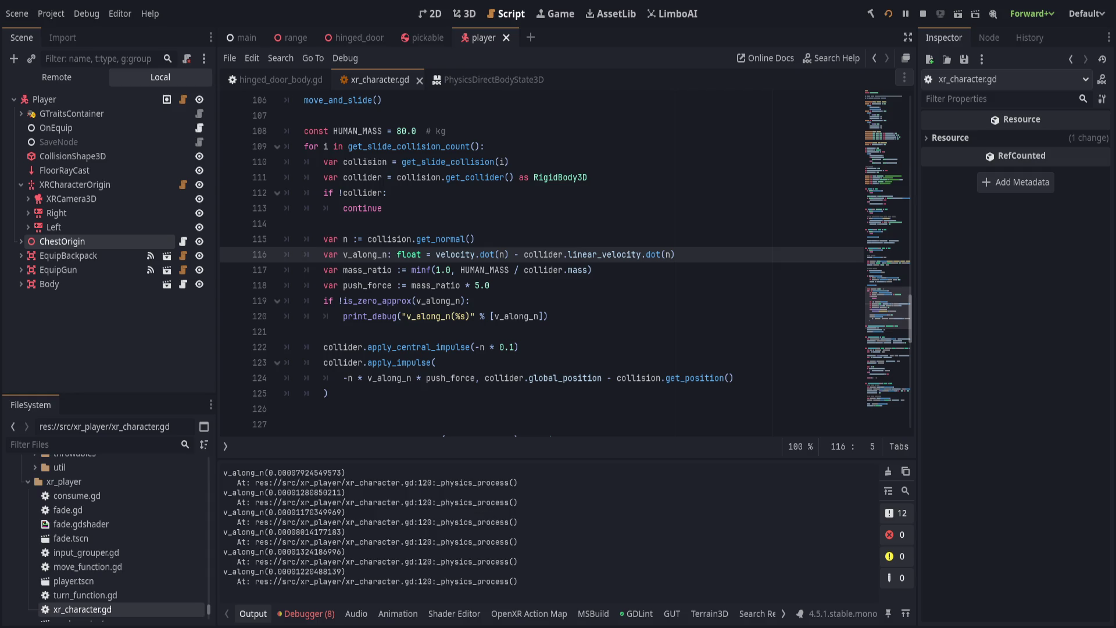
pyautogui.click(524, 270)
pyautogui.moveTo(437, 255)
pyautogui.mouseDown()
pyautogui.moveTo(567, 254)
pyautogui.moveTo(510, 254)
pyautogui.mouseUp()
pyautogui.click(475, 254)
pyautogui.press('Delete')
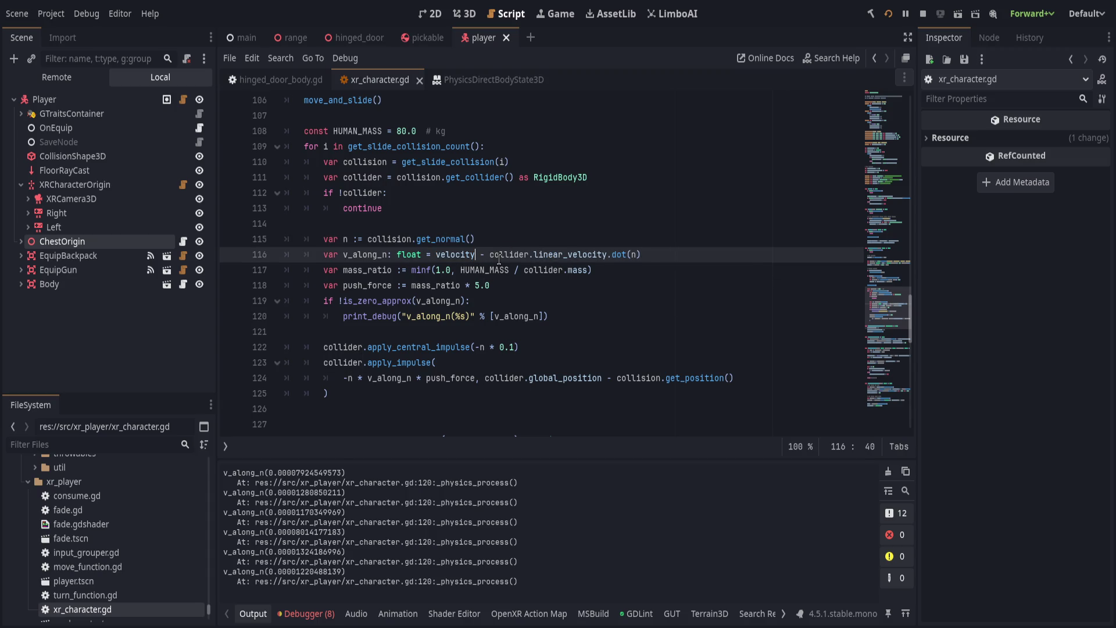
pyautogui.moveTo(607, 255); pyautogui.dragTo(641, 255)
pyautogui.press('Delete')
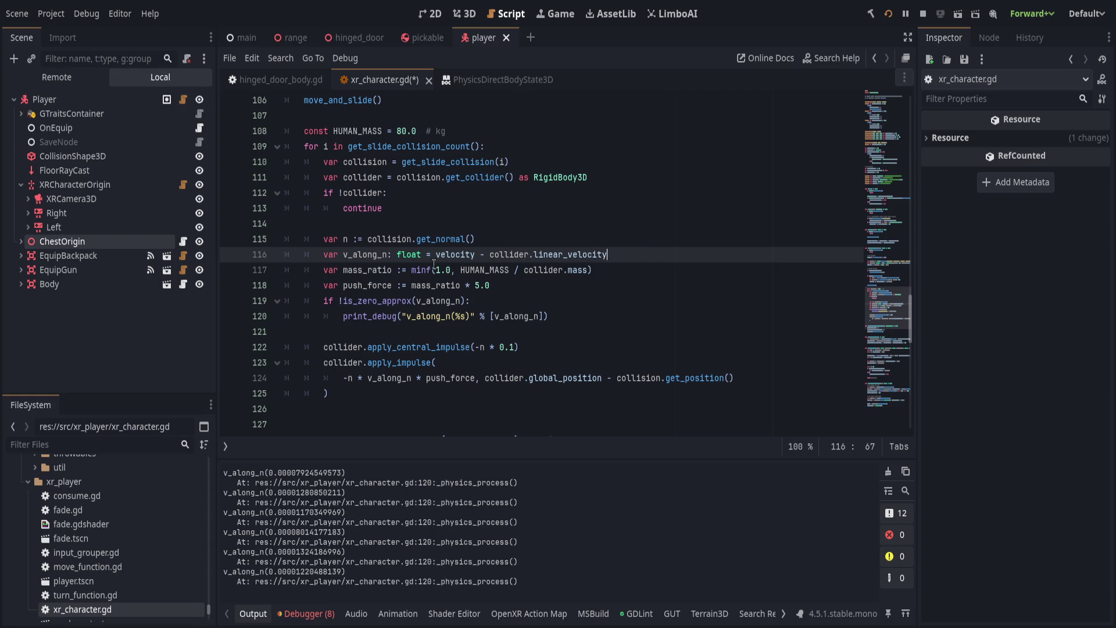
pyautogui.hotkey('ctrl', 'z')
pyautogui.keyDown('shift'); pyautogui.click(437, 255); pyautogui.keyUp('shift')
pyautogui.write('(n')
pyautogui.hotkey('ctrl', 's')
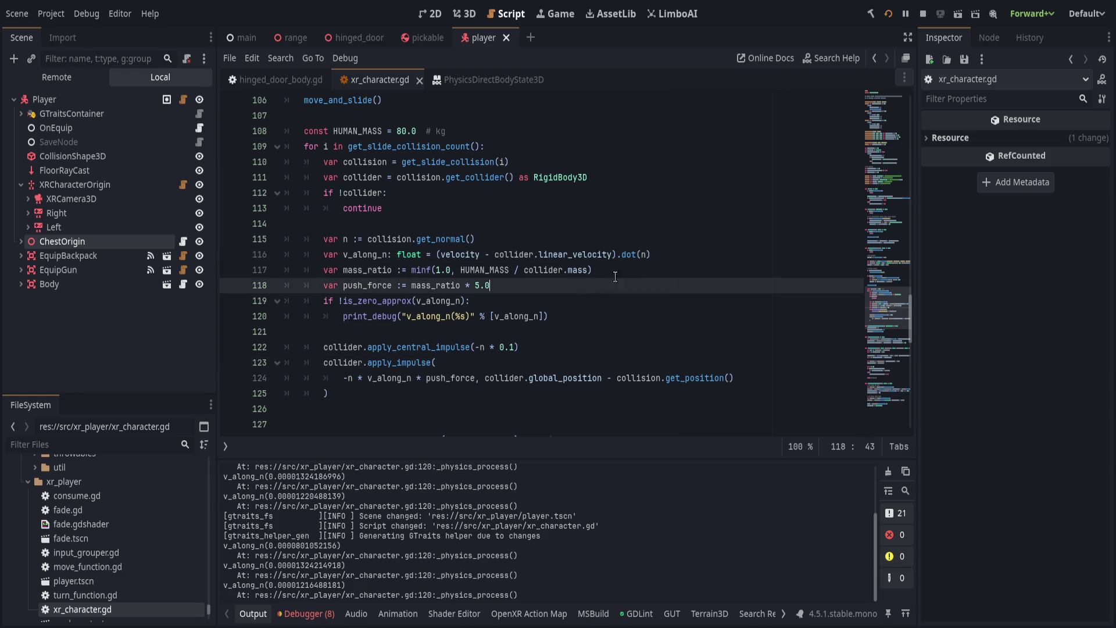
pyautogui.click(655, 269)
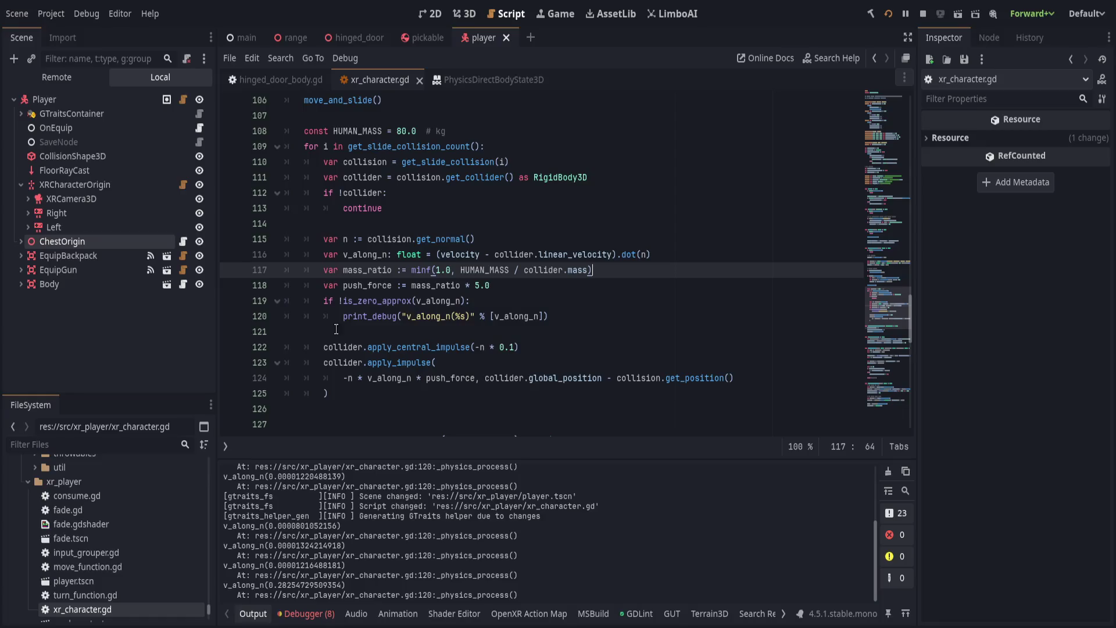
pyautogui.click(594, 292)
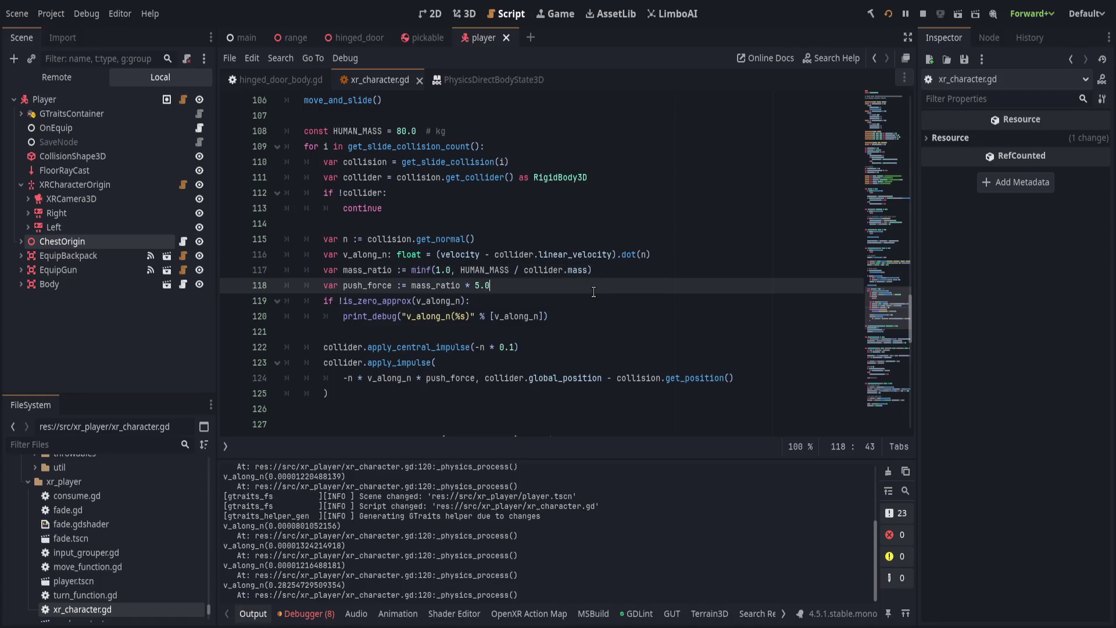
pyautogui.click(453, 379)
# Change the push_force multiplier on line 118 from 5.0 to 1000.0 and save.
pyautogui.click(523, 270)
pyautogui.doubleClick(483, 285)
pyautogui.write('1000.0')
pyautogui.hotkey('ctrl', 's')
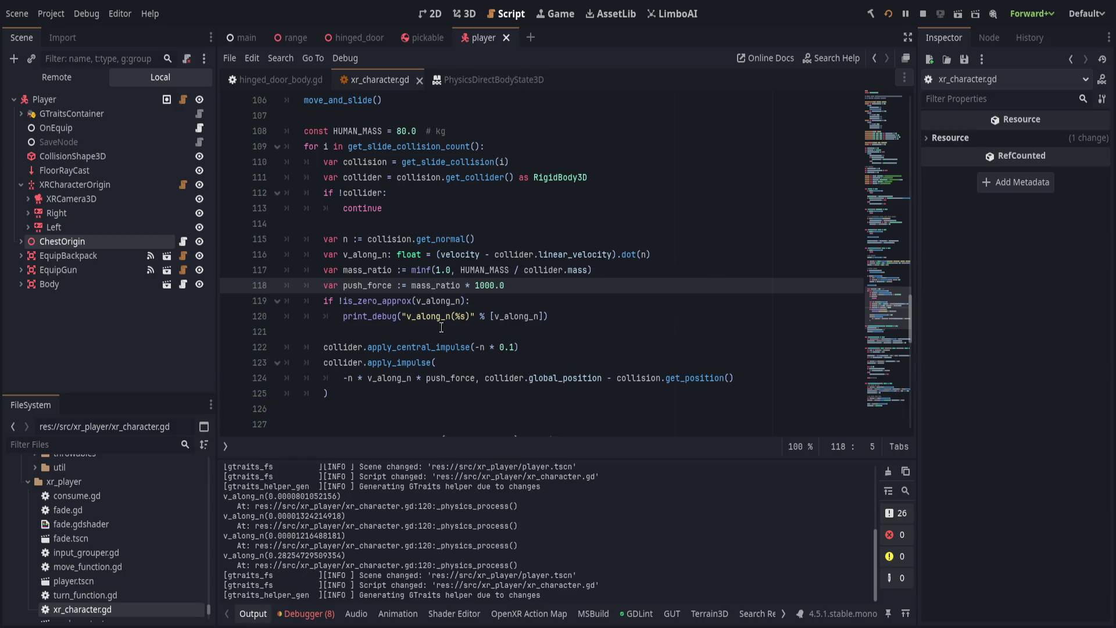
# Extend the print_debug format to log push_force and v_along_n * push_force with %.2f, and save.
pyautogui.click(469, 316)
pyautogui.write('* %s')
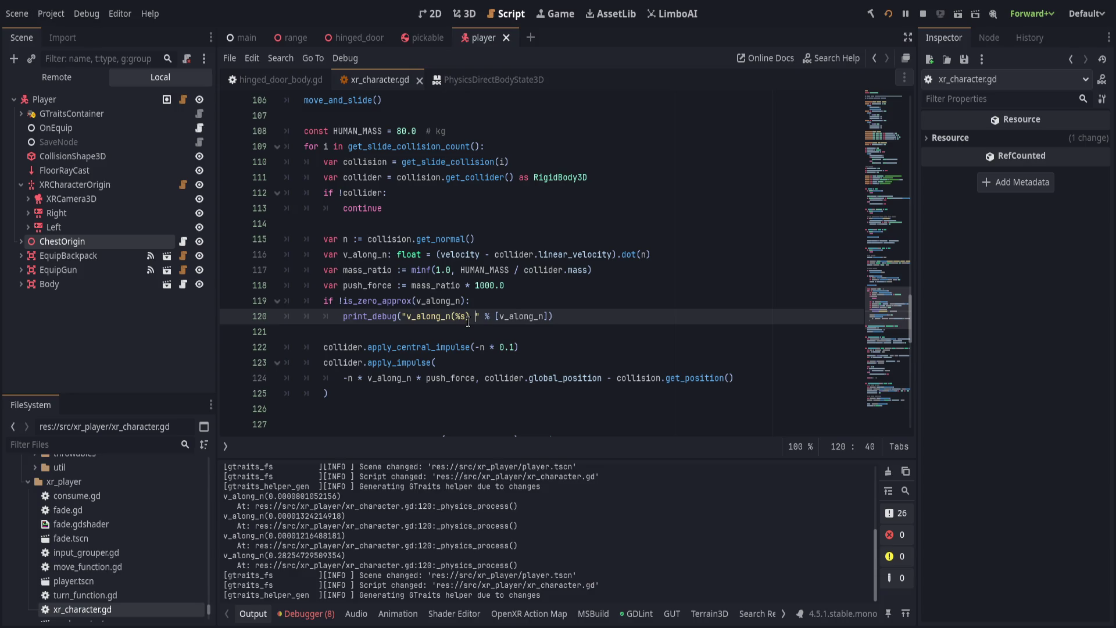
pyautogui.write(' == %s')
pyautogui.write('2f')
pyautogui.press('Left')
pyautogui.press('Left')
pyautogui.press('Left')
pyautogui.press('Right')
pyautogui.press('Right')
pyautogui.press('Right')
pyautogui.press('BackSpace')
pyautogui.write('.2f')
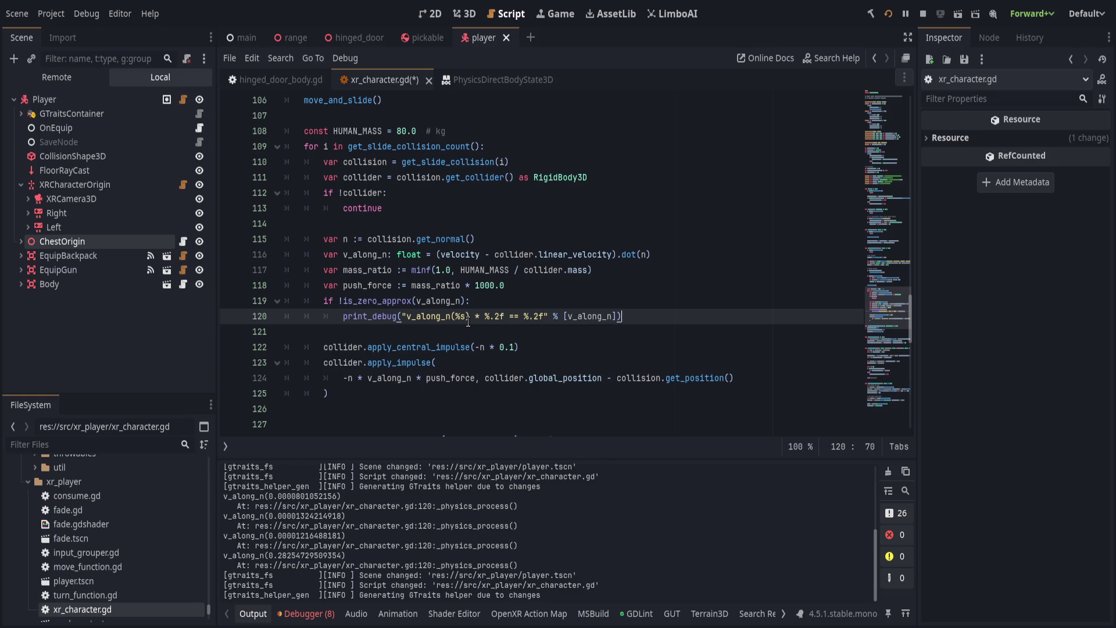
pyautogui.write(', push_')
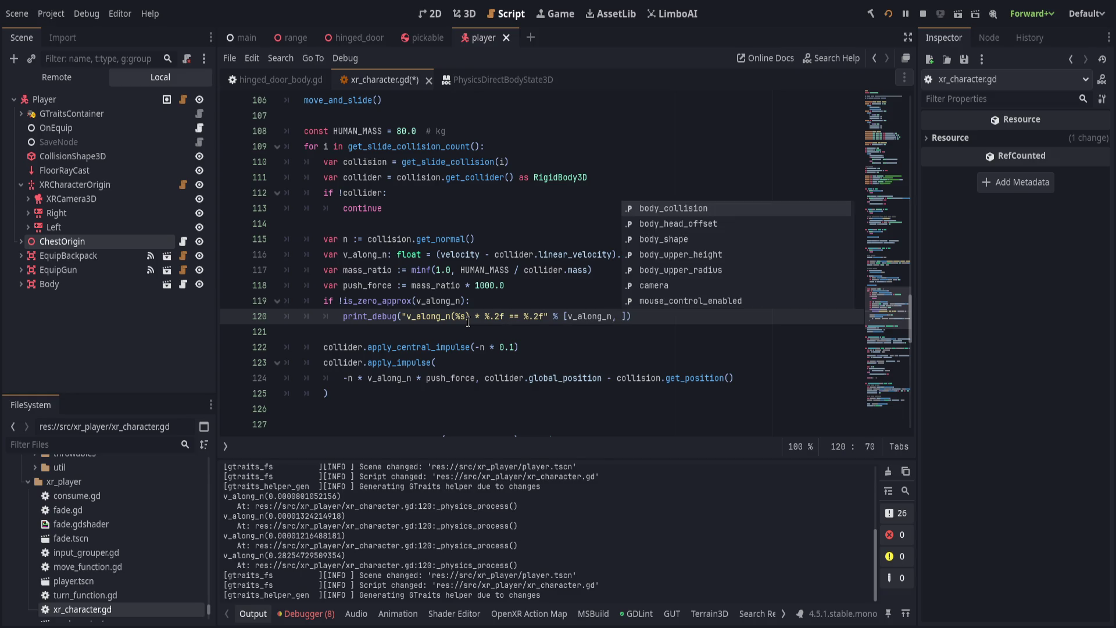
pyautogui.press('Return')
pyautogui.write(', v')
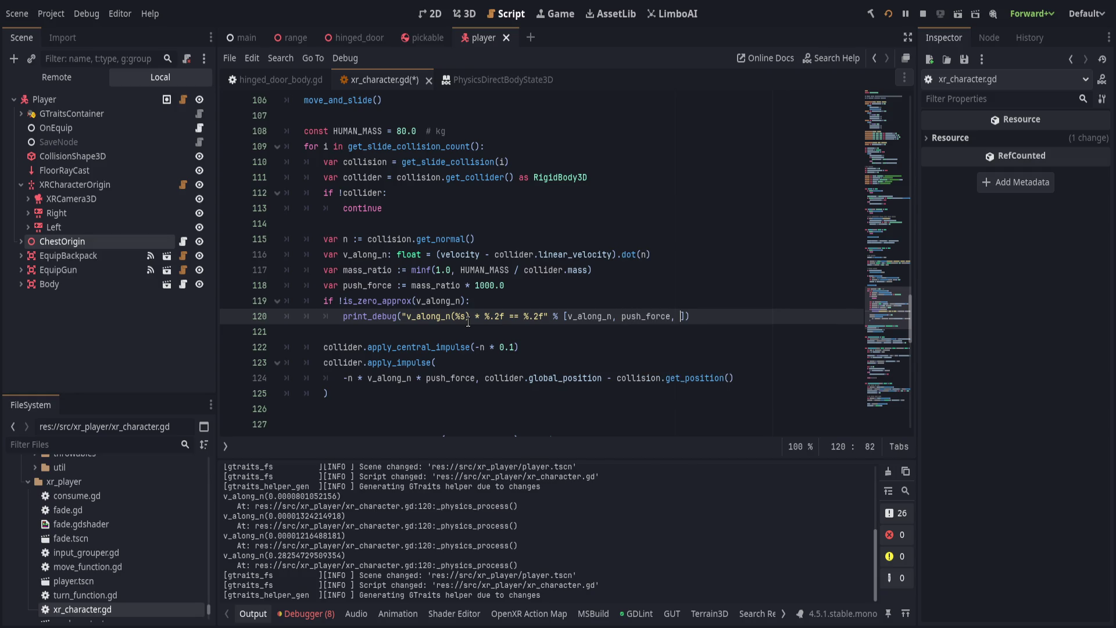
pyautogui.write('_along_n * push')
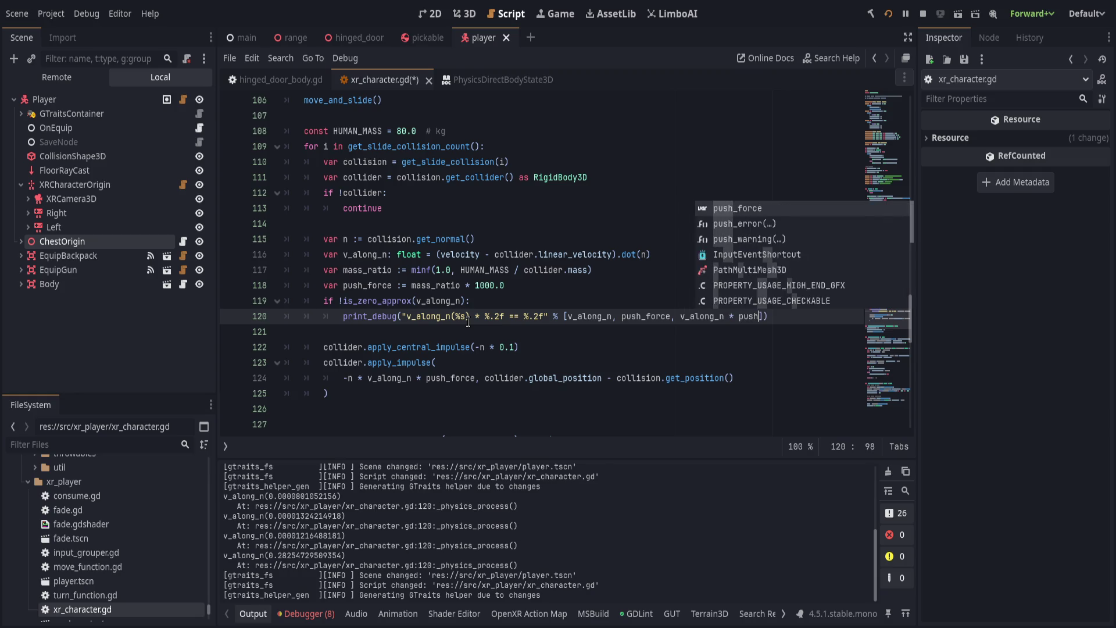
pyautogui.press('Return')
pyautogui.write('])')
pyautogui.hotkey('ctrl', 's')
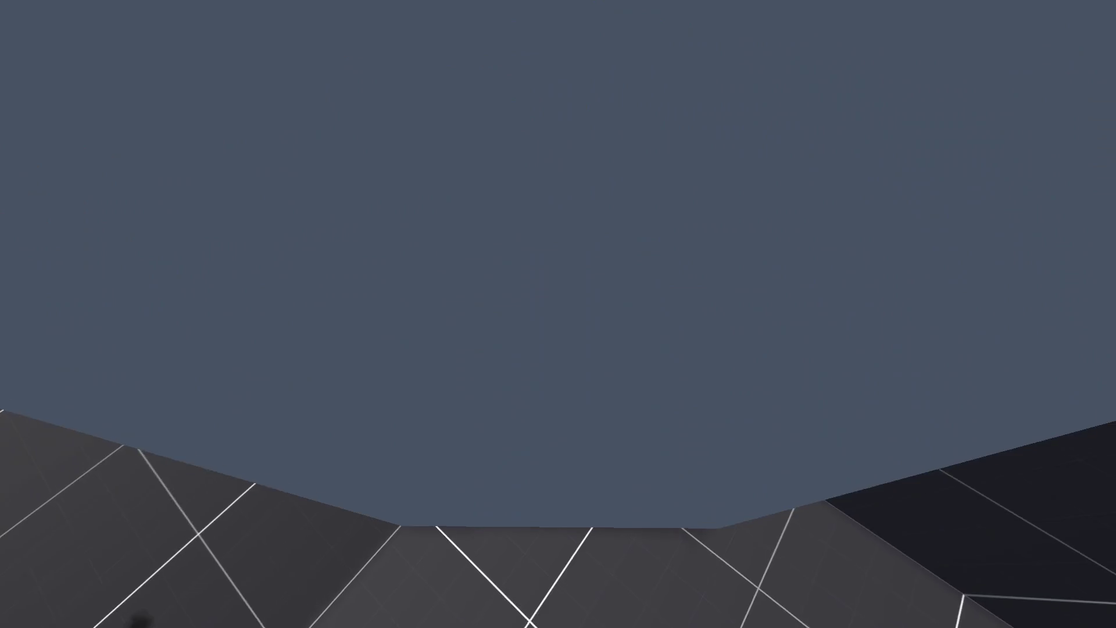
# Run 'restart' in the game console, push the cube in VR, then return to the editor.
pyautogui.press('`')
pyautogui.write('restart')
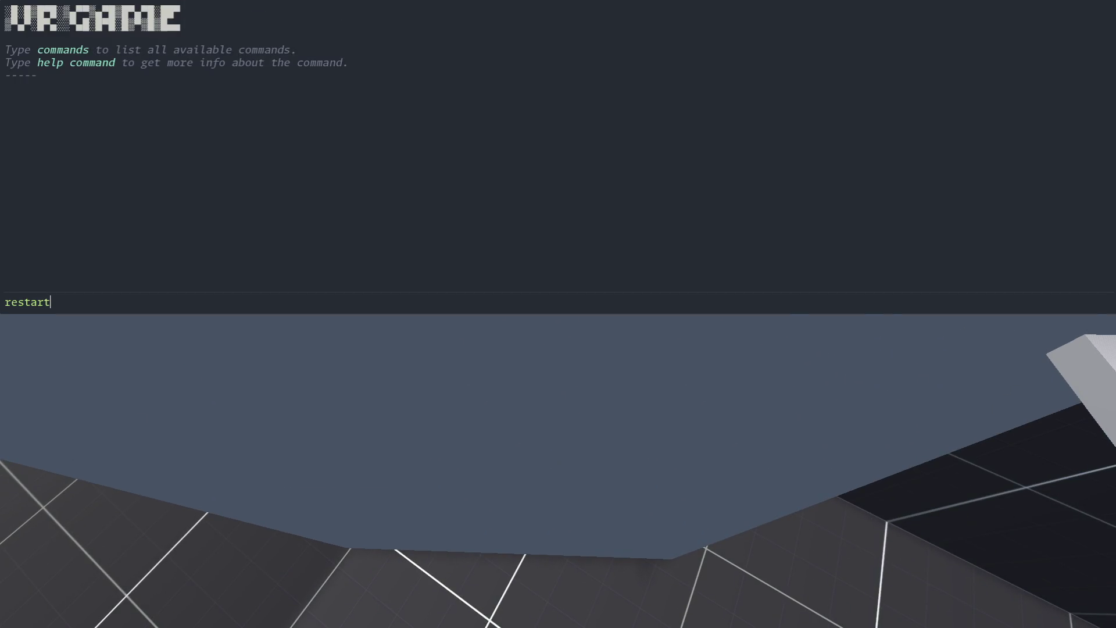
pyautogui.press('Return')
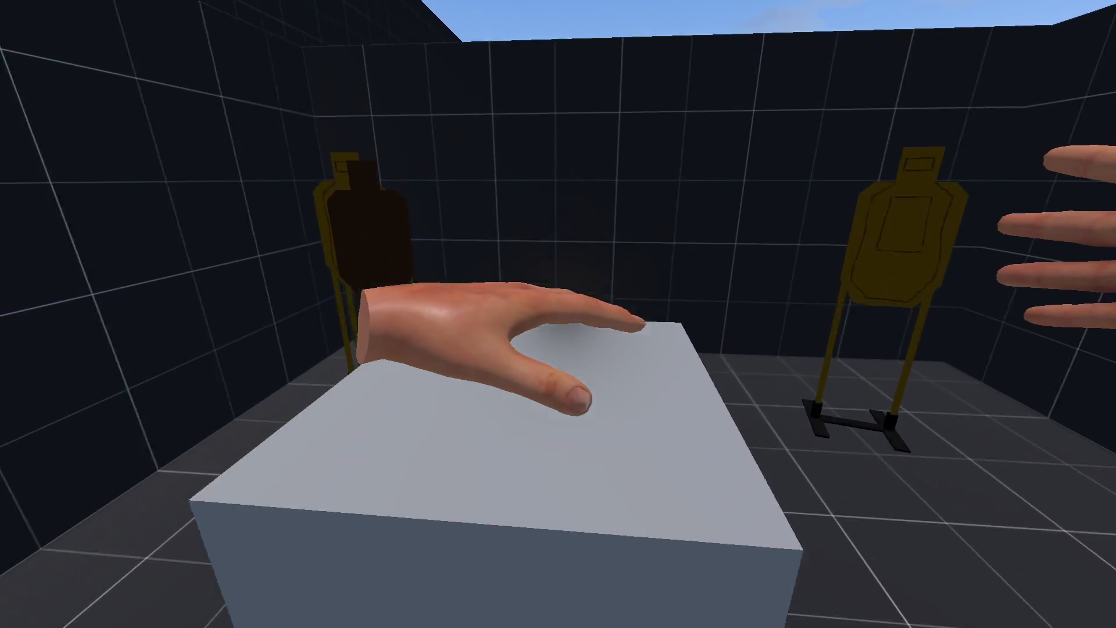
pyautogui.hotkey('alt', 'Tab')
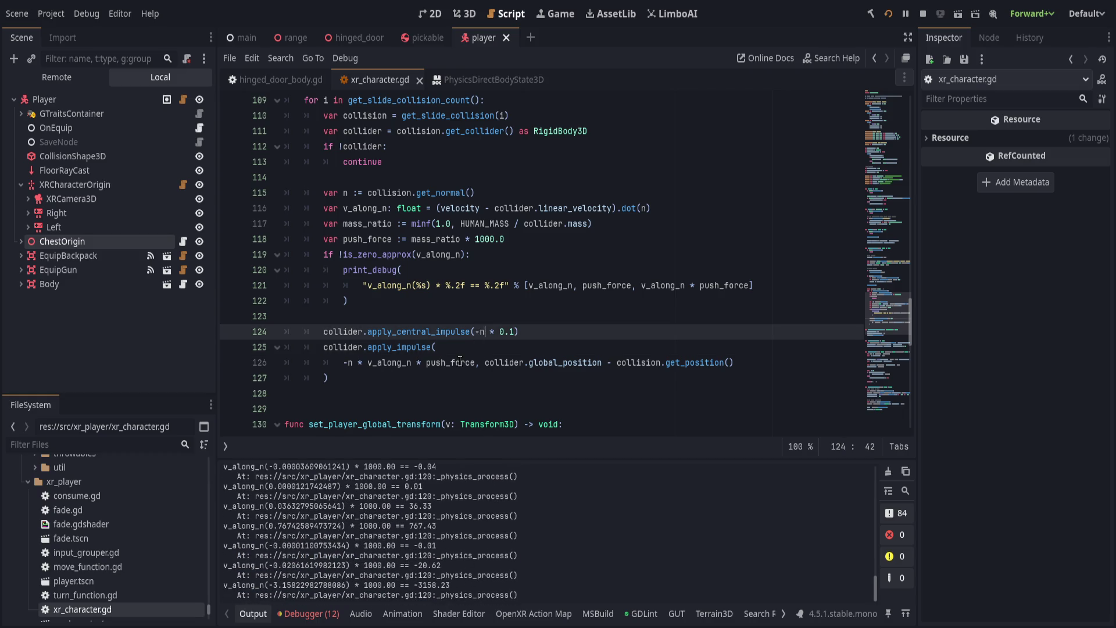
# Set the push_force multiplier on line 118 to 10.0 and save.
pyautogui.scroll(1, 479, 349)
pyautogui.click(491, 285)
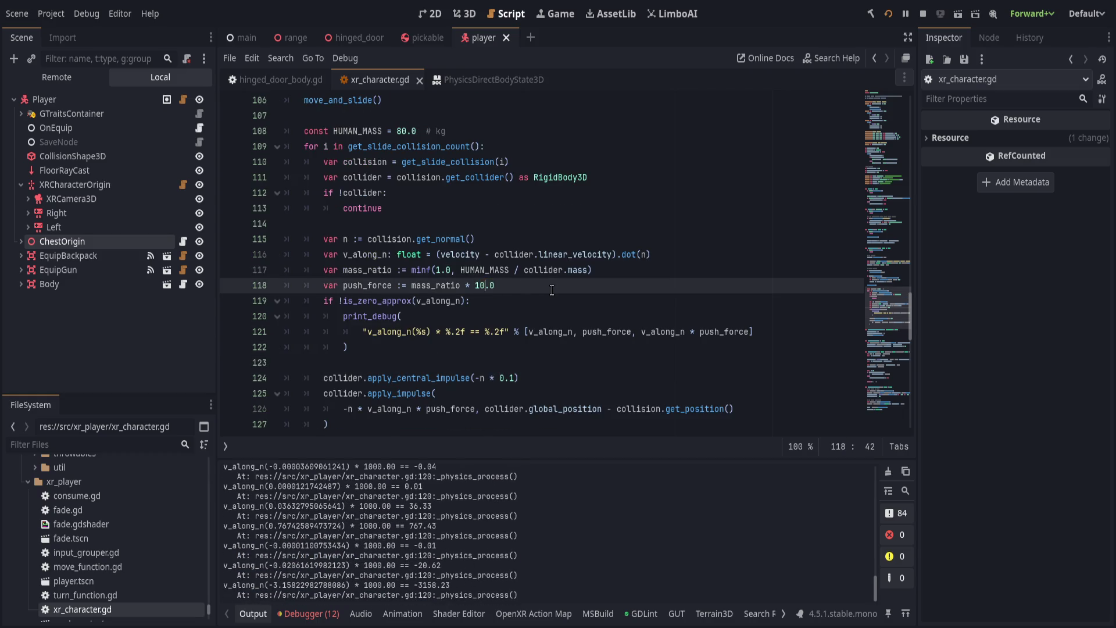
pyautogui.hotkey('ctrl', 's')
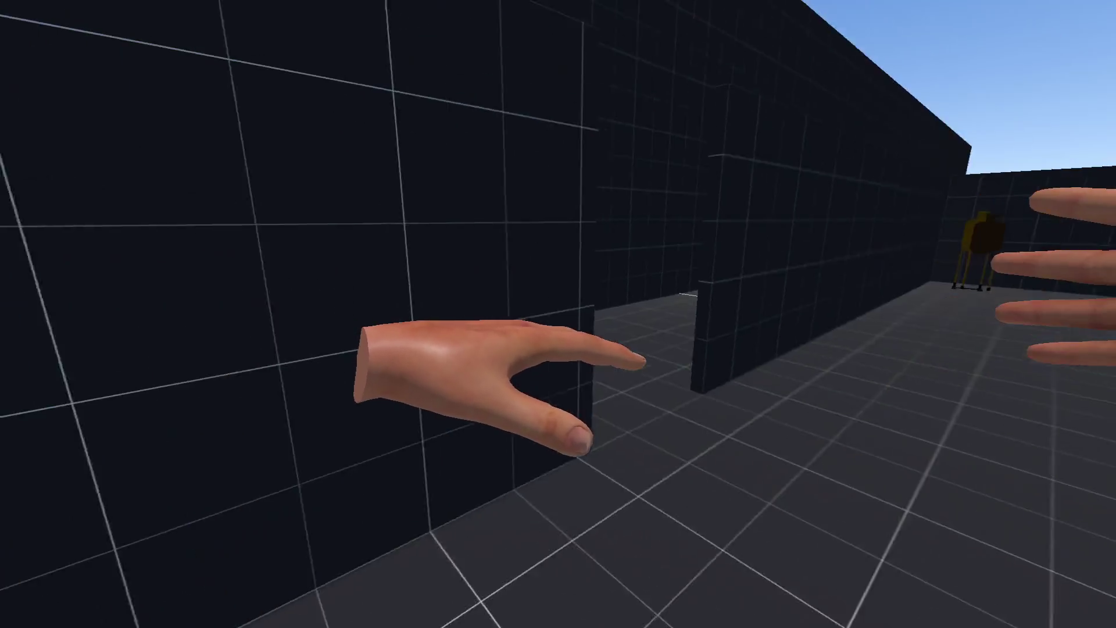
# Restart the VR scene from the game console to test, then return to the v_along_n line.
pyautogui.press('`')
pyautogui.write('res')
pyautogui.press('Tab')
pyautogui.press('Return')
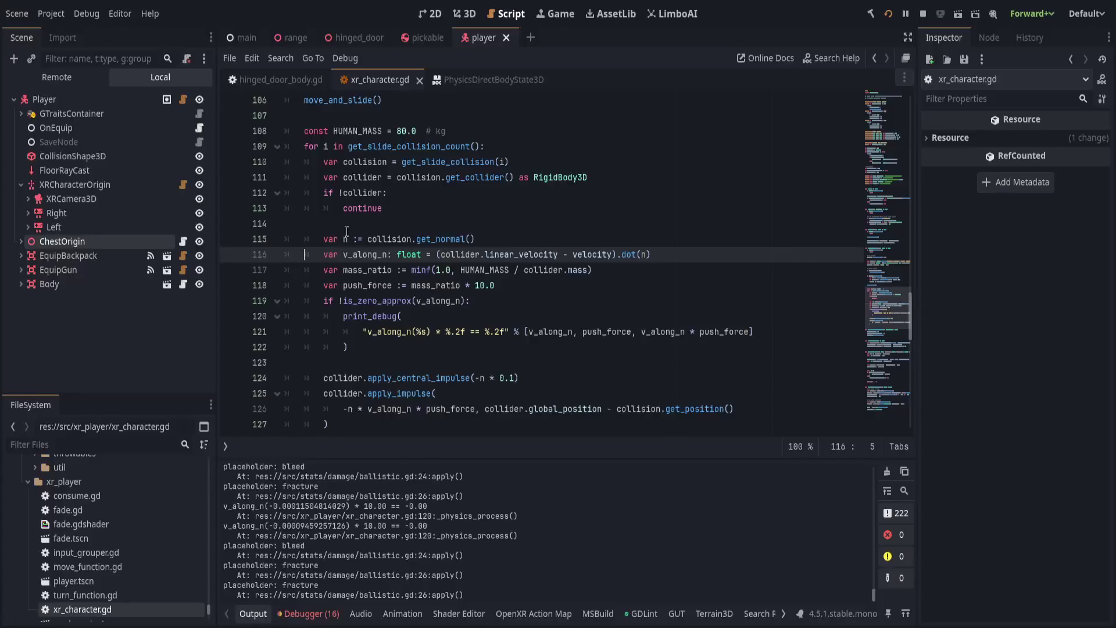
pyautogui.press('Down')
pyautogui.press('Up')
# Briefly delete, then restore, collider.linear_velocity on line 116 and save the script.
pyautogui.doubleClick(476, 254)
pyautogui.moveTo(477, 254); pyautogui.dragTo(542, 257)
pyautogui.press('BackSpace')
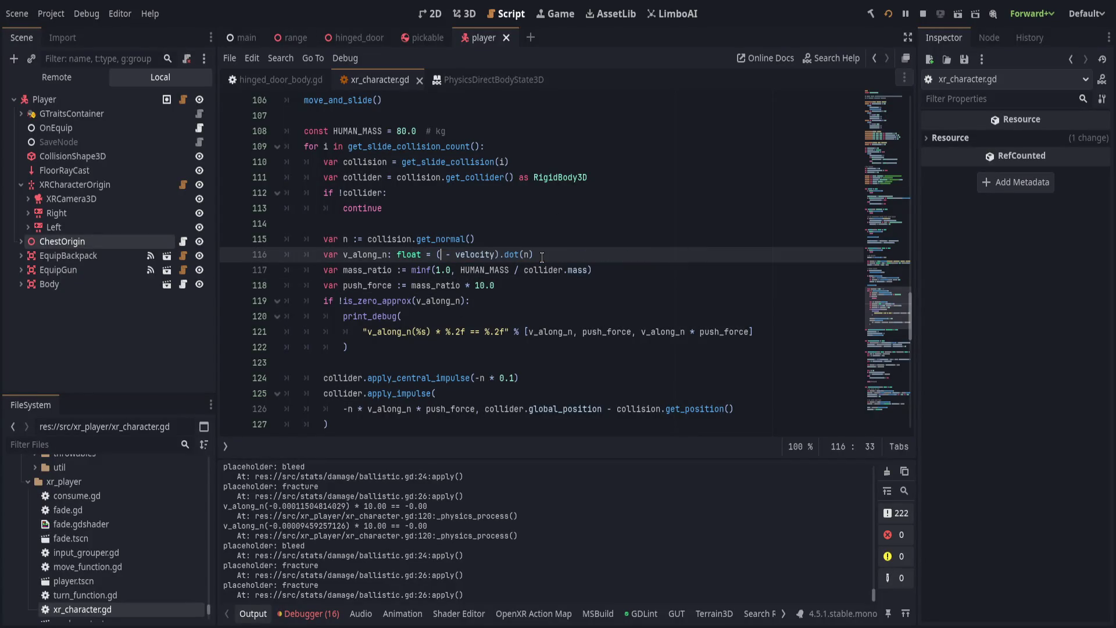
pyautogui.hotkey('ctrl', 'z')
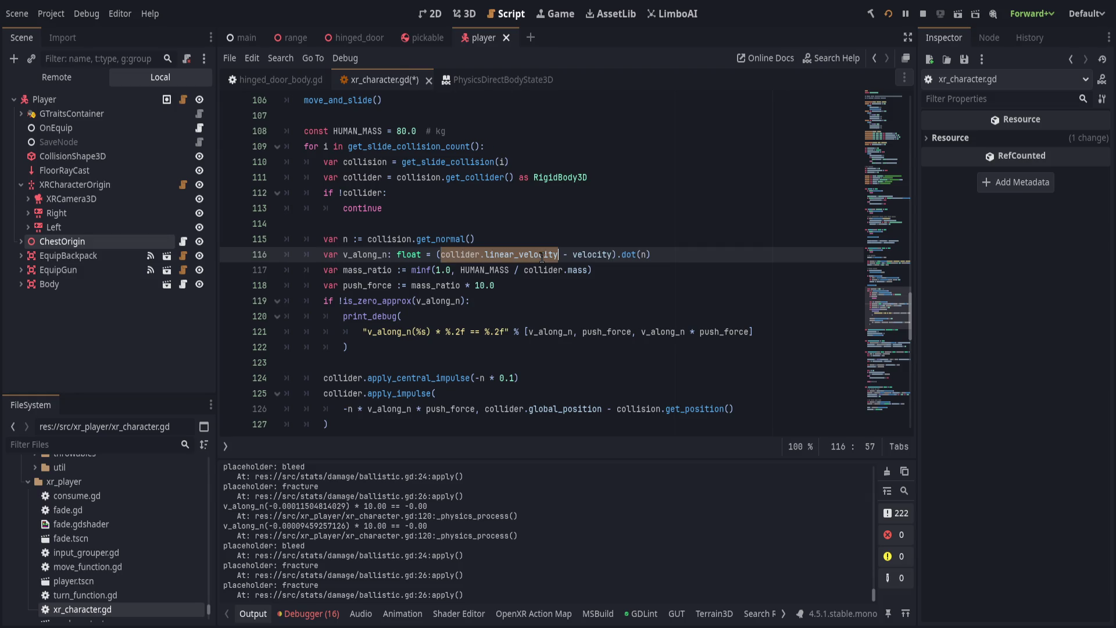
pyautogui.press('End')
pyautogui.hotkey('ctrl', 's')
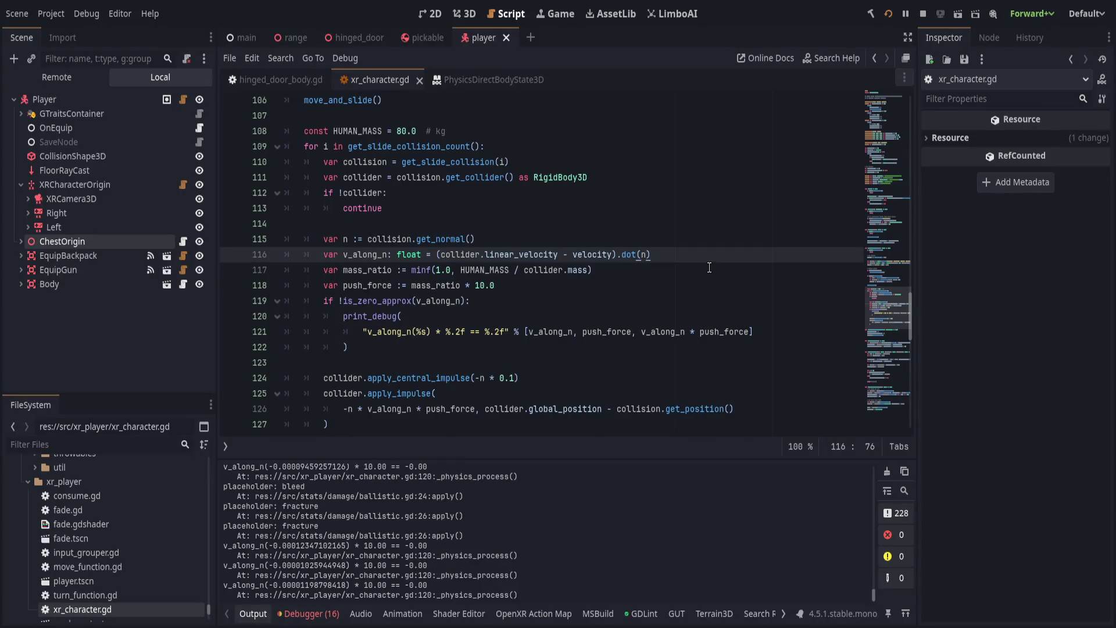
# Add print("vel: ", velocity) below the v_along_n line, with a blank line above it.
pyautogui.press('Return')
pyautogui.write('print("')
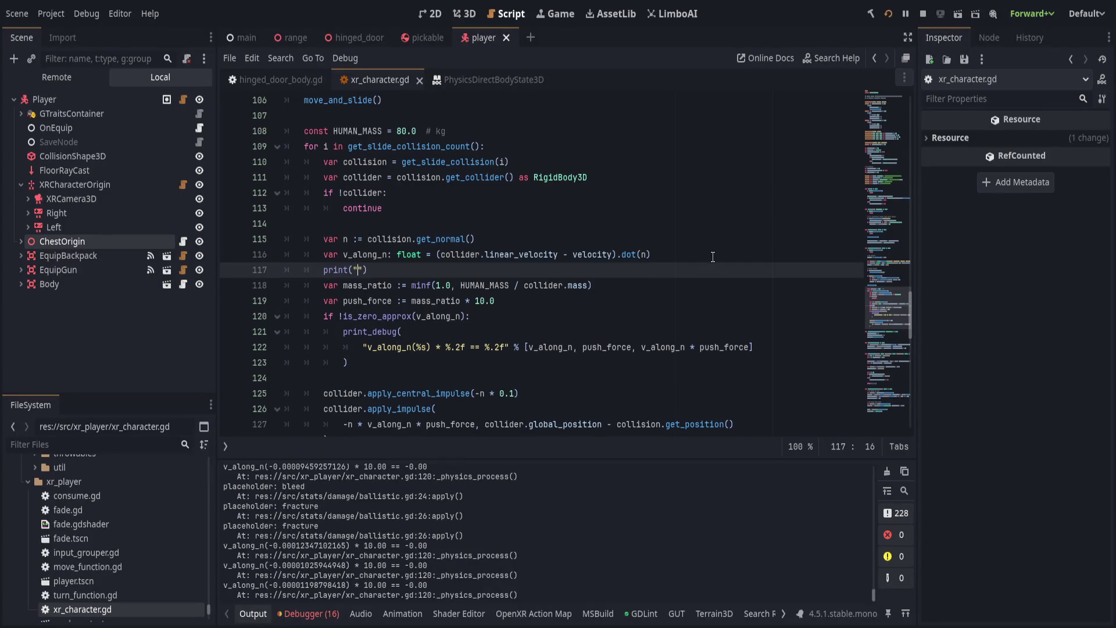
pyautogui.write('vel: ", velocity)')
pyautogui.press('Home')
pyautogui.press('Return')
pyautogui.press('Up')
# Wrap the print in 'if !velocity.is_zero_approx():', save, and do a quick test run.
pyautogui.write('if velocity.is_')
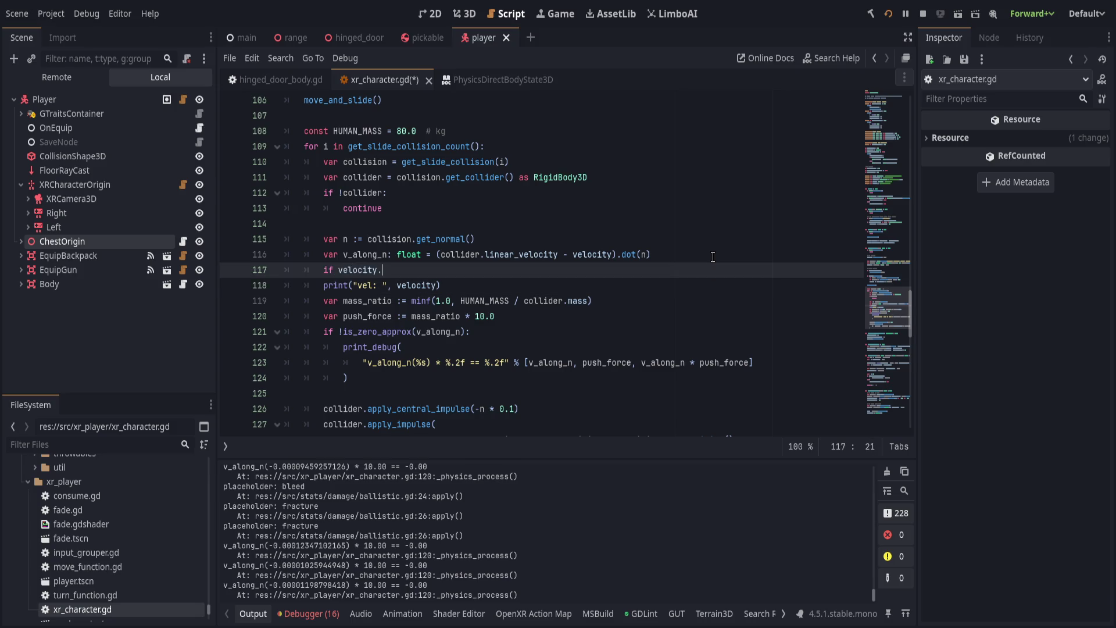
pyautogui.write('z')
pyautogui.press('Return')
pyautogui.hotkey('ctrl', 'Left')
pyautogui.write('!')
pyautogui.press('End')
pyautogui.write(':')
pyautogui.press('Down')
pyautogui.press('Home')
pyautogui.press('Tab')
pyautogui.press('End')
pyautogui.hotkey('ctrl', 's')
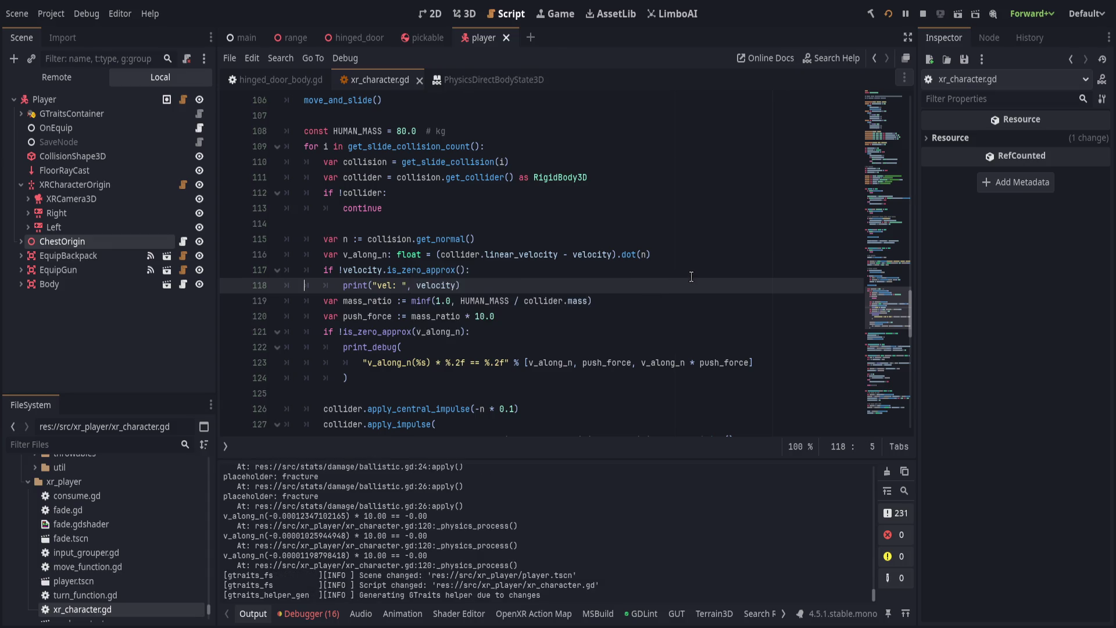
pyautogui.press('F5')
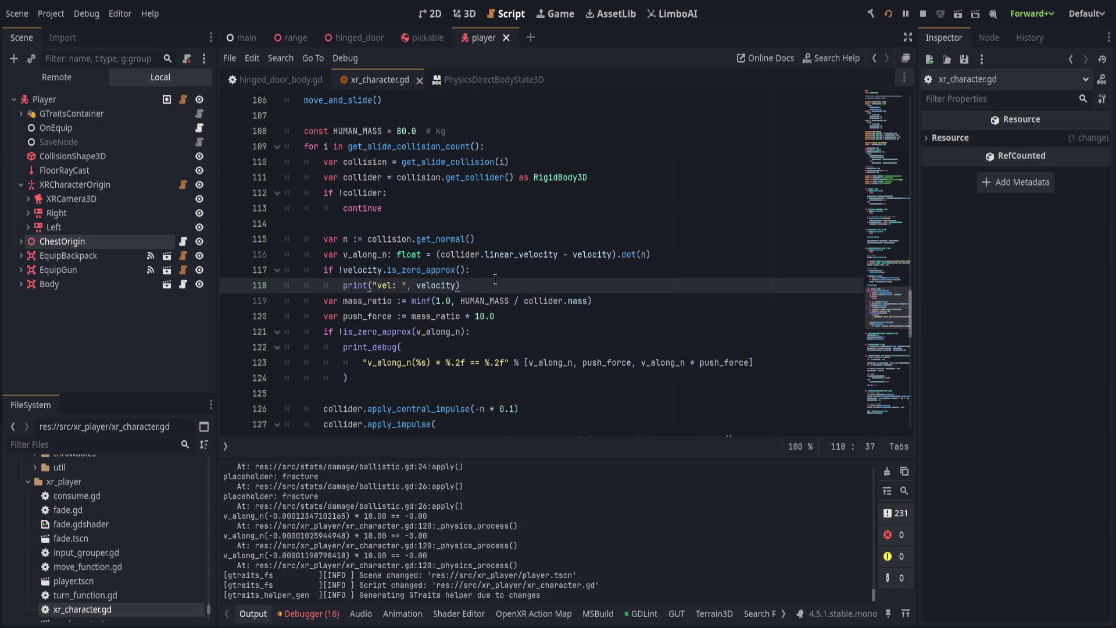
pyautogui.press('F8')
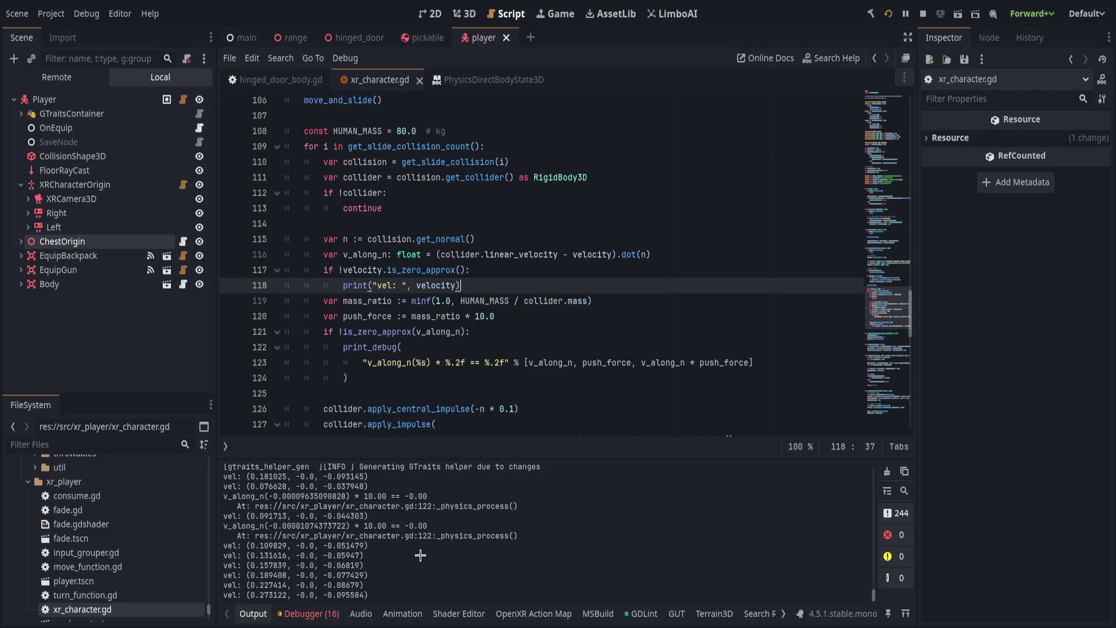
pyautogui.press('F5')
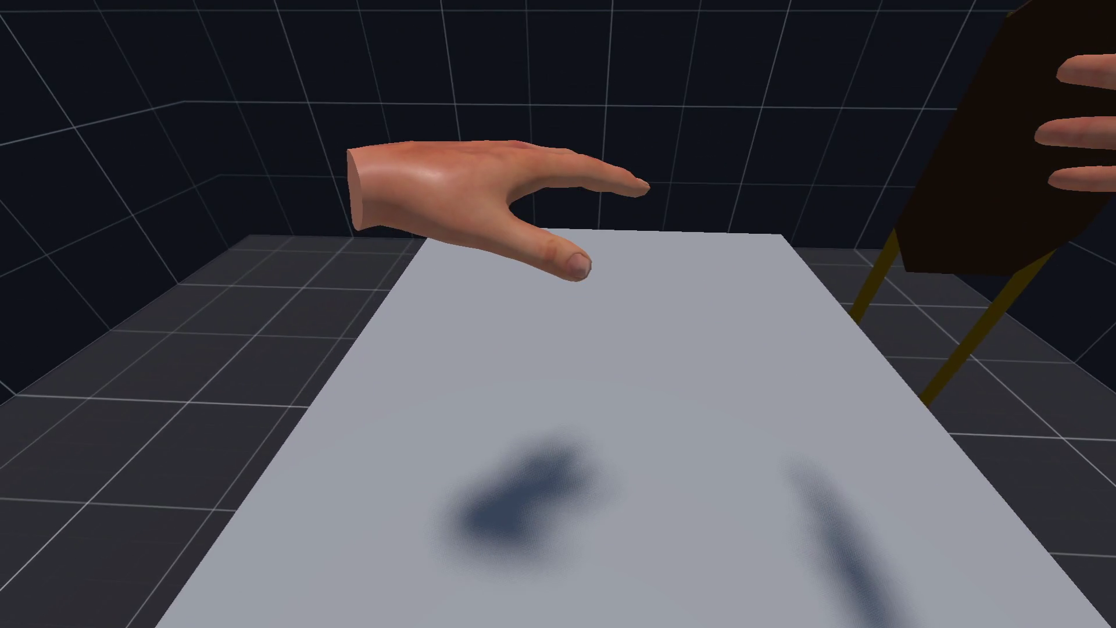
pyautogui.press('F8')
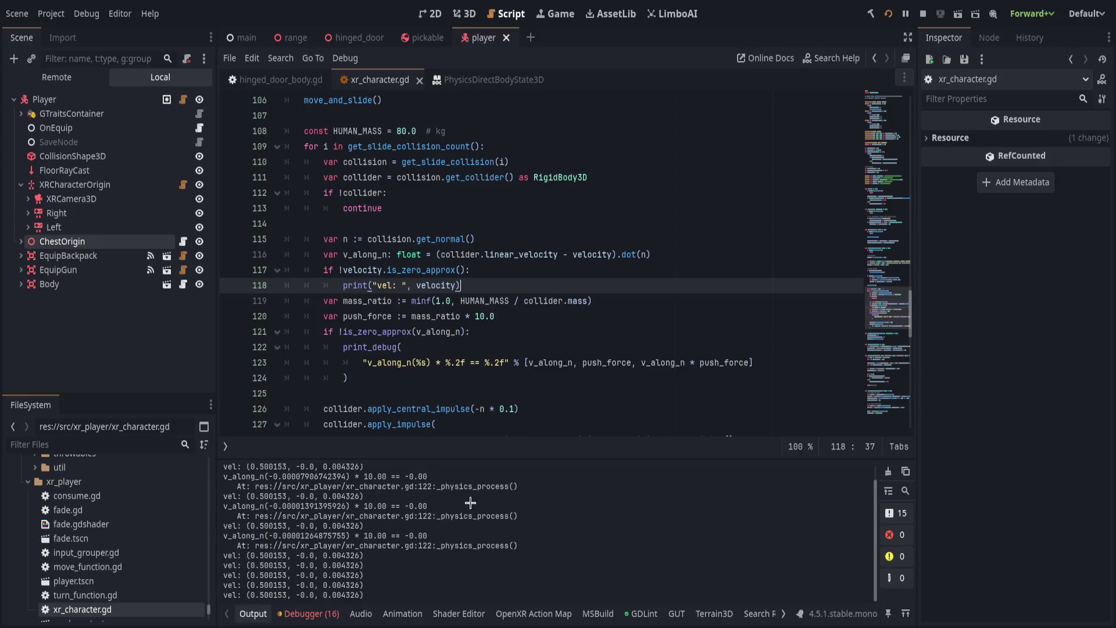
pyautogui.moveTo(283, 525); pyautogui.dragTo(431, 550)
pyautogui.click(444, 545)
pyautogui.scroll(1, 447, 554)
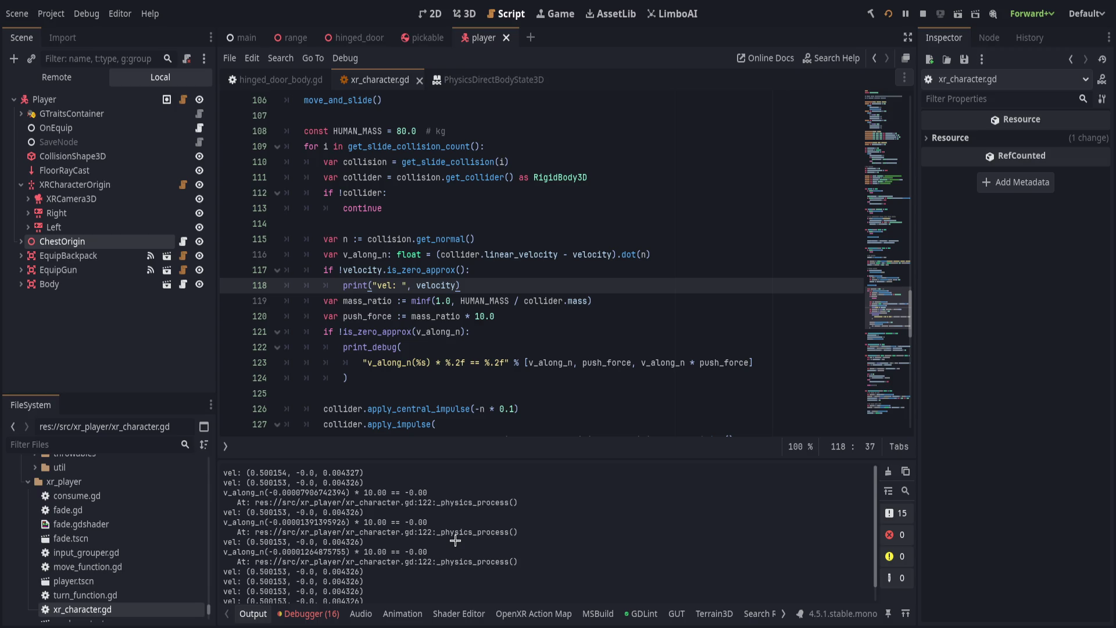
pyautogui.scroll(-3, 529, 279)
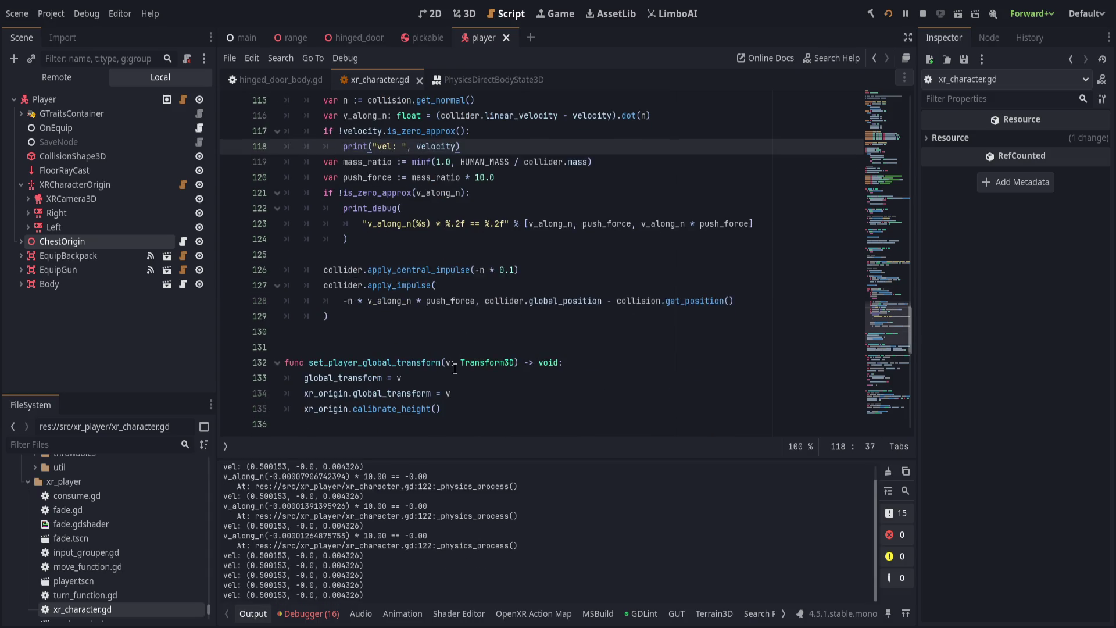
# Comment out the apply_central_impulse line with Ctrl+K and save.
pyautogui.click(535, 269)
pyautogui.hotkey('ctrl', 'k')
pyautogui.click(535, 269)
pyautogui.hotkey('ctrl', 's')
pyautogui.press('Home')
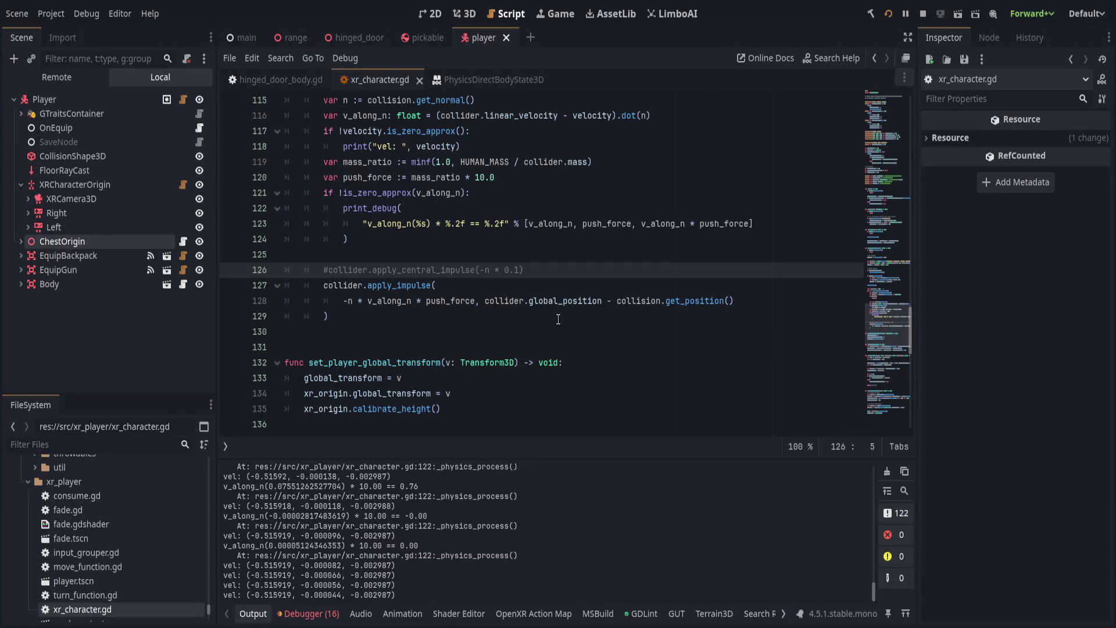
# Strip the minf(1.0, …) wrapper so mass_ratio reads HUMAN_MASS / collider.mass, then save.
pyautogui.scroll(1, 524, 276)
pyautogui.click(668, 211)
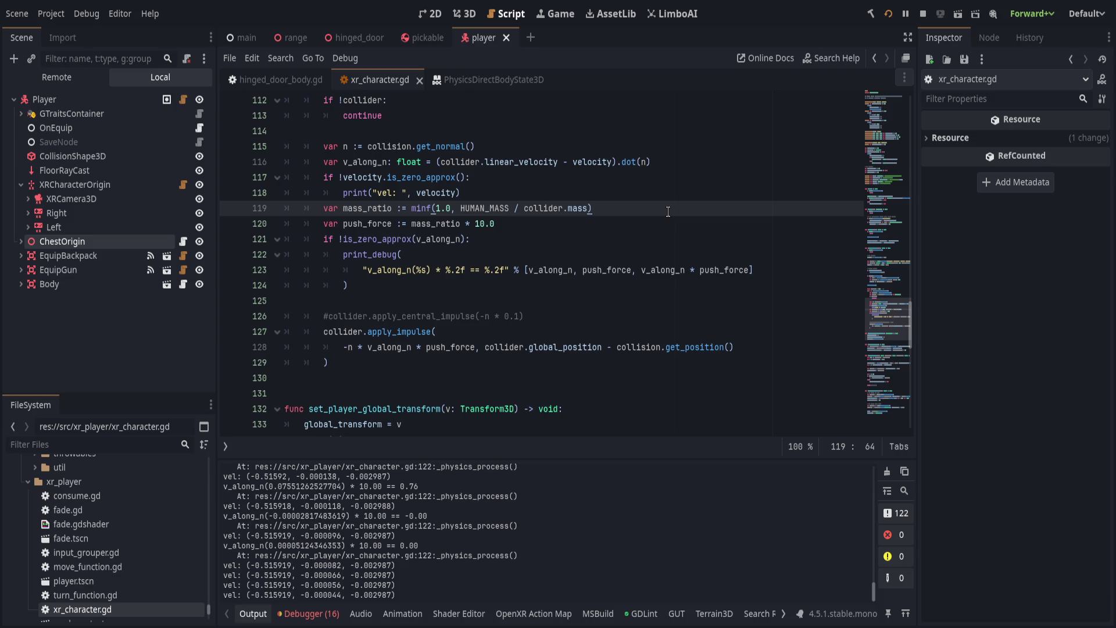
pyautogui.moveTo(412, 208); pyautogui.dragTo(455, 208)
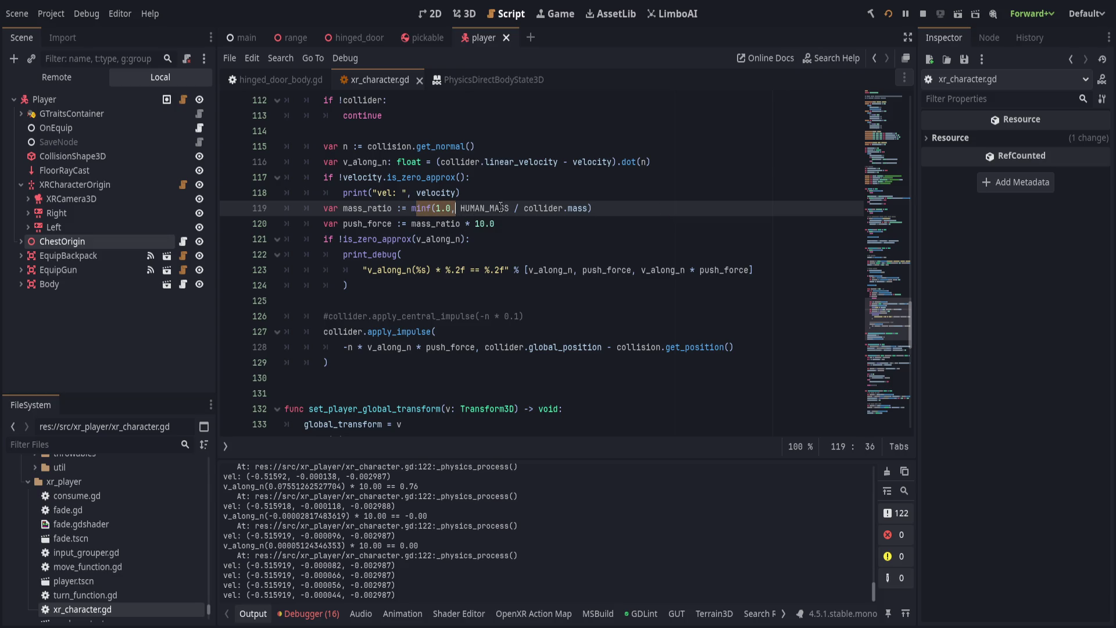
pyautogui.press('BackSpace')
pyautogui.press('End')
pyautogui.press('BackSpace')
pyautogui.hotkey('ctrl', 's')
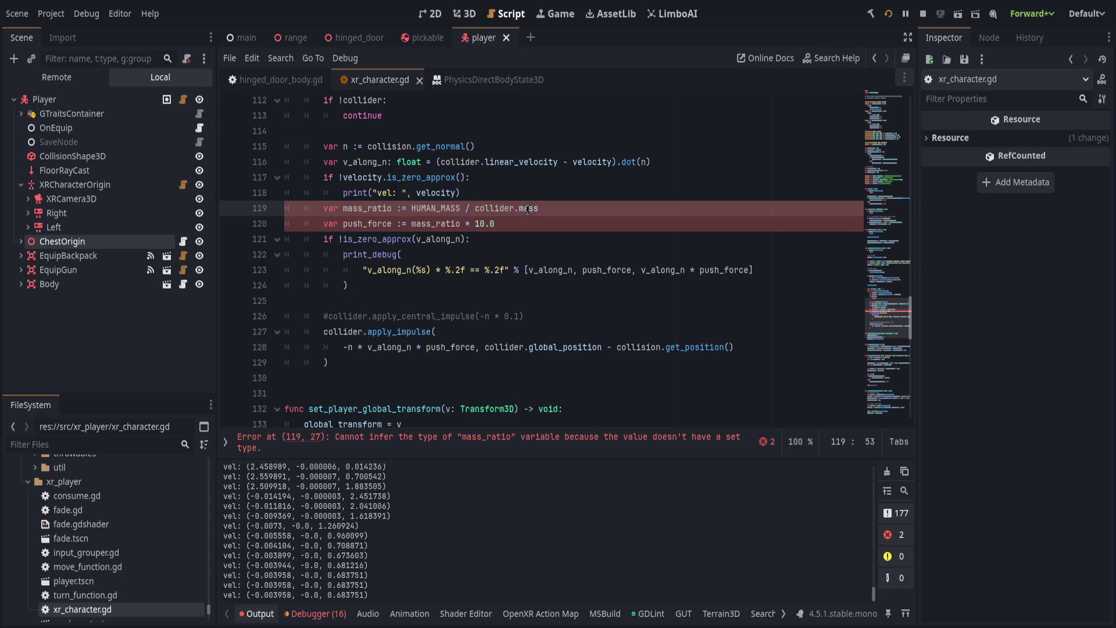
# Type mass_ratio as float and add 'mass_ratio %s' with mass_ratio to print_debug.
pyautogui.write('float')
pyautogui.hotkey('ctrl', 's')
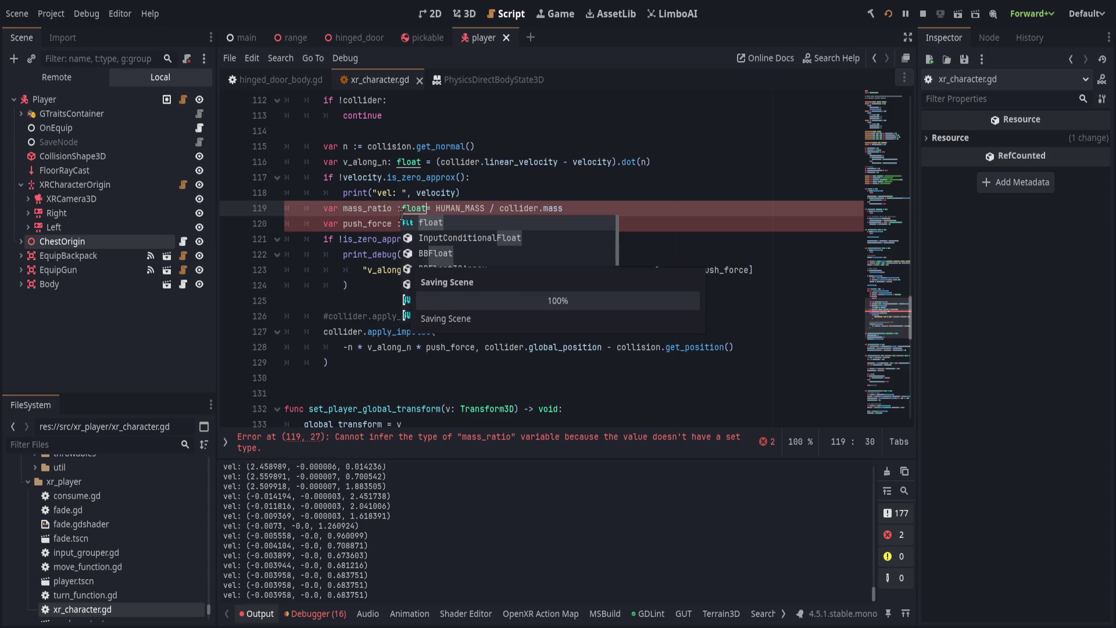
pyautogui.click(687, 203)
pyautogui.press('Down')
pyautogui.press('Down')
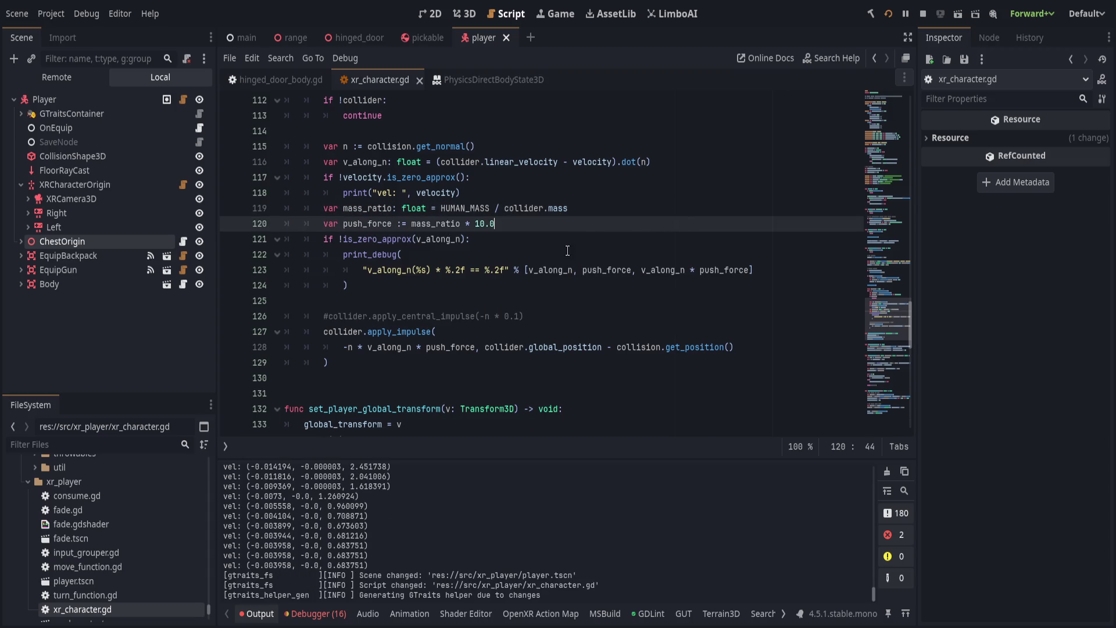
pyautogui.press('Down')
pyautogui.press('Down')
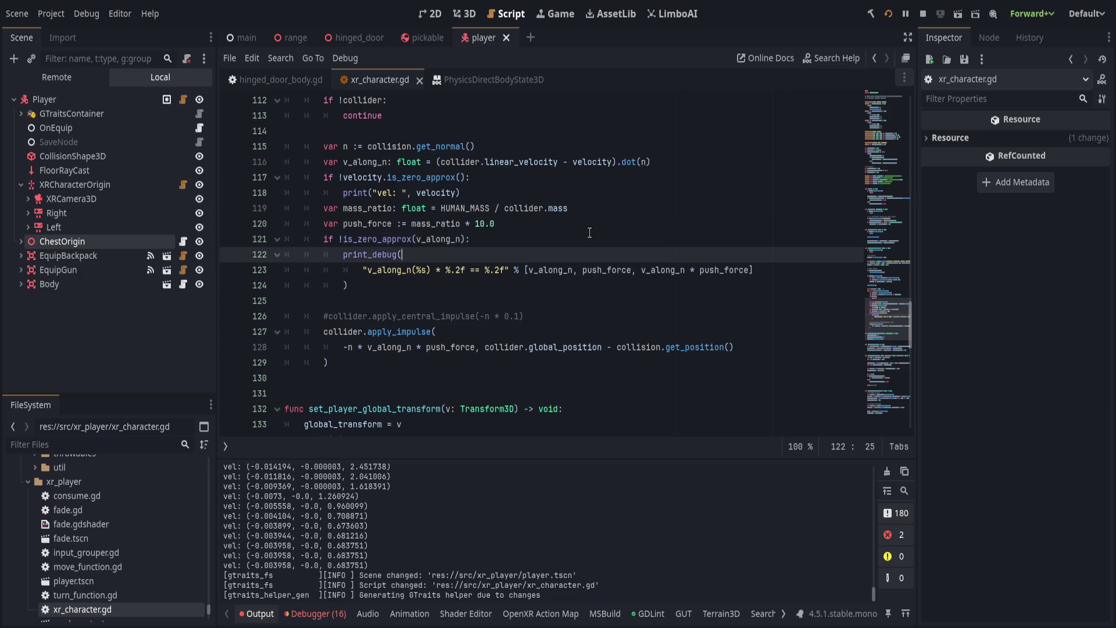
pyautogui.press('Right')
pyautogui.press('Right')
pyautogui.write('mass_ratio %s')
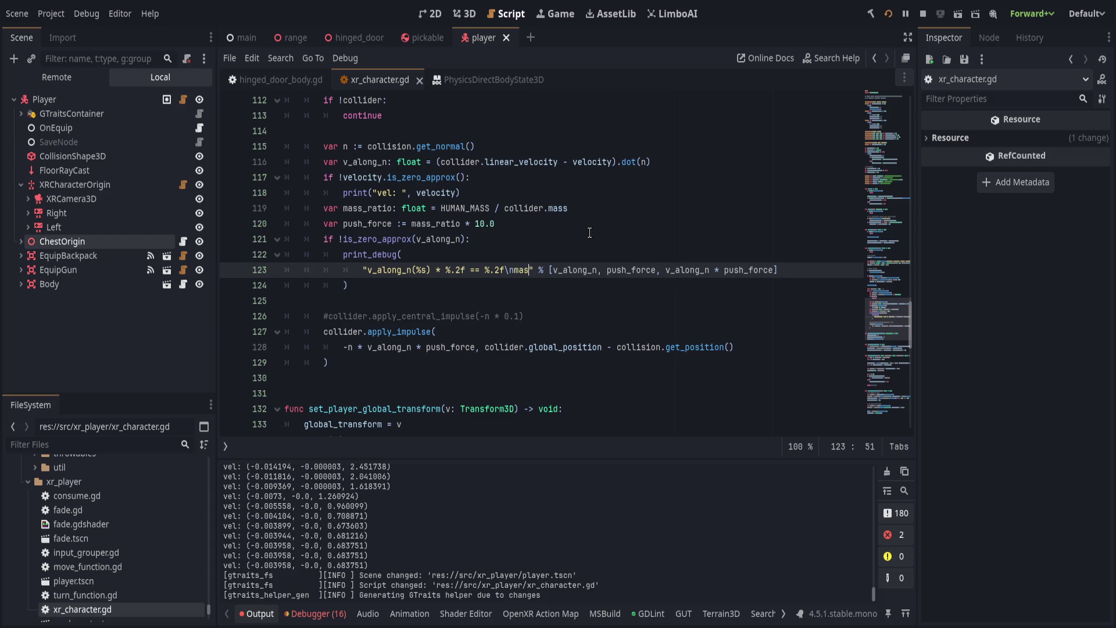
pyautogui.press('End')
pyautogui.press('Left')
pyautogui.write('m')
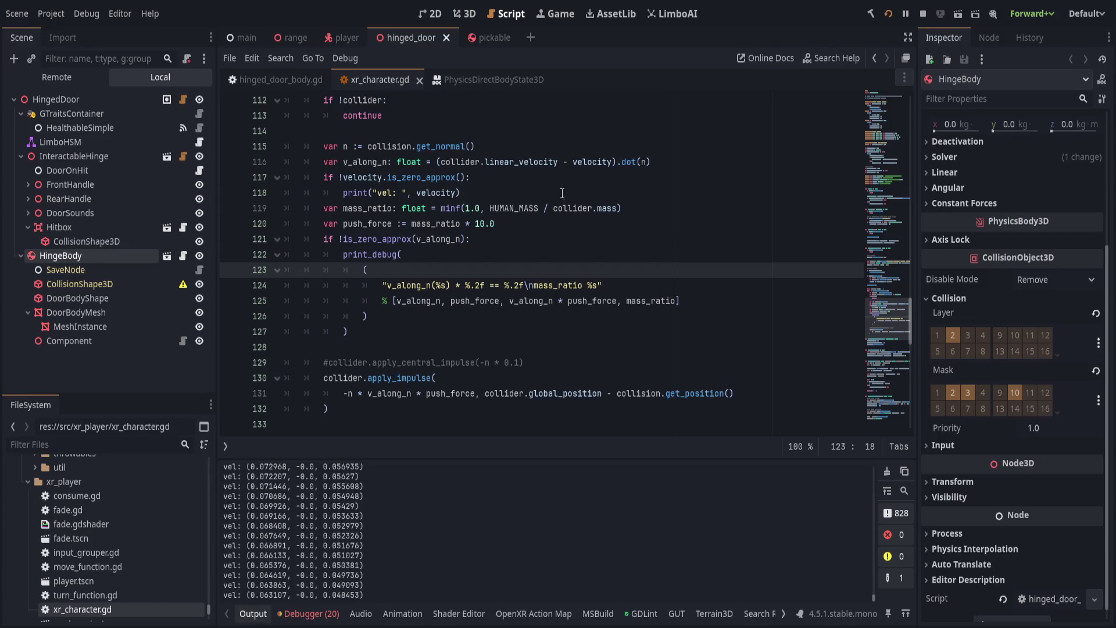
# Remove the minus sign before n in the impulse call and save.
pyautogui.click(443, 325)
pyautogui.click(448, 341)
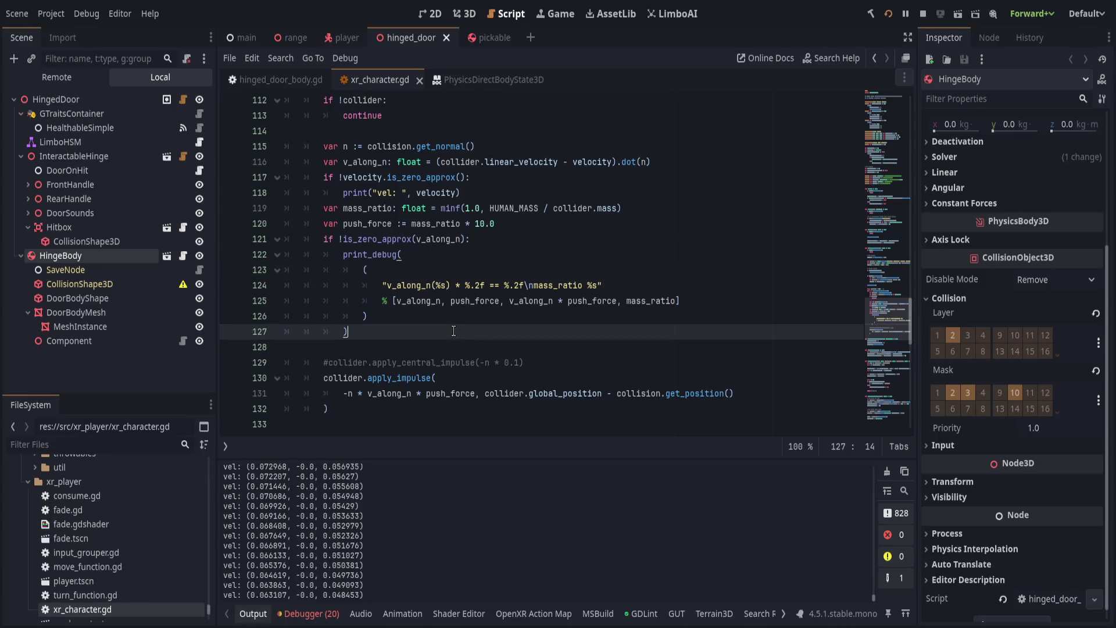
pyautogui.click(347, 393)
pyautogui.press('BackSpace')
pyautogui.hotkey('ctrl', 's')
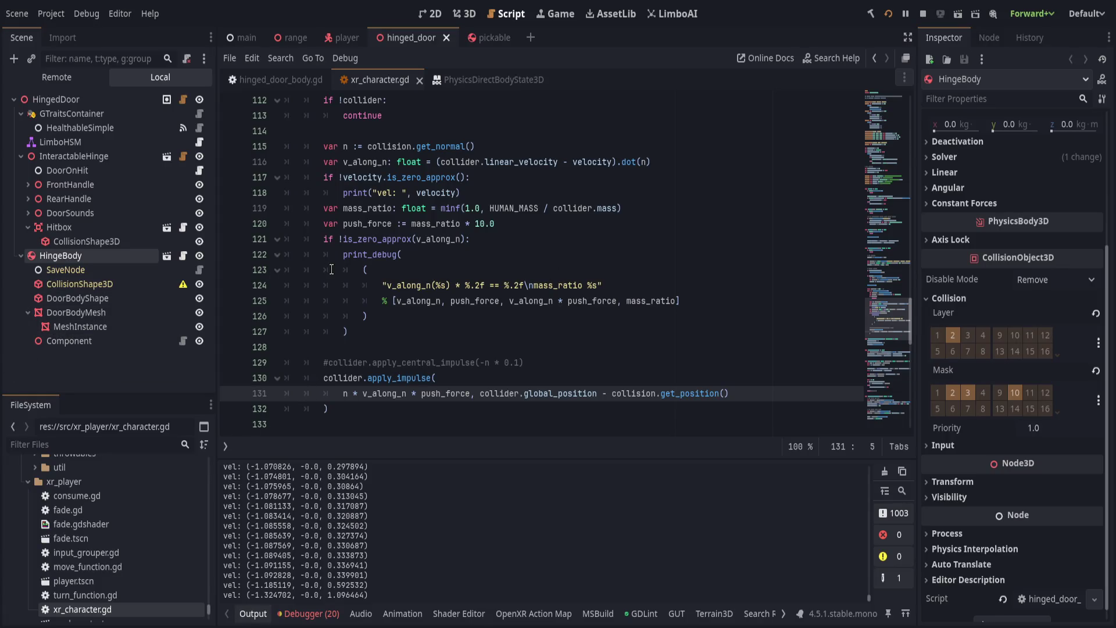
pyautogui.click(347, 37)
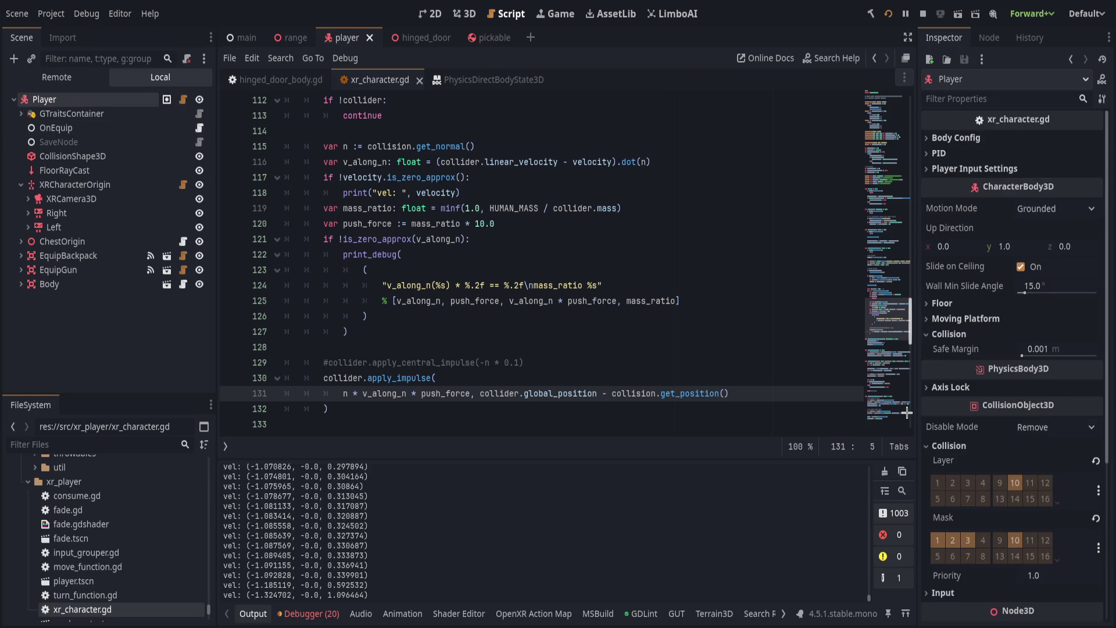
# Enable collision layer 2 on the Player, run the game, restart via the console, and test pushing.
pyautogui.click(951, 477)
pyautogui.press('F5')
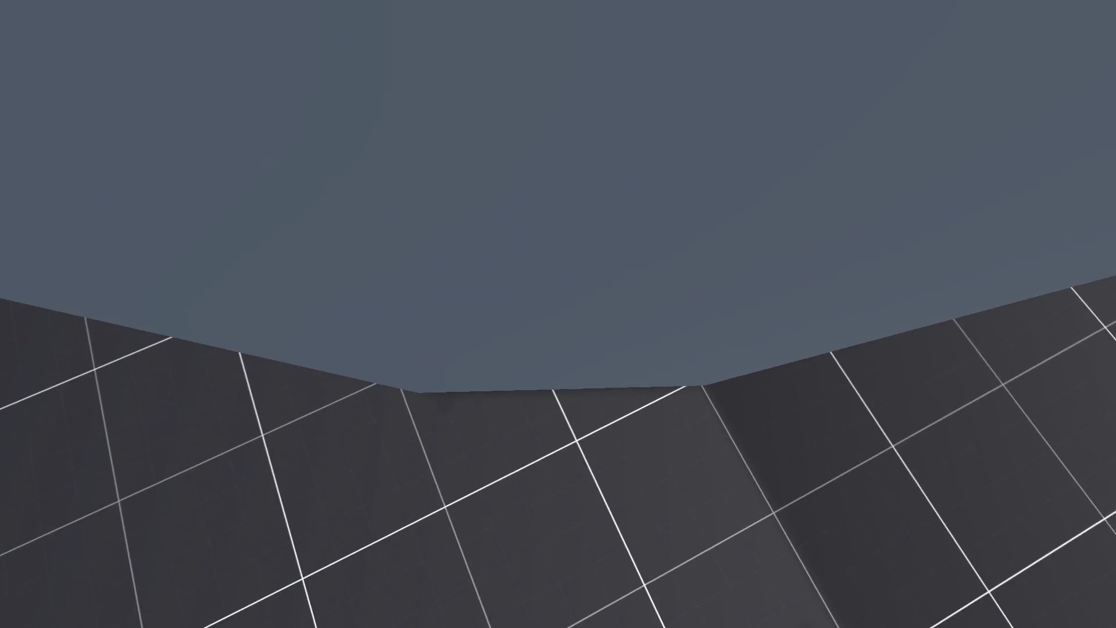
pyautogui.press('`')
pyautogui.write('restart')
pyautogui.press('Return')
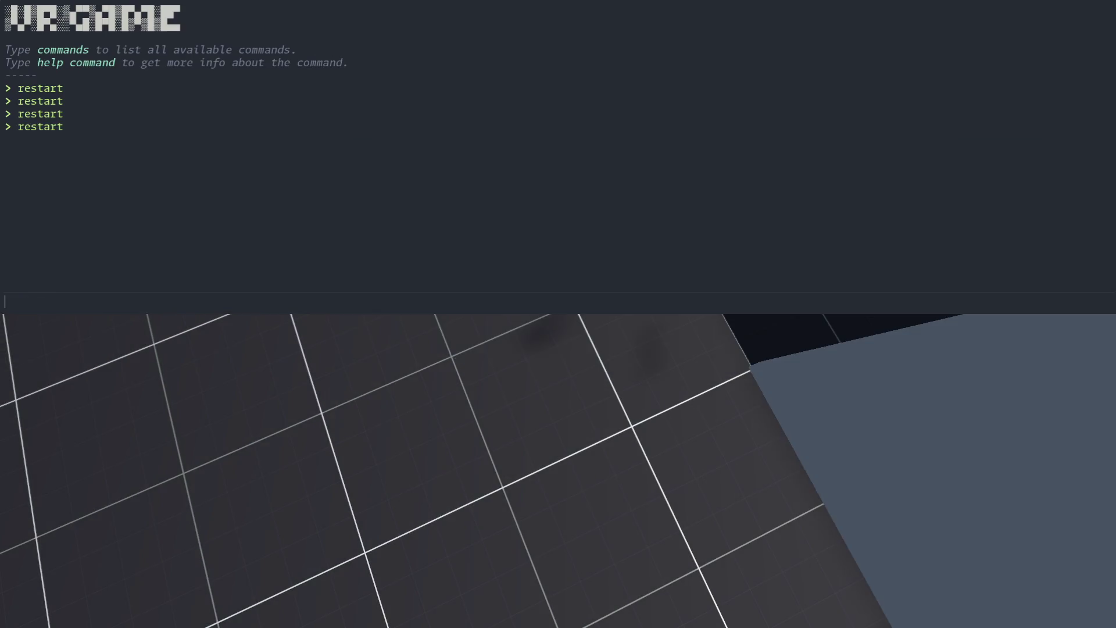
pyautogui.press('`')
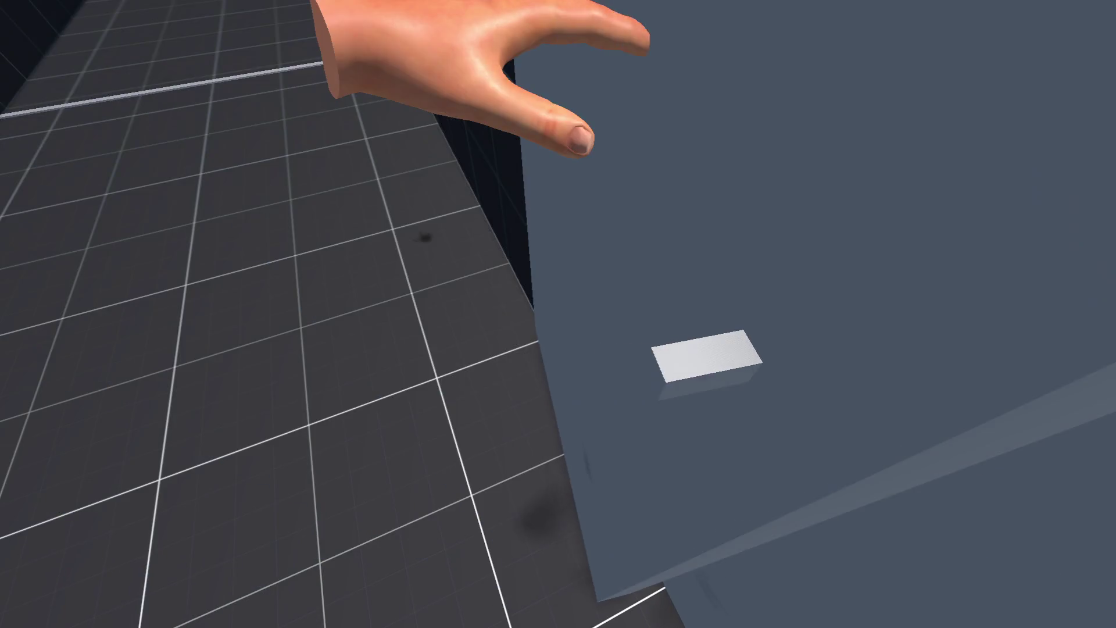
pyautogui.press('F8')
pyautogui.click(886, 14)
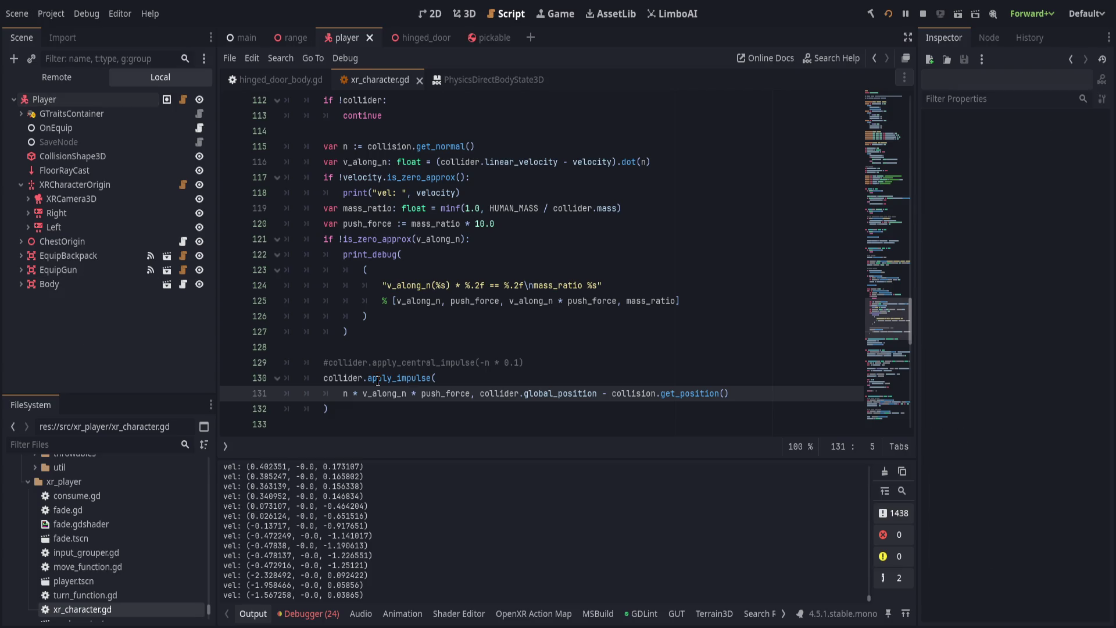
# Start a collider.apply_ call above apply_impulse, trying the torque completions.
pyautogui.click(617, 371)
pyautogui.click(628, 361)
pyautogui.press('Return')
pyautogui.write('c')
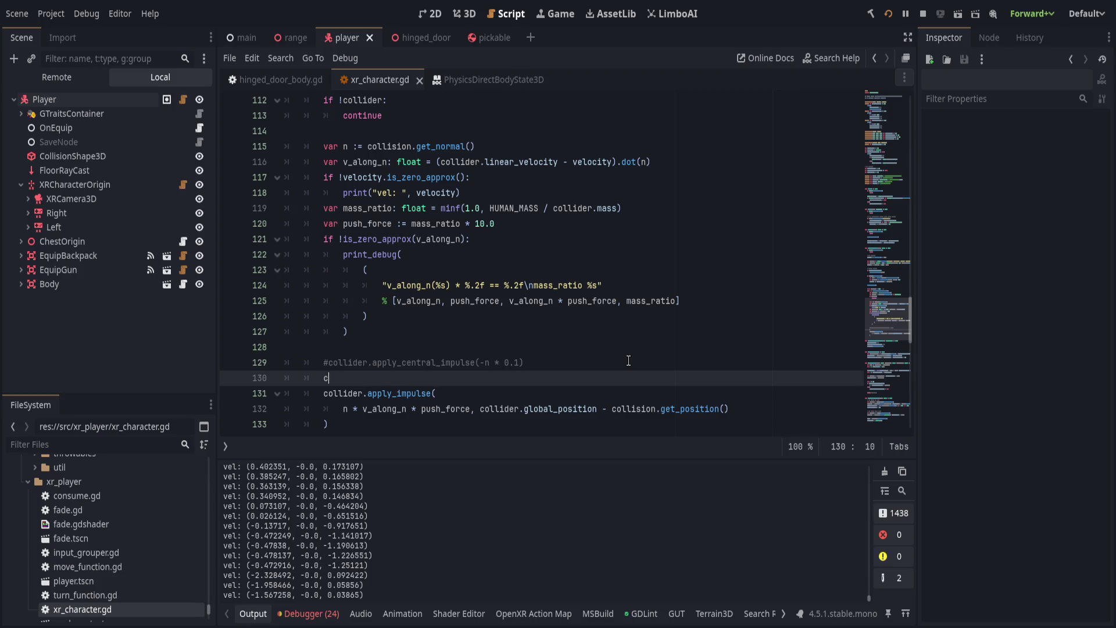
pyautogui.write('ollider.ap')
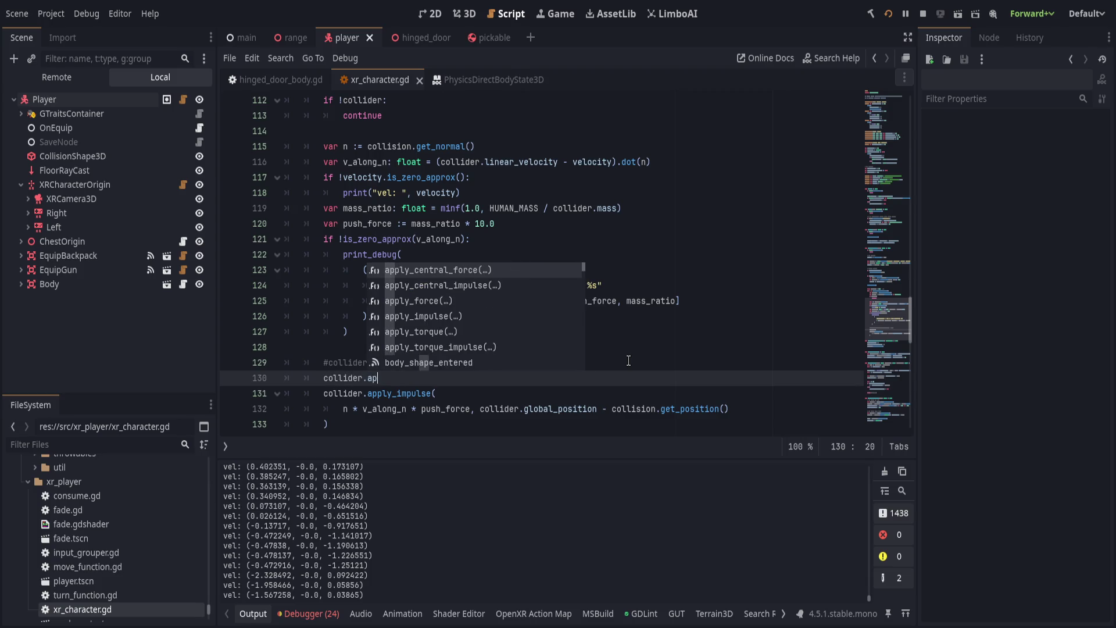
pyautogui.write('ply_')
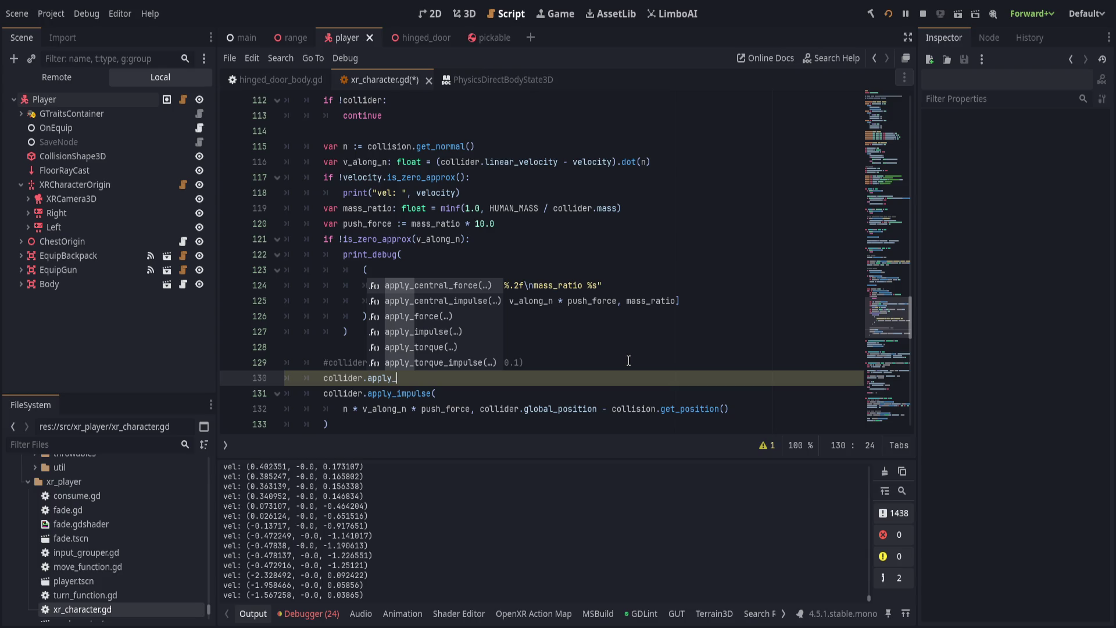
pyautogui.press('Down')
pyautogui.press('Down')
pyautogui.press('Down')
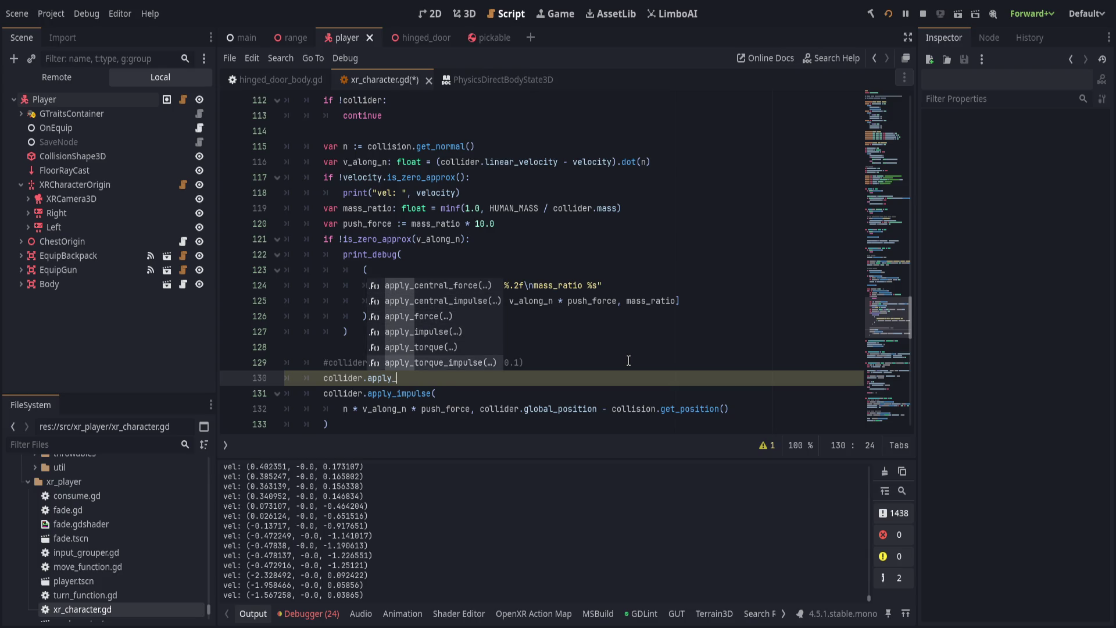
pyautogui.press('Return')
pyautogui.press('BackSpace')
pyautogui.press('BackSpace')
pyautogui.press('BackSpace')
pyautogui.press('BackSpace')
pyautogui.press('BackSpace')
pyautogui.press('BackSpace')
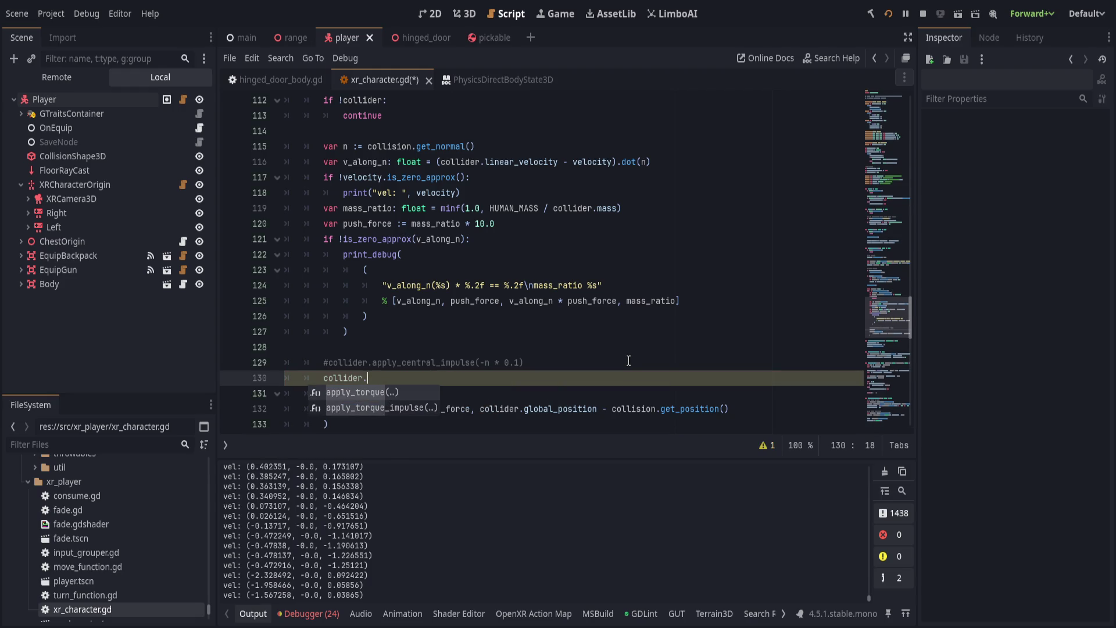
pyautogui.press('Return')
pyautogui.press('BackSpace')
pyautogui.press('BackSpace')
pyautogui.press('BackSpace')
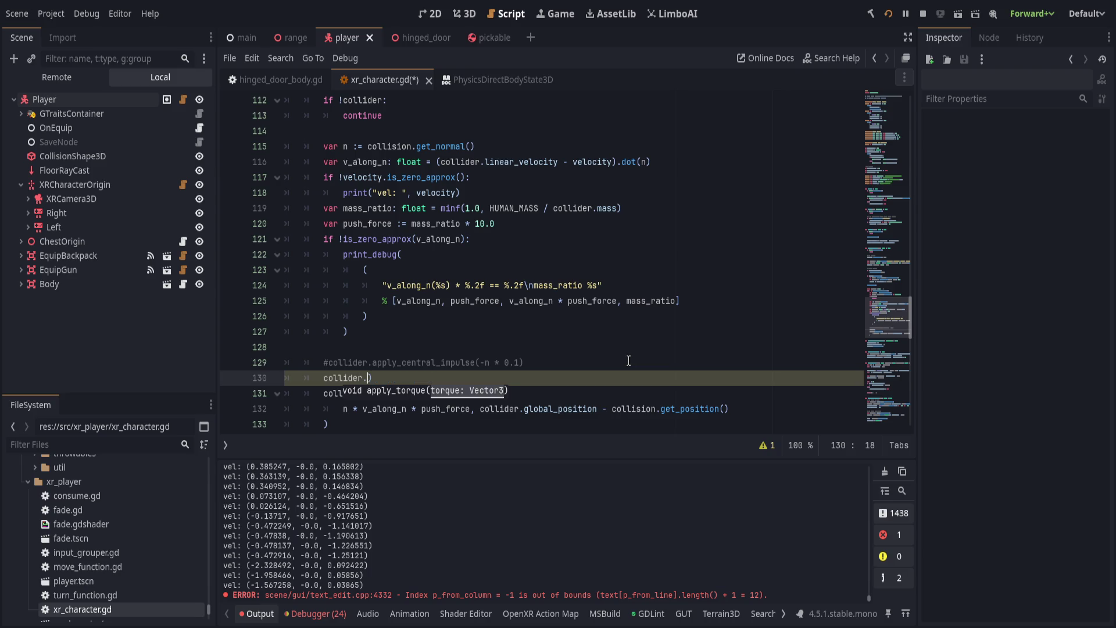
# Insert apply_torque() from the member list and remove the extra closing parenthesis.
pyautogui.scroll(-7, 494, 335)
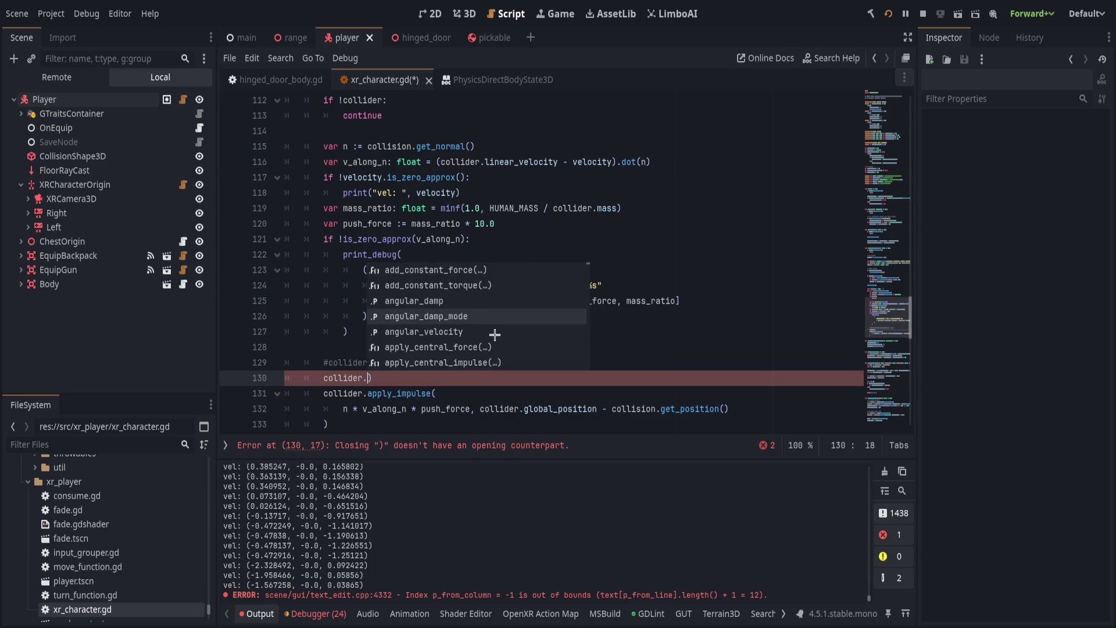
pyautogui.scroll(-1, 552, 304)
pyautogui.scroll(-1, 553, 304)
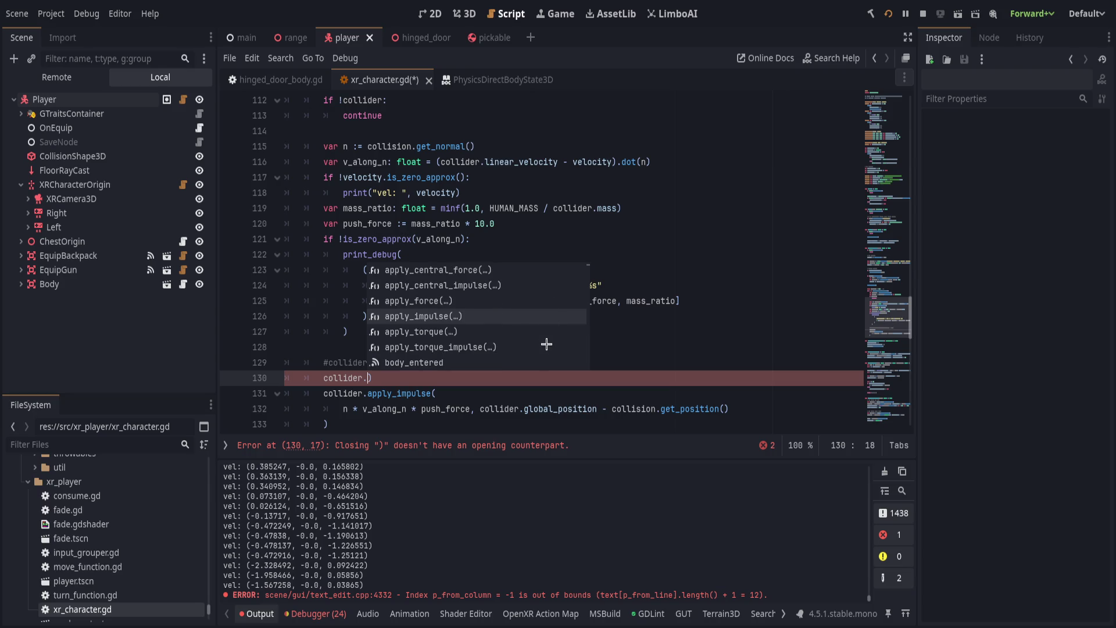
pyautogui.click(547, 331)
pyautogui.press('Down')
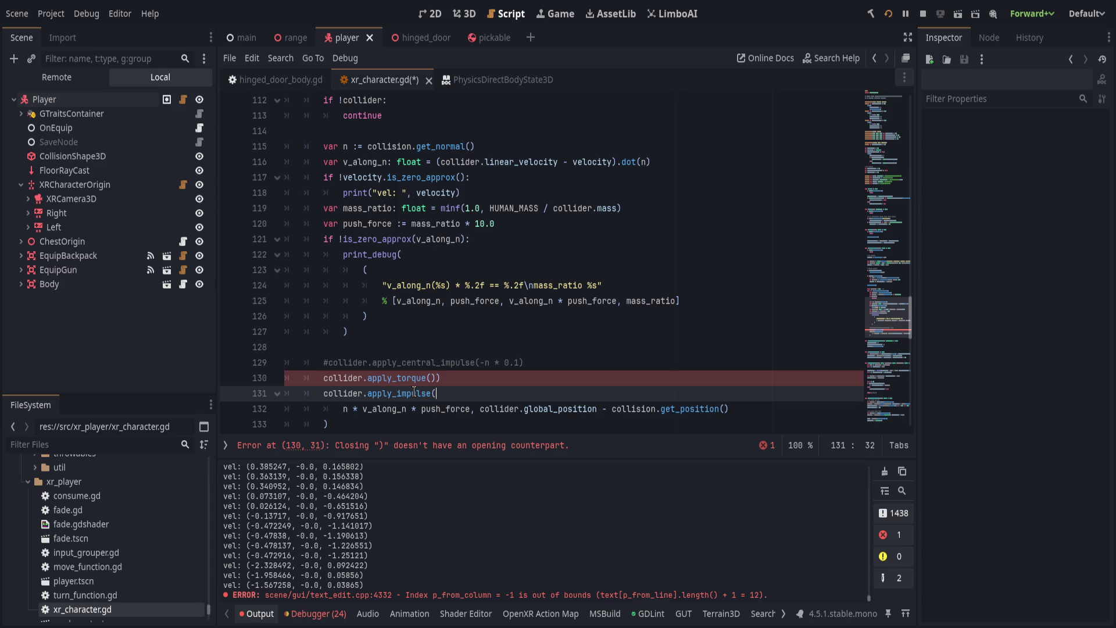
pyautogui.press('Up')
pyautogui.press('Delete')
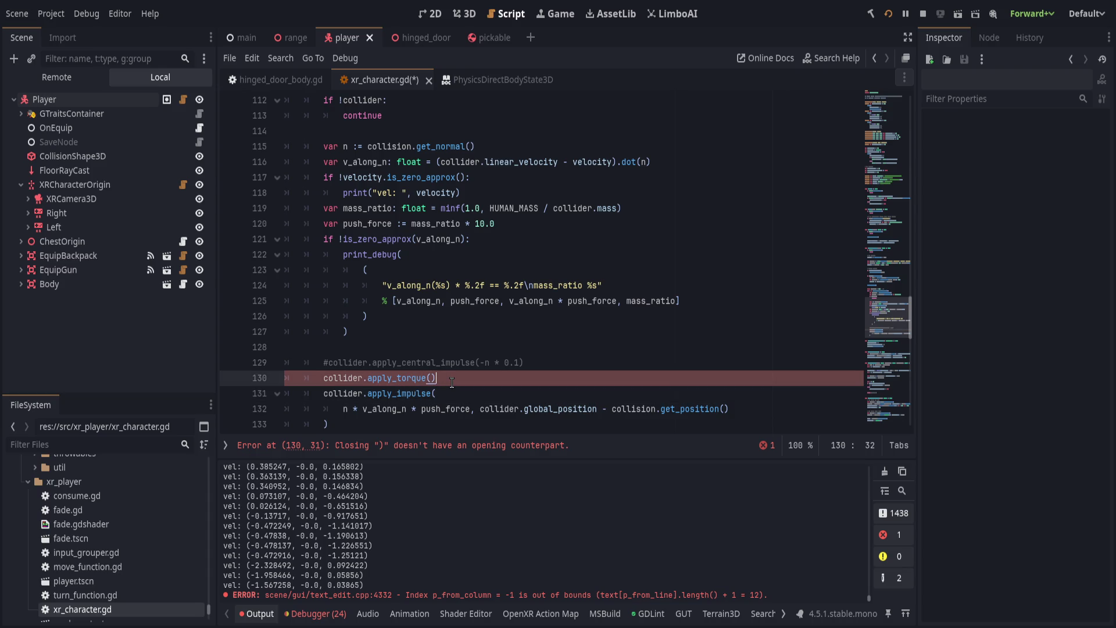
pyautogui.press('Up')
pyautogui.press('Up')
pyautogui.press('Up')
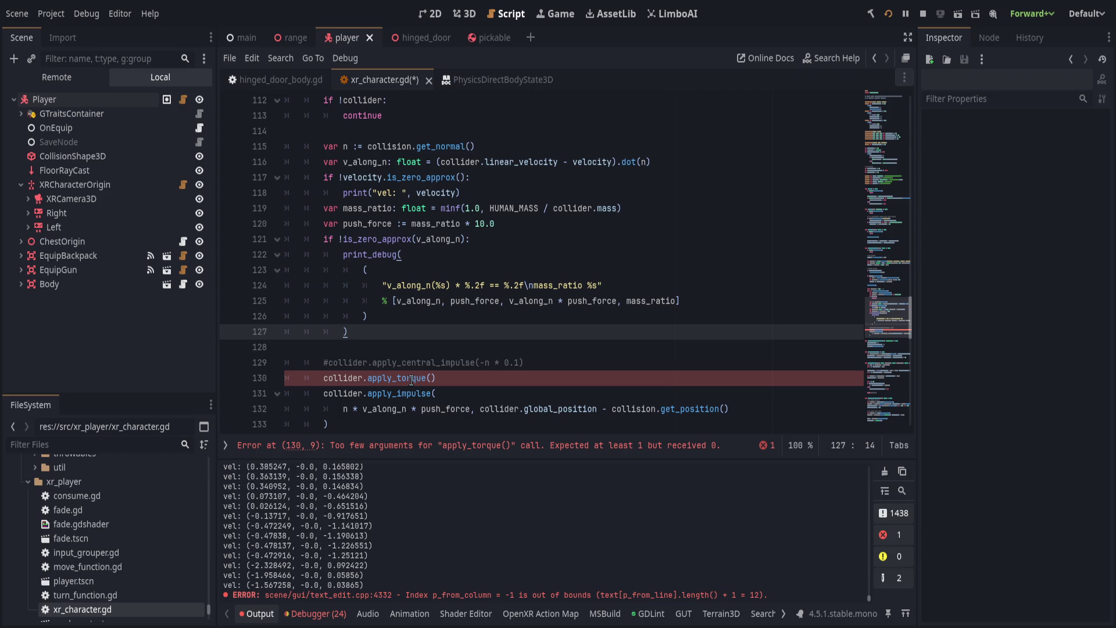
# Cut the unfinished collider.apply_torque() line out of the push loop.
pyautogui.scroll(2, 411, 380)
pyautogui.click(686, 273)
pyautogui.click(716, 260)
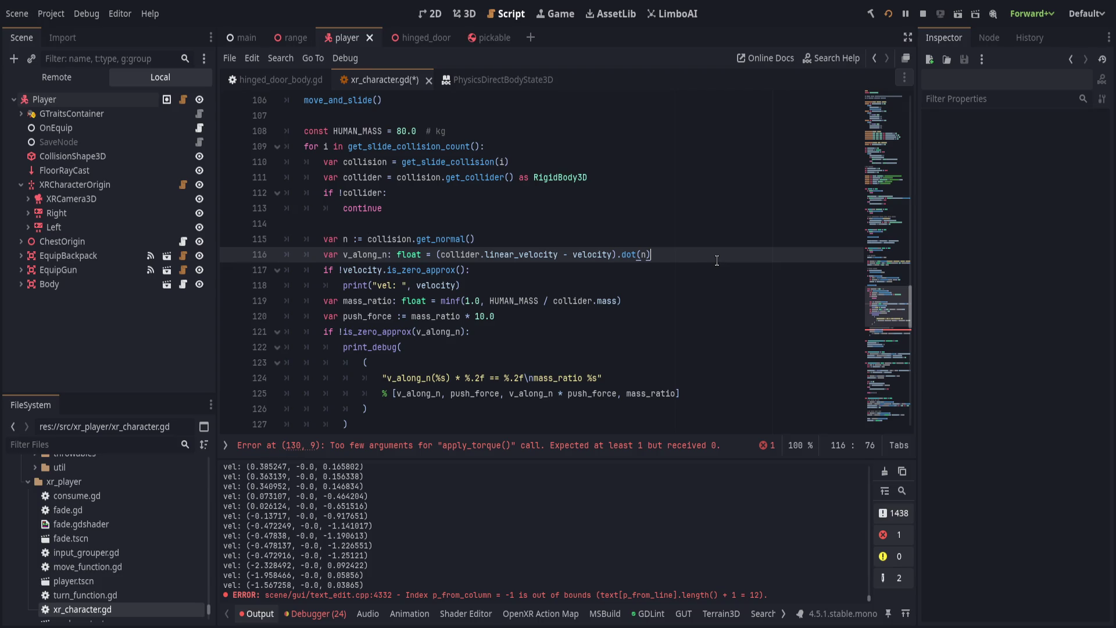
pyautogui.scroll(-2, 716, 259)
pyautogui.click(562, 377)
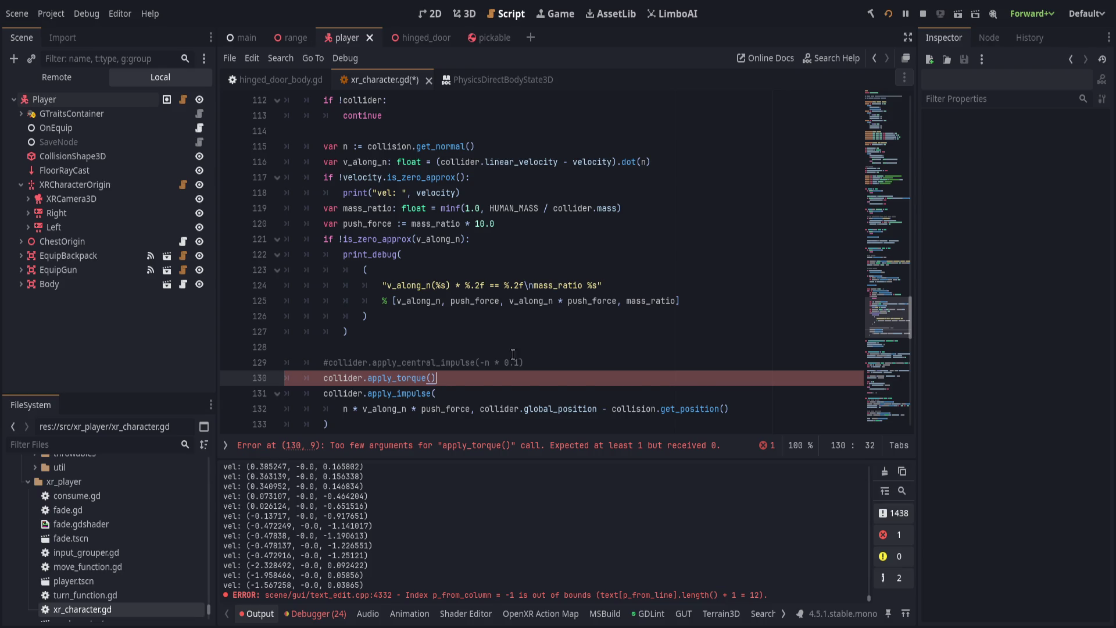
pyautogui.hotkey('ctrl', 'x')
pyautogui.click(588, 357)
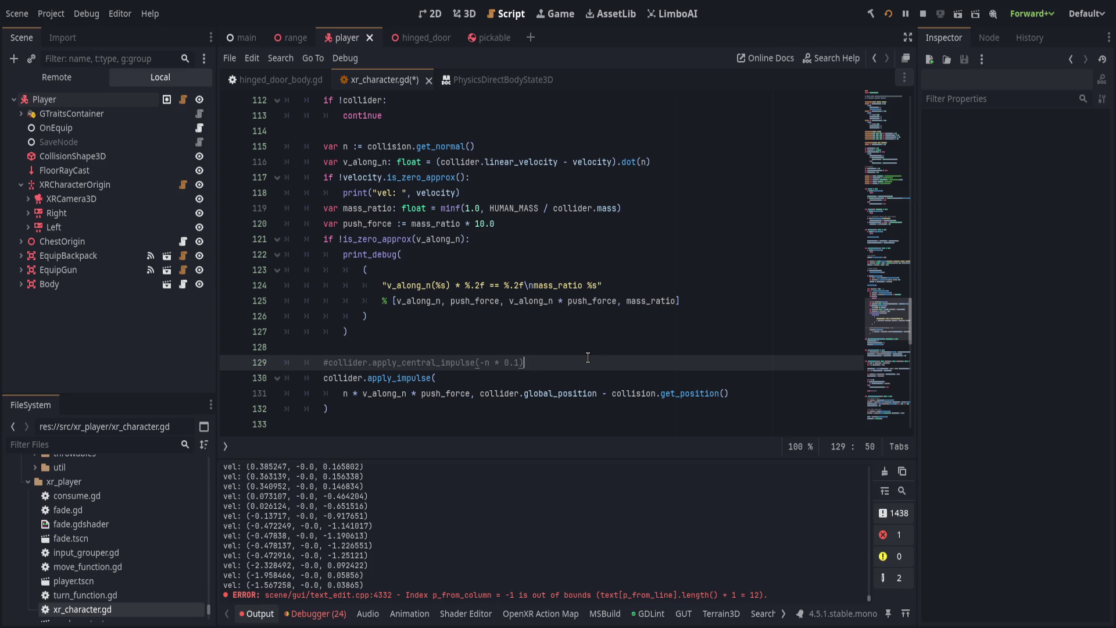
# Negate n in the apply_impulse call and save.
pyautogui.click(343, 394)
pyautogui.write('-')
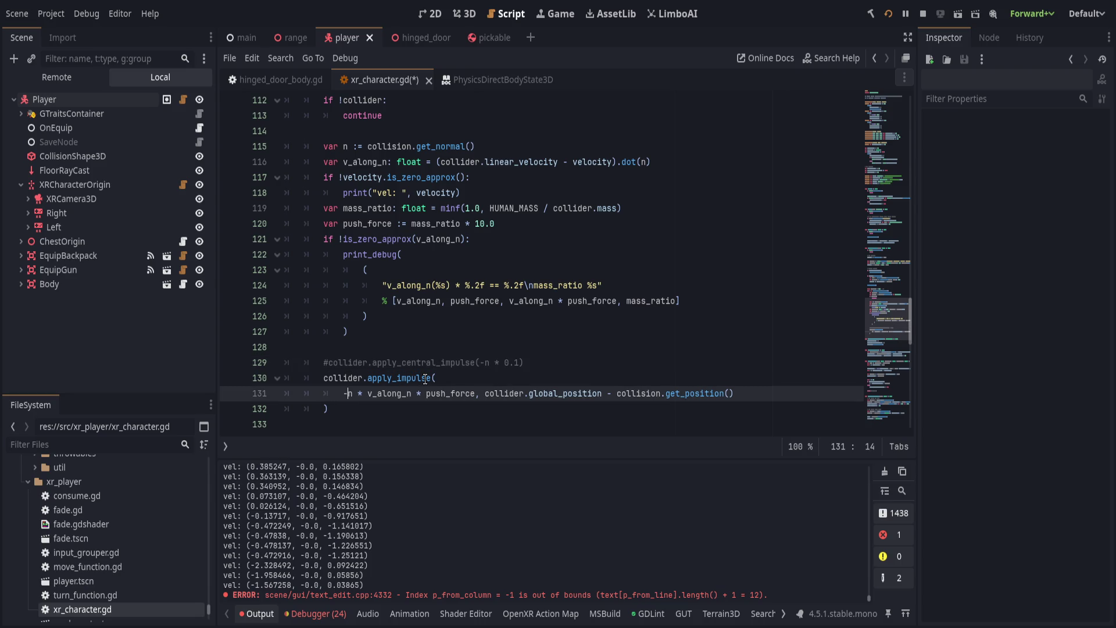
pyautogui.hotkey('ctrl', 's')
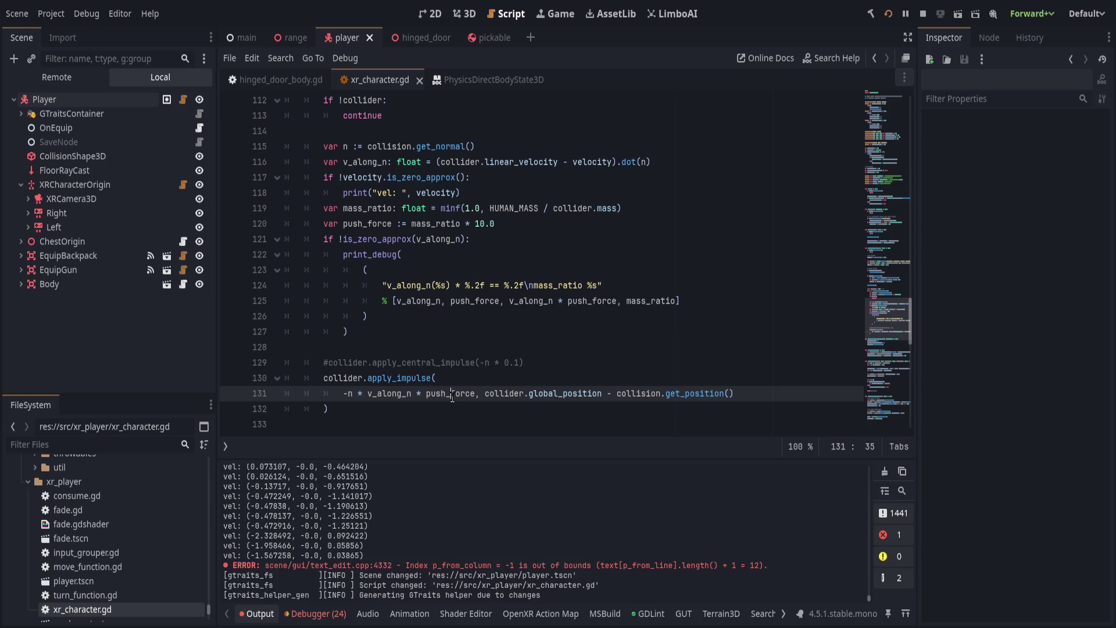
# Change the push_force multiplier from 10.0 to 20.0 and save.
pyautogui.doubleClick(451, 393)
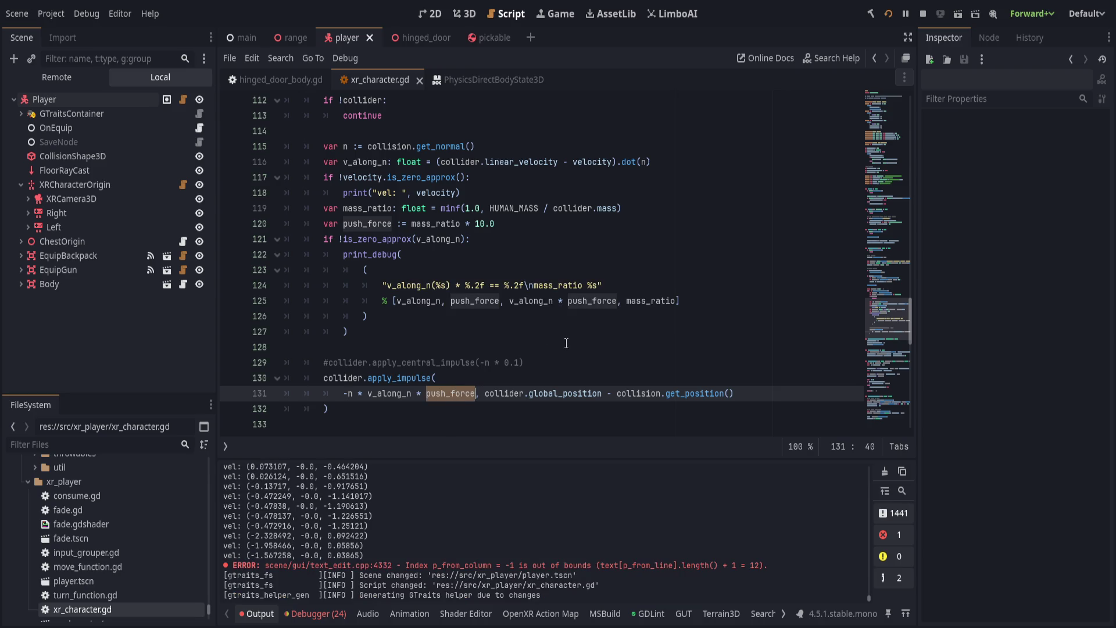
pyautogui.click(496, 225)
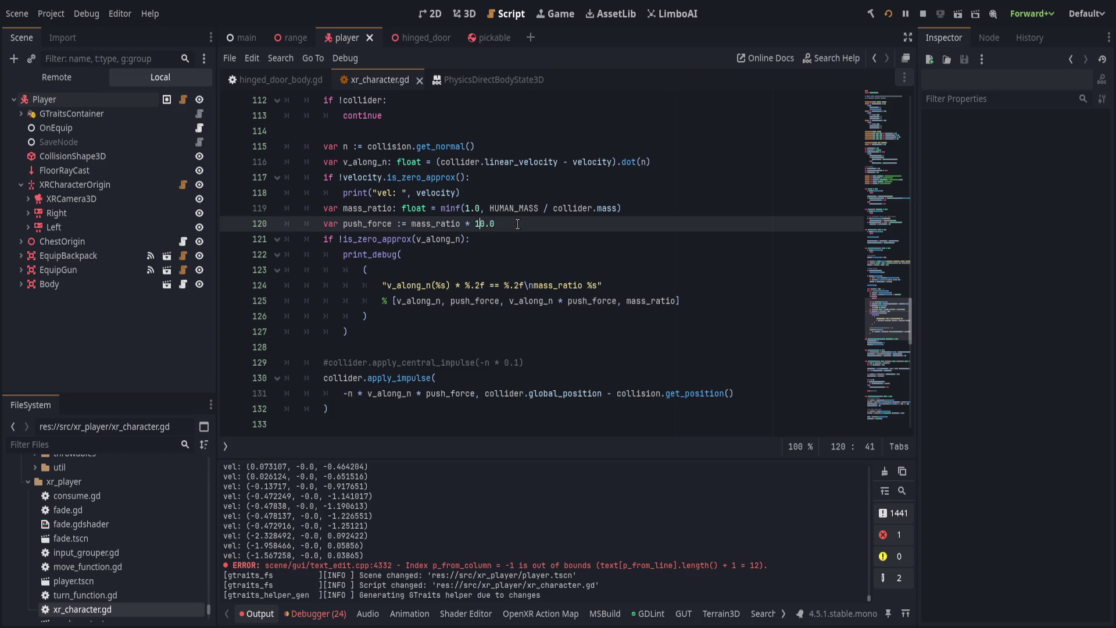
pyautogui.press('BackSpace')
pyautogui.write('2')
pyautogui.hotkey('ctrl', 's')
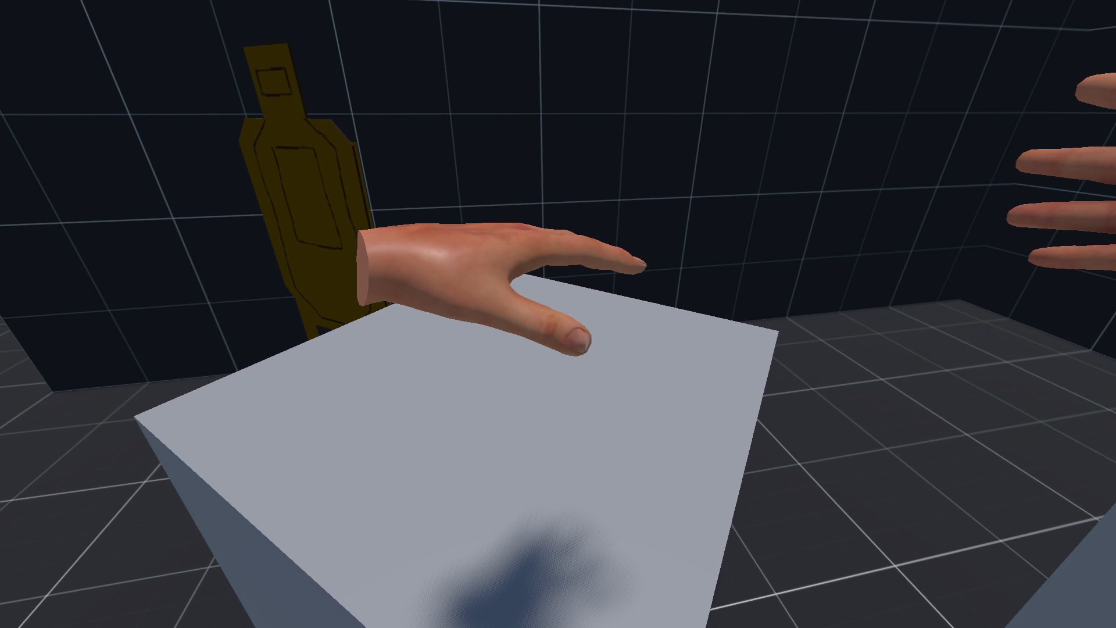
# Restart the VR run and delete the 'if !velocity.is_zero_approx()' print block, saving.
pyautogui.press('F8')
pyautogui.press('F5')
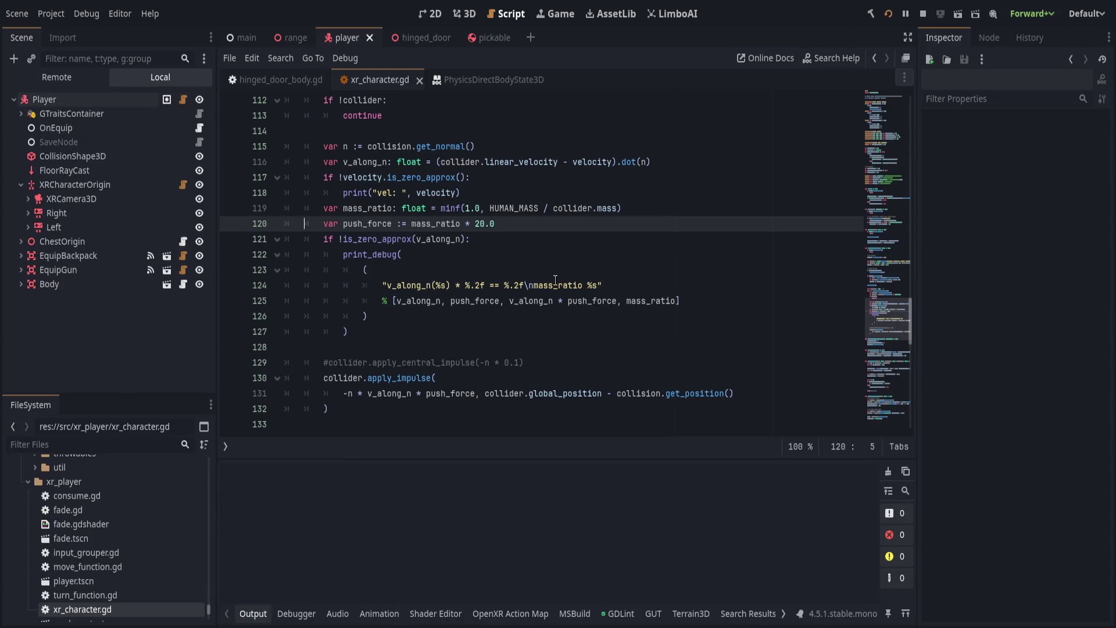
pyautogui.click(520, 182)
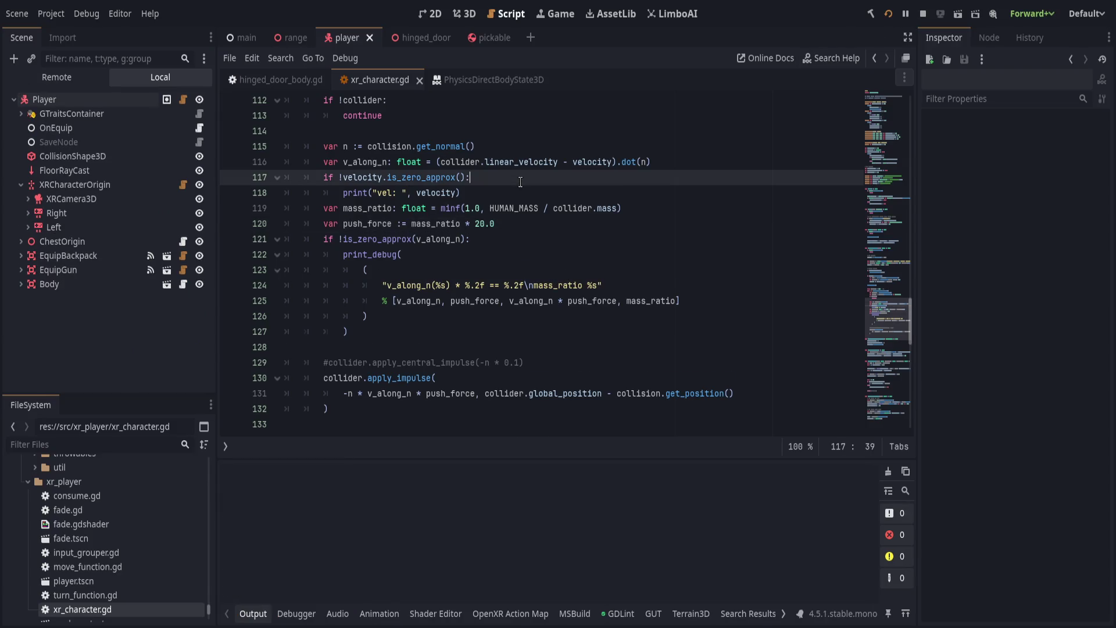
pyautogui.hotkey('ctrl', 'shift', 'k')
pyautogui.hotkey('ctrl', 'shift', 'k')
pyautogui.hotkey('ctrl', 's')
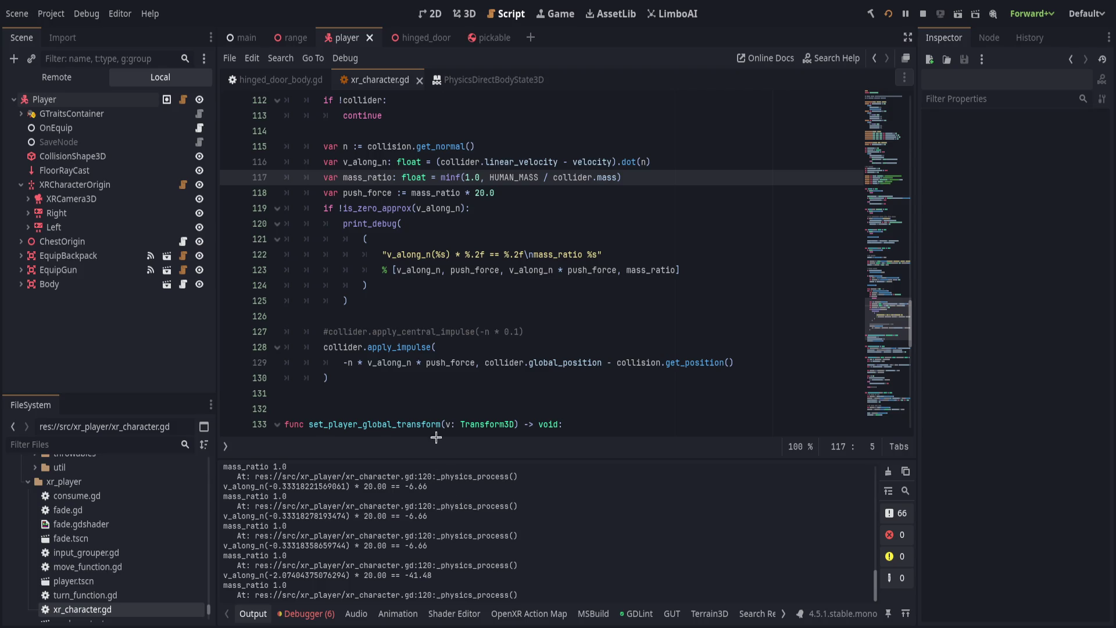
# Select the new push calculation block, undo to the original push loop, and add a line after the collider cast.
pyautogui.click(427, 315)
pyautogui.moveTo(537, 129)
pyautogui.mouseDown()
pyautogui.moveTo(641, 372)
pyautogui.moveTo(643, 312)
pyautogui.mouseUp()
pyautogui.hotkey('ctrl', 'c')
pyautogui.click(643, 312)
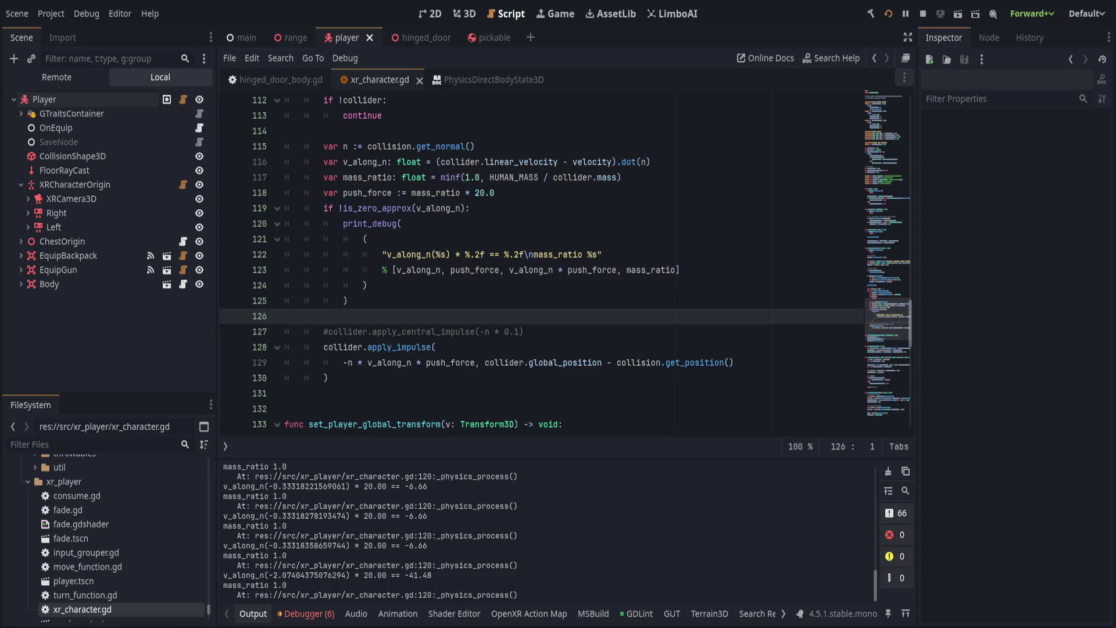
pyautogui.hotkey('ctrl', 'z')
pyautogui.hotkey('ctrl', 'z')
pyautogui.hotkey('ctrl', 'z')
pyautogui.hotkey('ctrl', 'z')
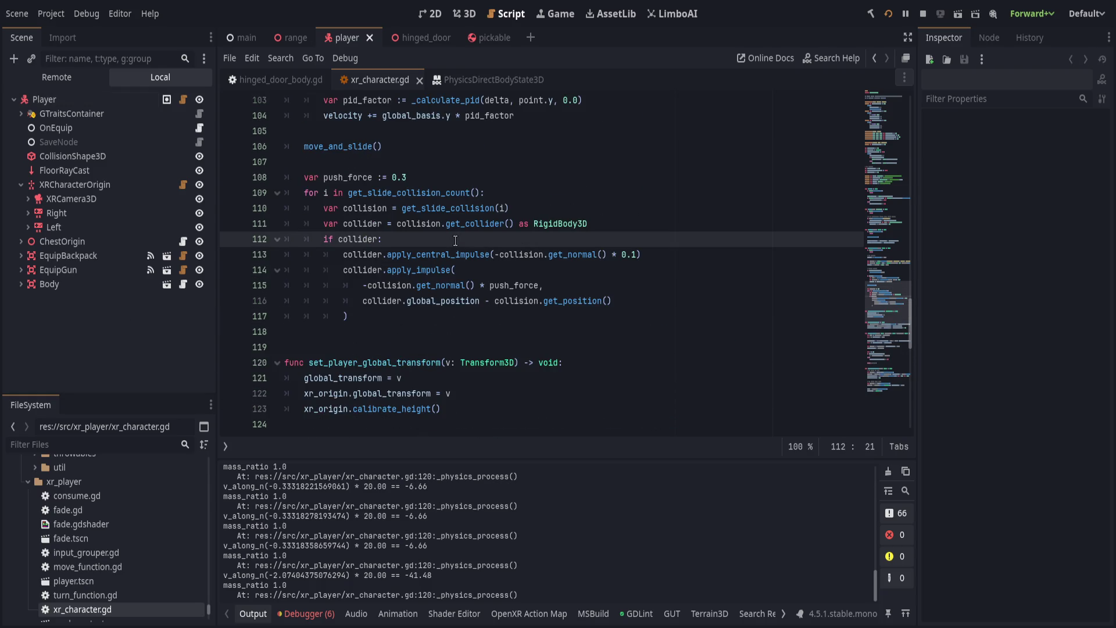
pyautogui.press('Up')
pyautogui.press('Up')
pyautogui.press('Up')
pyautogui.press('Down')
pyautogui.press('Down')
pyautogui.press('End')
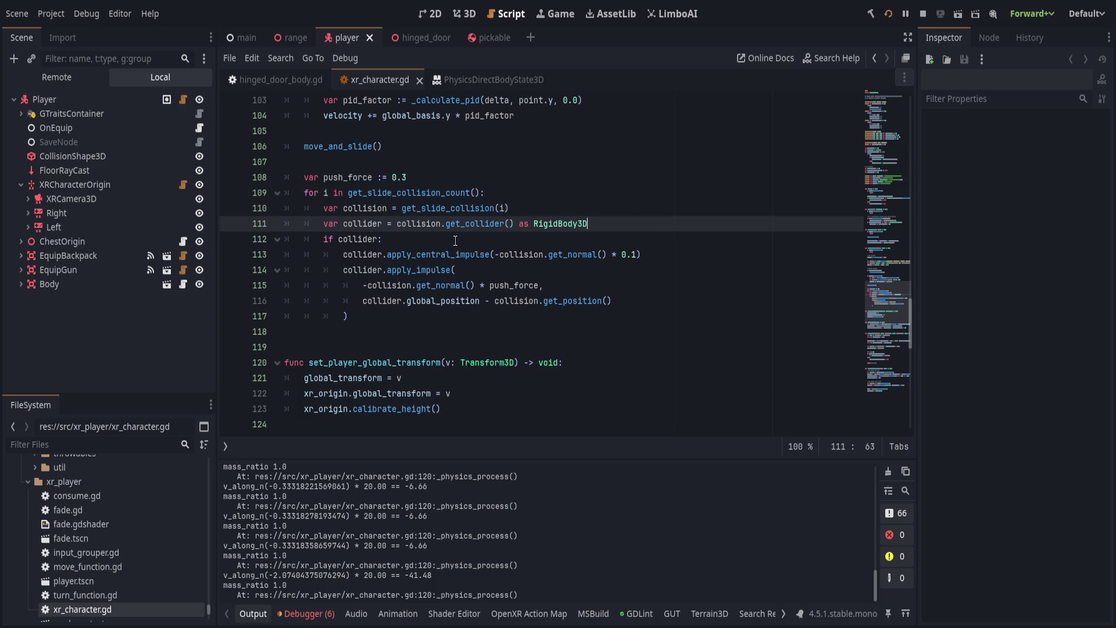
pyautogui.press('Return')
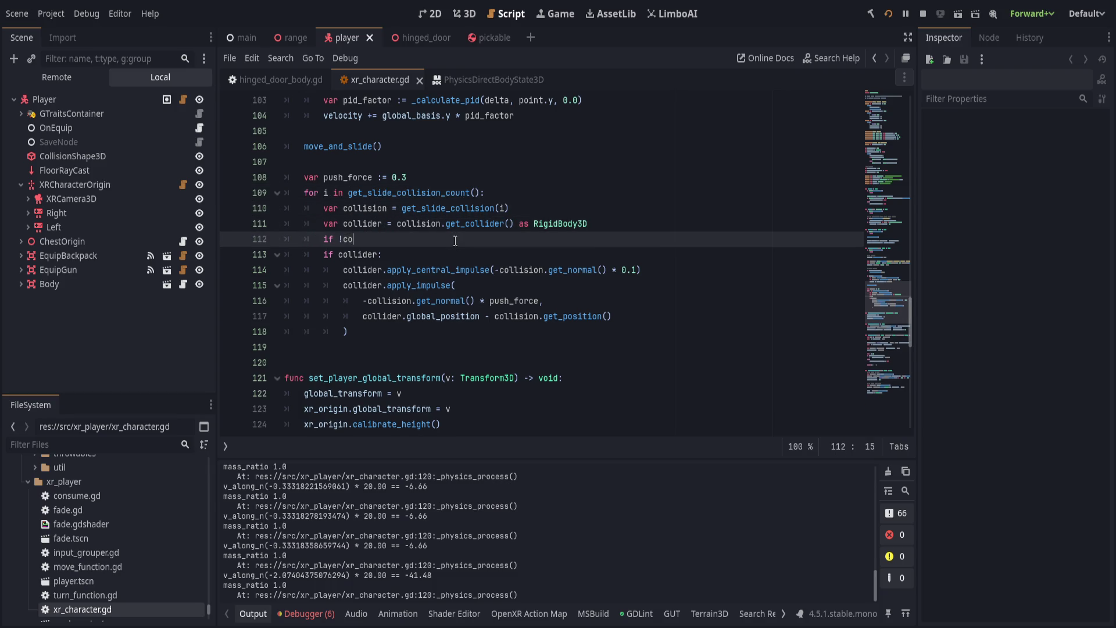
# Replace 'if collider:' with a null-collider continue and dedent the impulse lines.
pyautogui.press('Return')
pyautogui.write('continue')
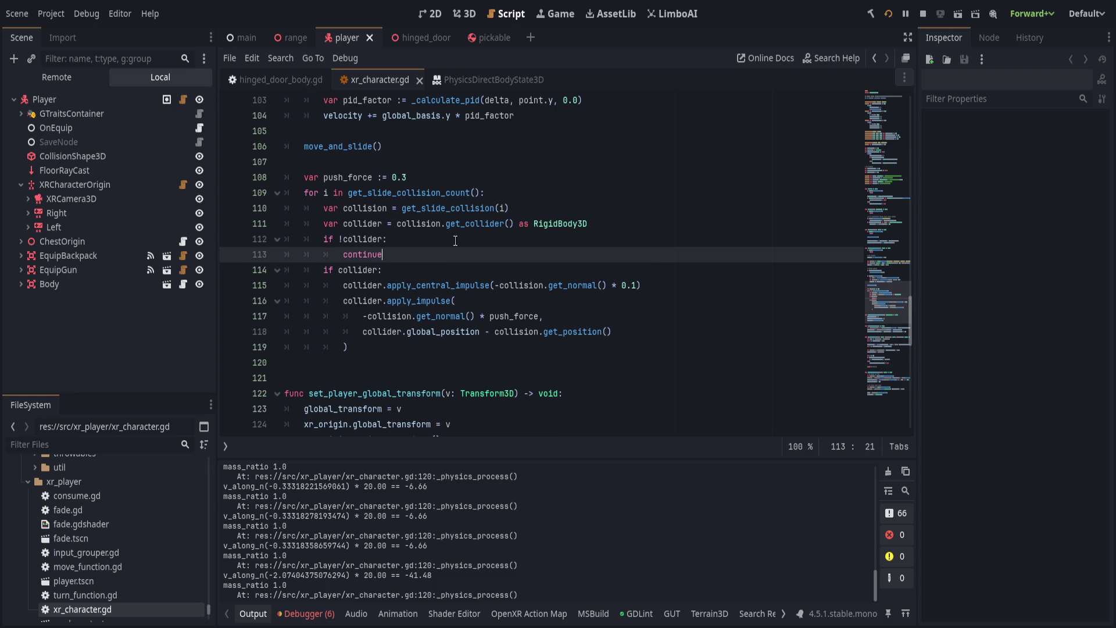
pyautogui.hotkey('shift', 'Down')
pyautogui.press('BackSpace')
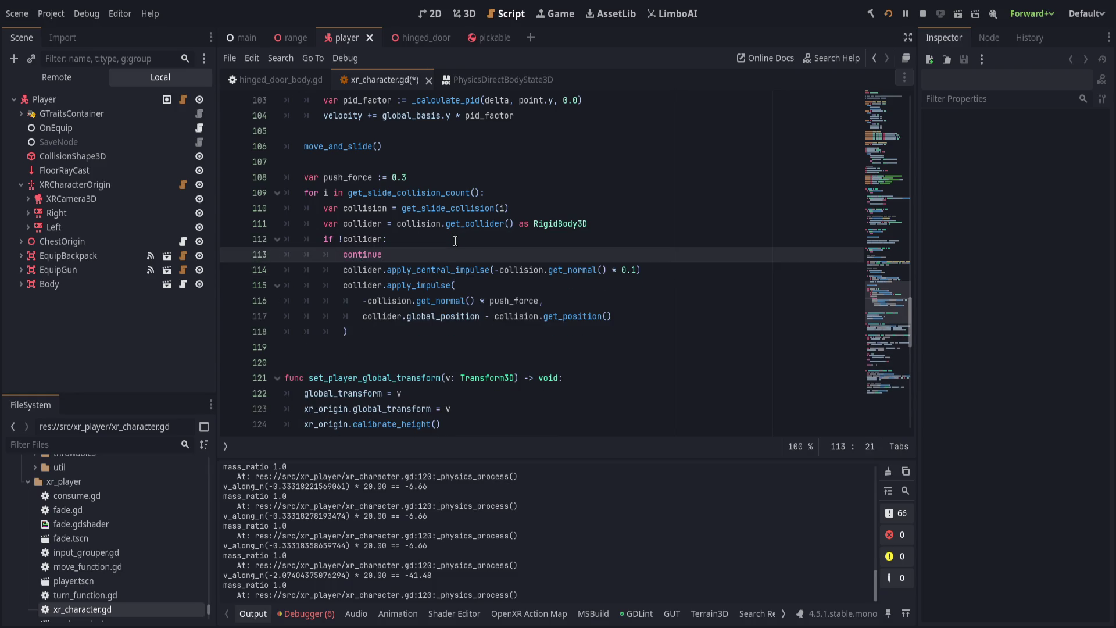
pyautogui.press('Down')
pyautogui.hotkey('shift', 'Down')
pyautogui.hotkey('shift', 'Down')
pyautogui.hotkey('shift', 'Down')
pyautogui.hotkey('shift', 'Tab')
pyautogui.press('Left')
pyautogui.press('Up')
pyautogui.press('End')
pyautogui.press('Return')
pyautogui.press('Return')
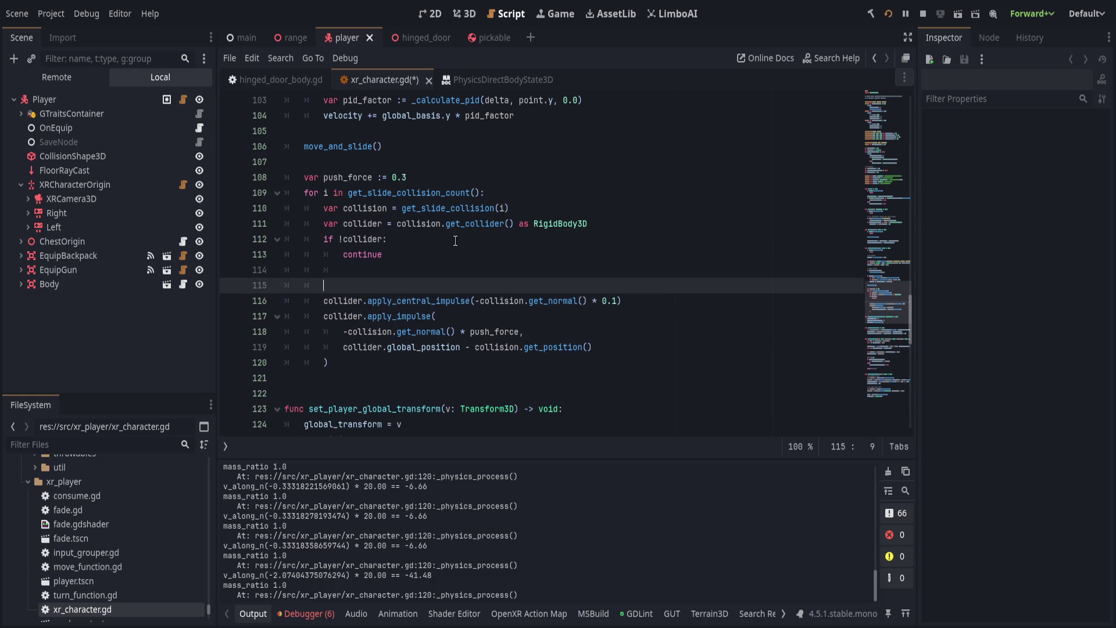
# Paste the copied push calculation block after continue, remove the extra blank line, and save.
pyautogui.hotkey('ctrl', 'v')
pyautogui.scroll(-2, 455, 241)
pyautogui.click(445, 138)
pyautogui.scroll(1, 461, 172)
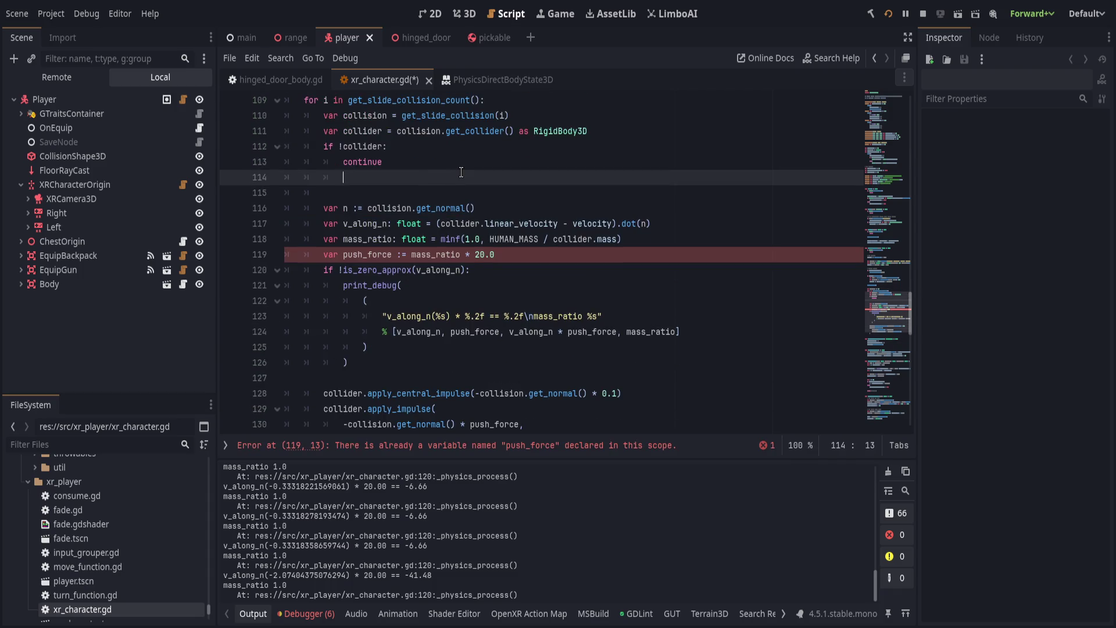
pyautogui.hotkey('ctrl', 'shift', 'k')
pyautogui.hotkey('ctrl', 's')
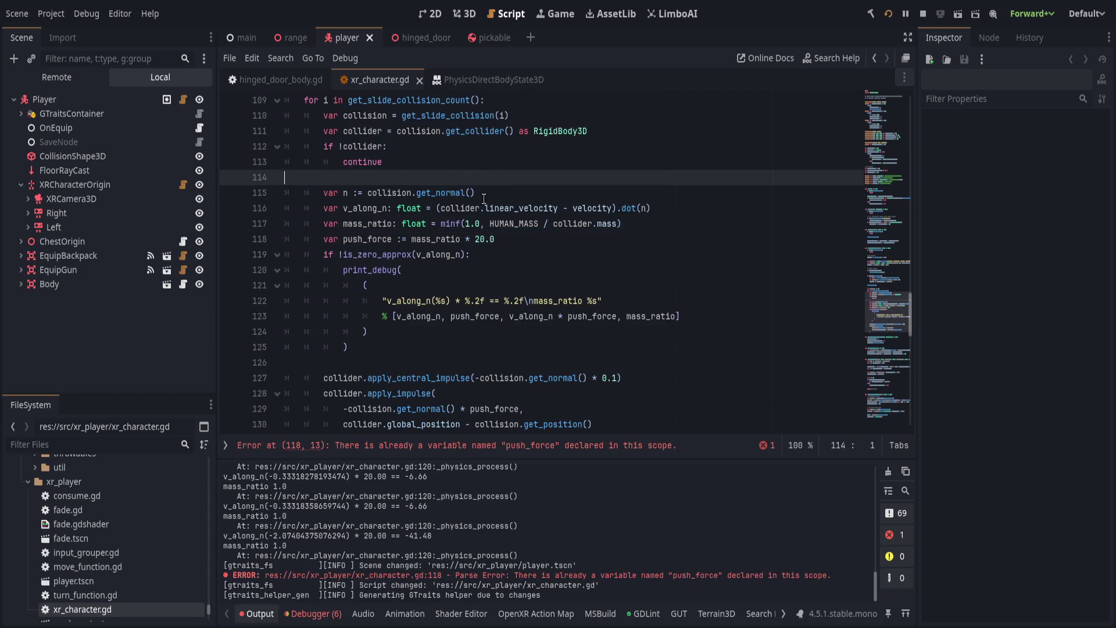
# Delete the print_debug block and old push_force 0.3 line, setting the multiplier to 5.0.
pyautogui.click(519, 250)
pyautogui.hotkey('ctrl', 'shift', 'k')
pyautogui.hotkey('ctrl', 'shift', 'k')
pyautogui.hotkey('ctrl', 'shift', 'k')
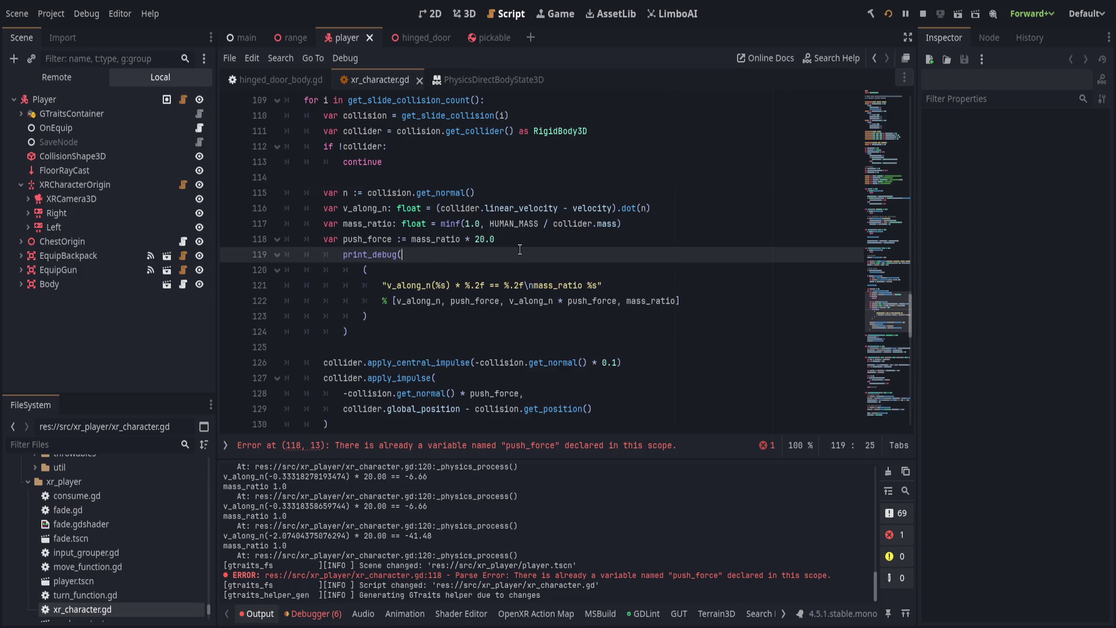
pyautogui.click(524, 239)
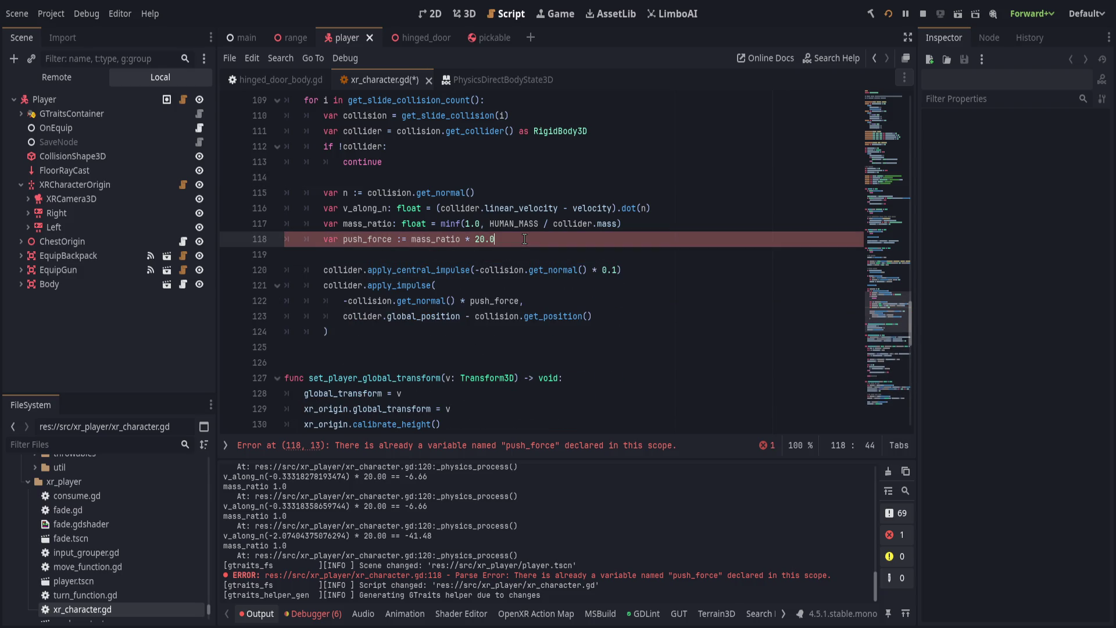
pyautogui.click(474, 238)
pyautogui.write('55.0')
pyautogui.scroll(1, 453, 268)
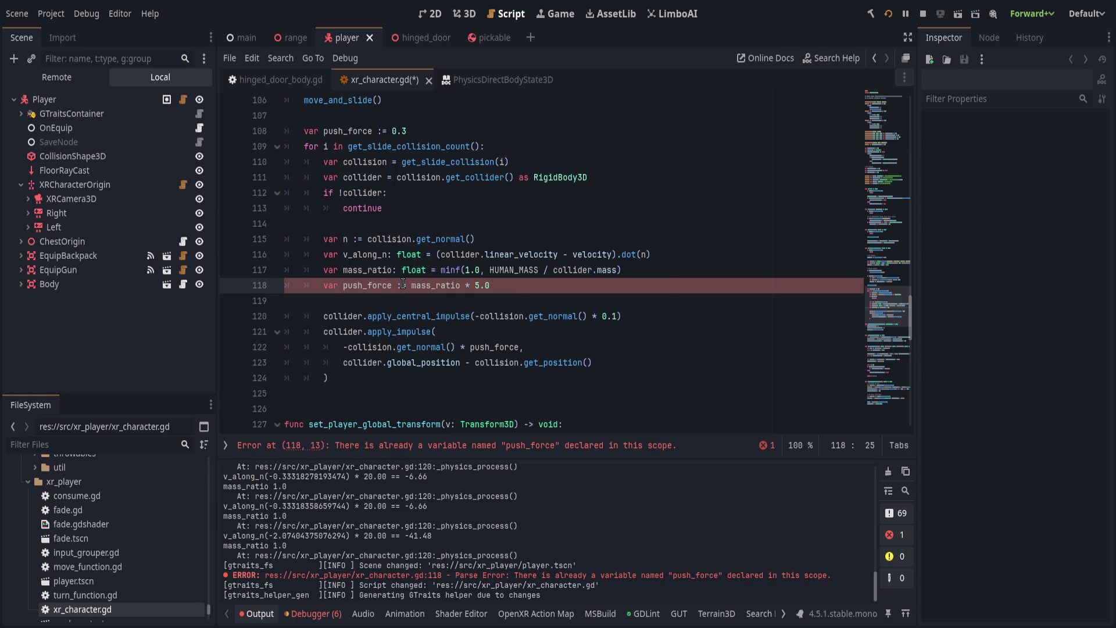
pyautogui.click(490, 130)
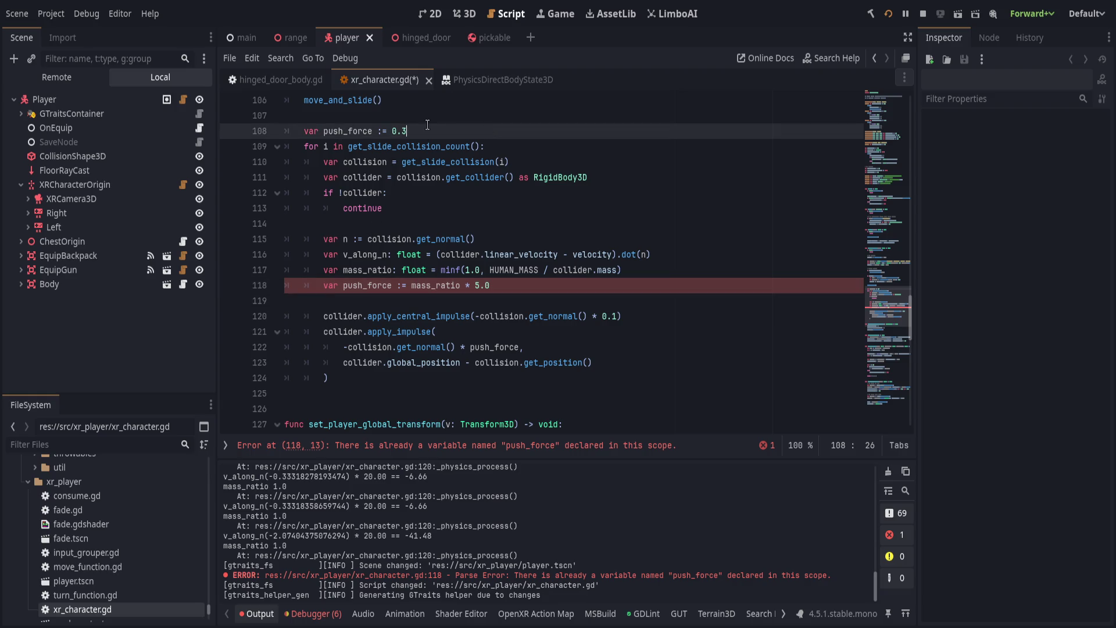
pyautogui.hotkey('ctrl', 'shift', 'k')
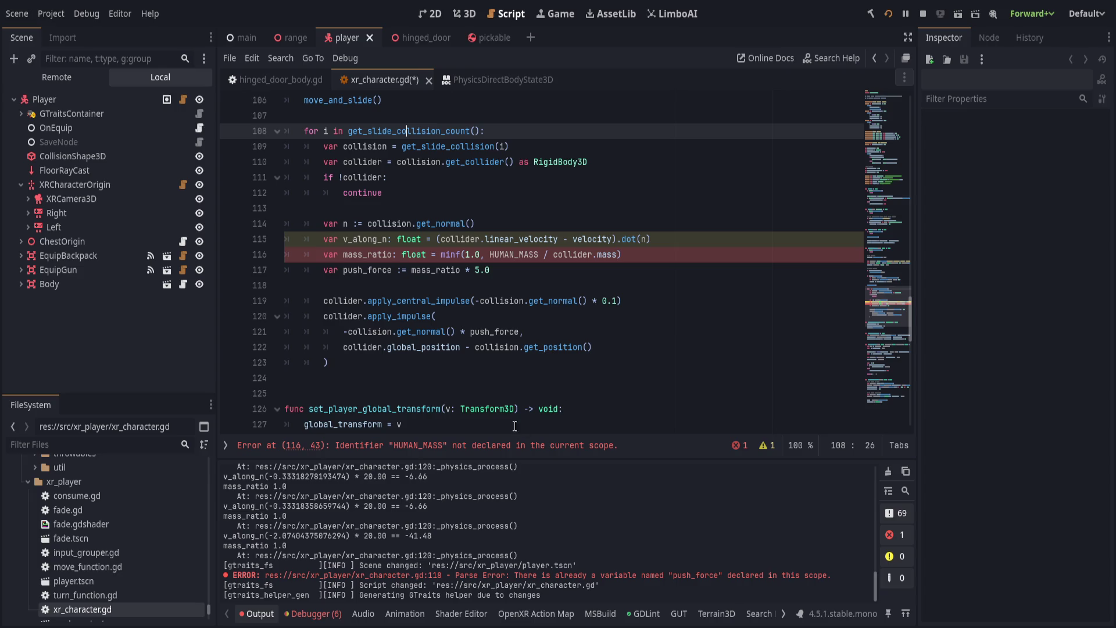
# Declare const HUMAN_MASS = 80.0 above var n and save.
pyautogui.scroll(1, 511, 250)
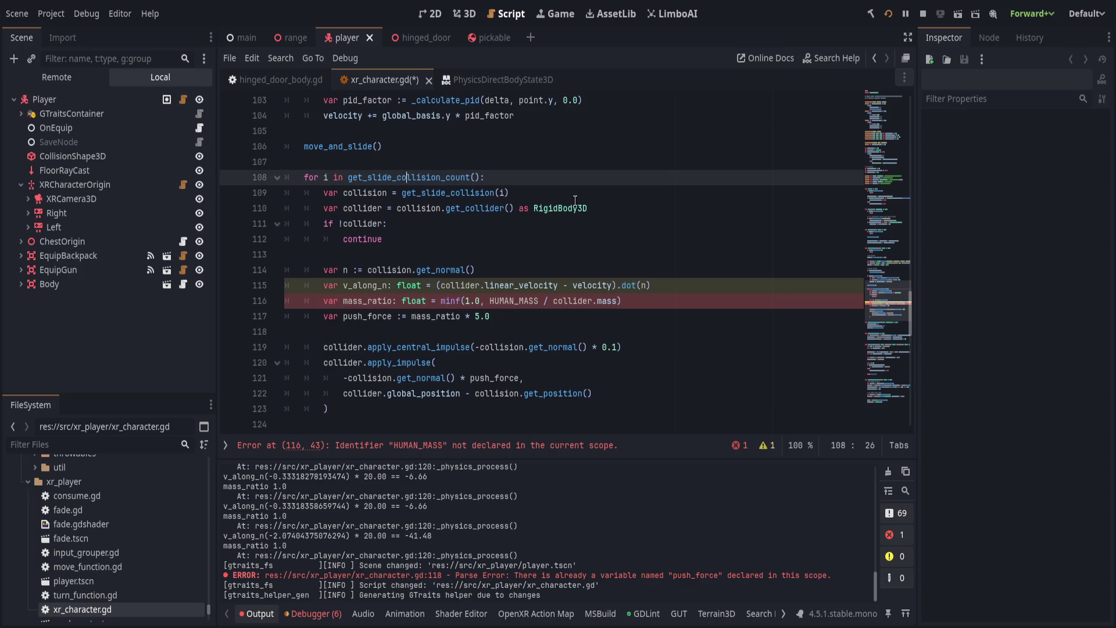
pyautogui.click(513, 253)
pyautogui.press('Return')
pyautogui.write('c')
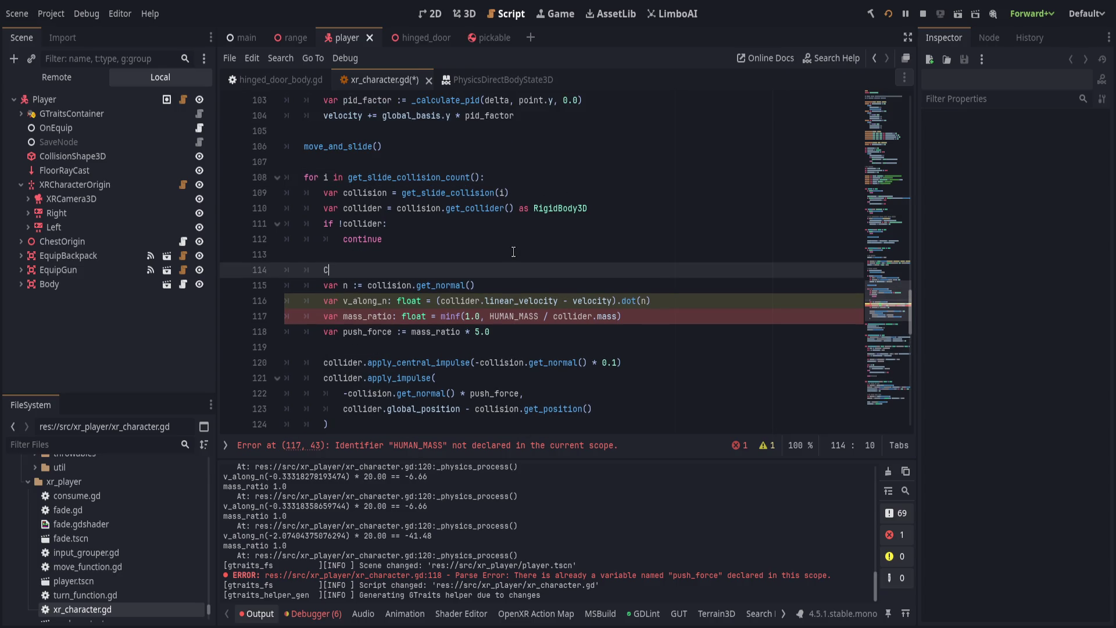
pyautogui.write('onst HUMAN_MASS = 80.0')
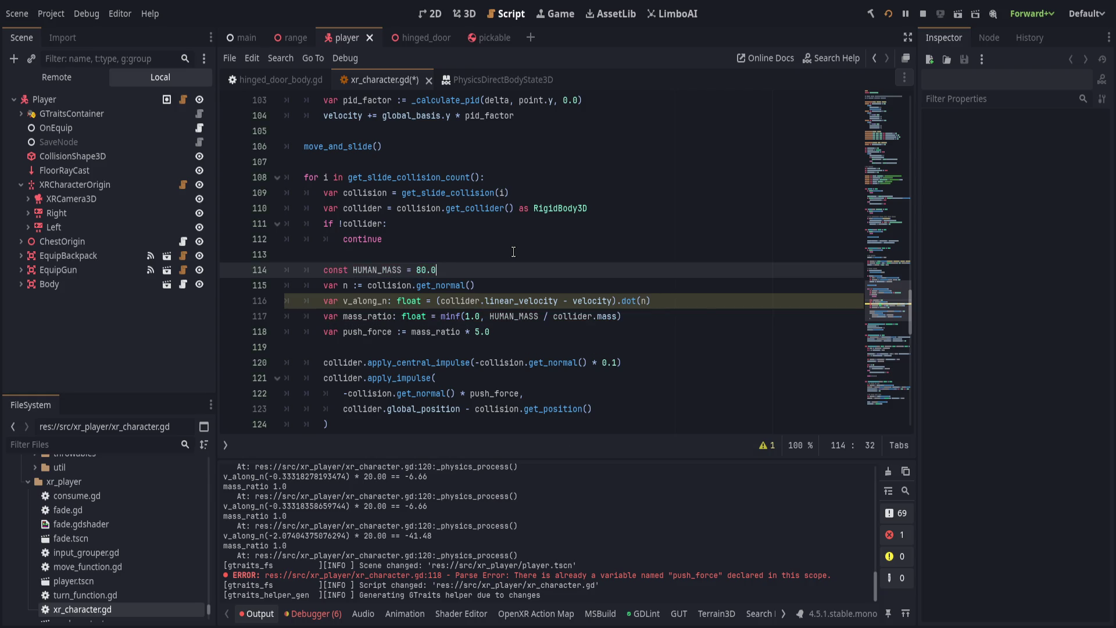
pyautogui.hotkey('ctrl', 's')
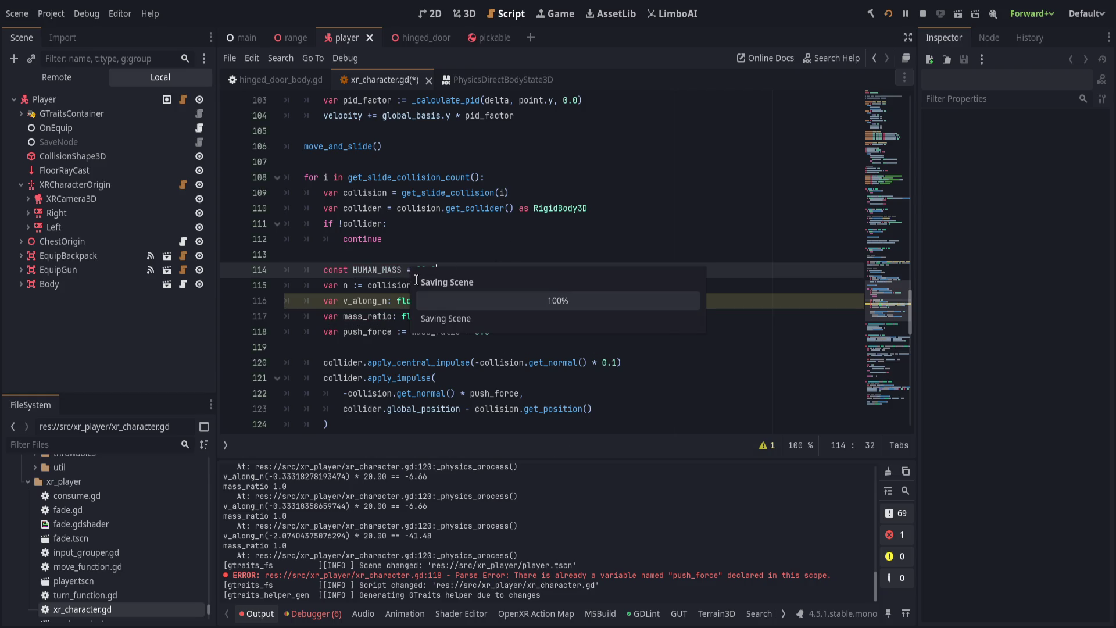
pyautogui.scroll(-1, 719, 311)
pyautogui.click(633, 269)
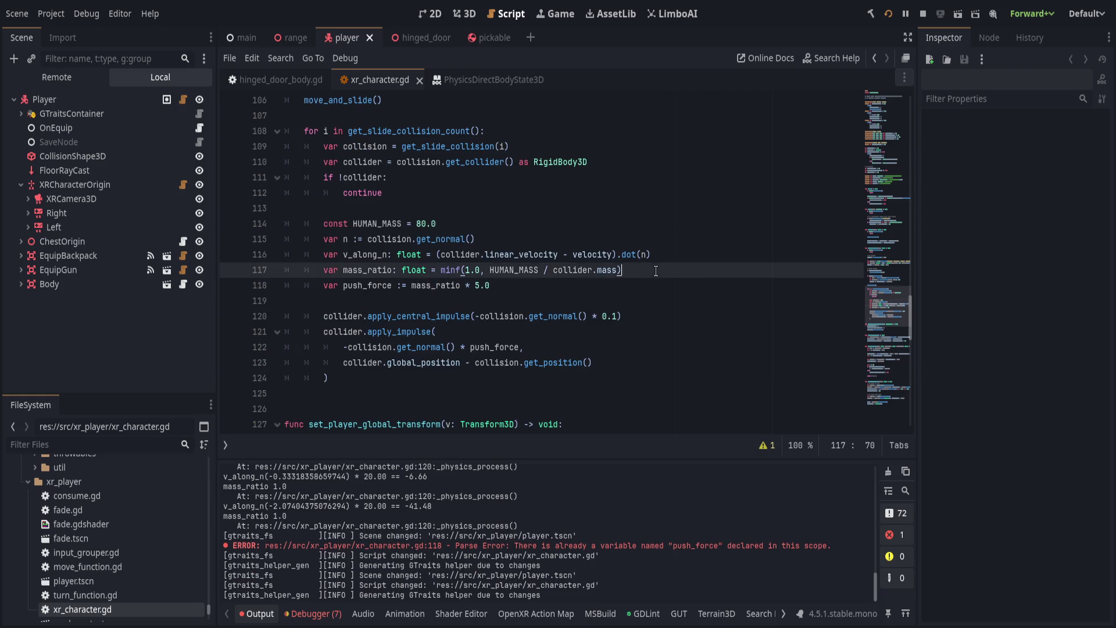
# Relaunch the game, then try replacing the impulse's collision normal call with n, undoing the completion.
pyautogui.click(888, 13)
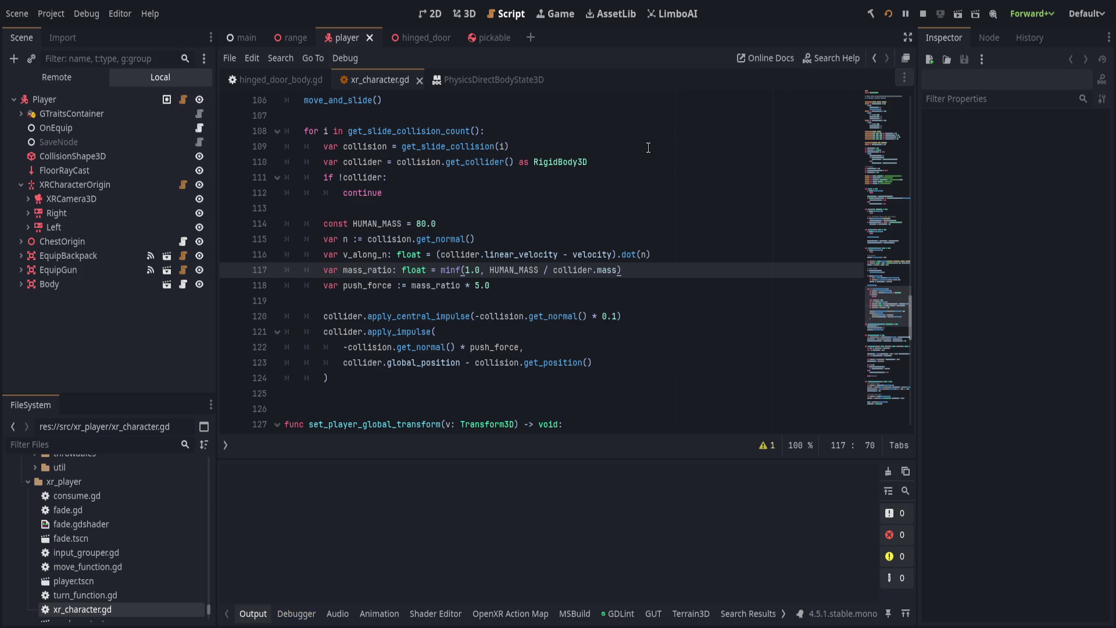
pyautogui.moveTo(347, 347); pyautogui.dragTo(455, 347)
pyautogui.write('n')
pyautogui.press('Return')
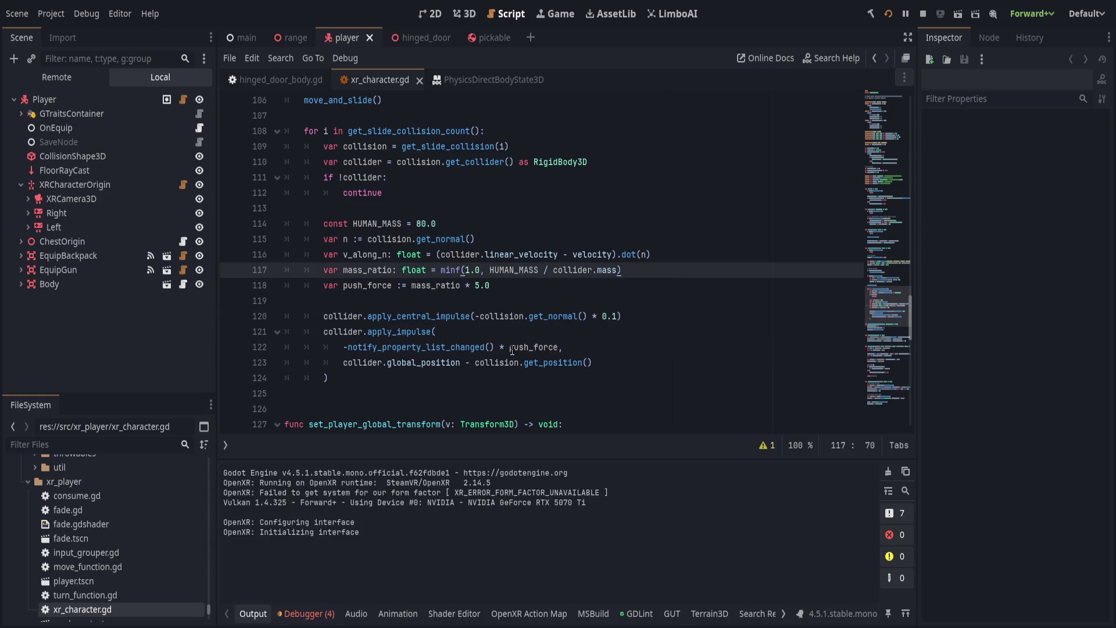
pyautogui.hotkey('ctrl', 'z')
# Replace the normal call in the central impulse line with b and save the script.
pyautogui.click(507, 316)
pyautogui.moveTo(480, 316); pyautogui.dragTo(588, 316)
pyautogui.write('b')
pyautogui.click(654, 297)
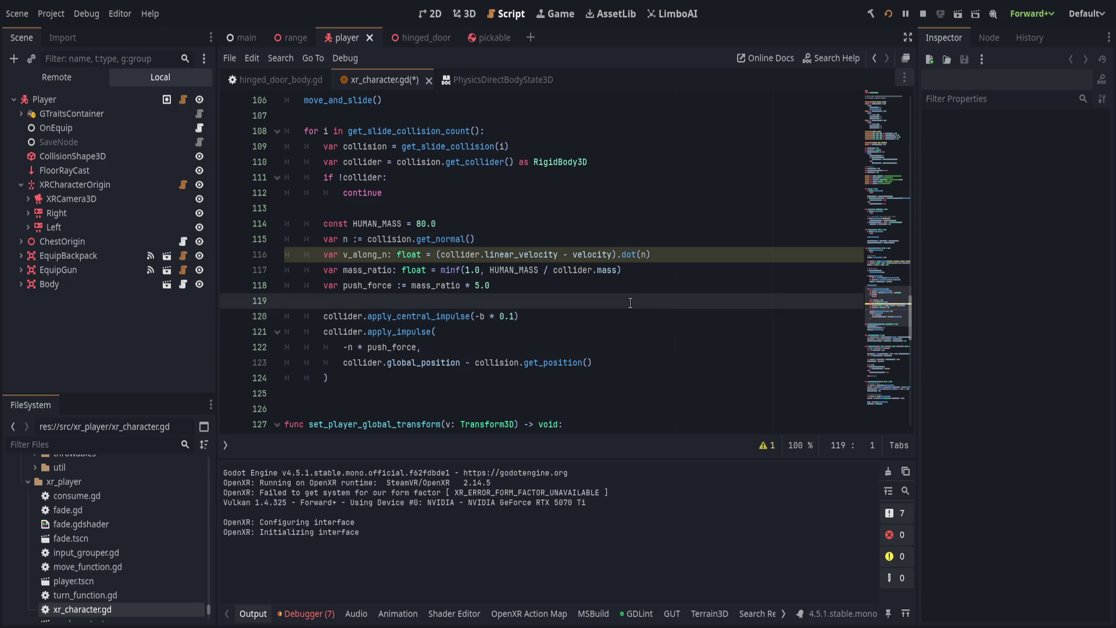
pyautogui.hotkey('ctrl', 's')
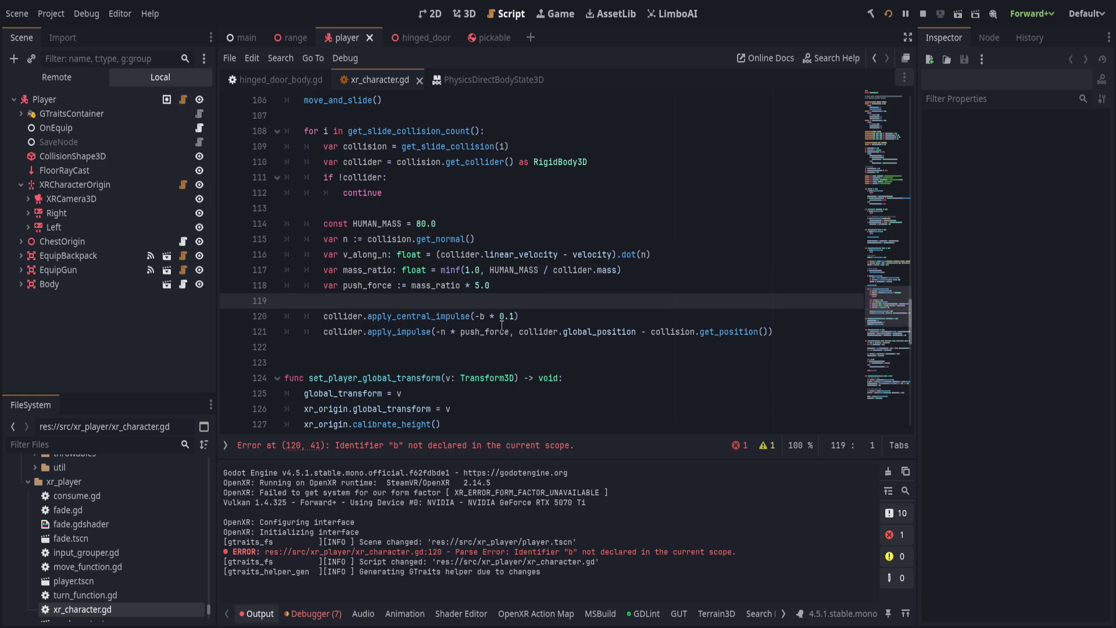
# Correct the undeclared b on line 120 to n so the impulse uses -n, and save.
pyautogui.click(481, 317)
pyautogui.write('n')
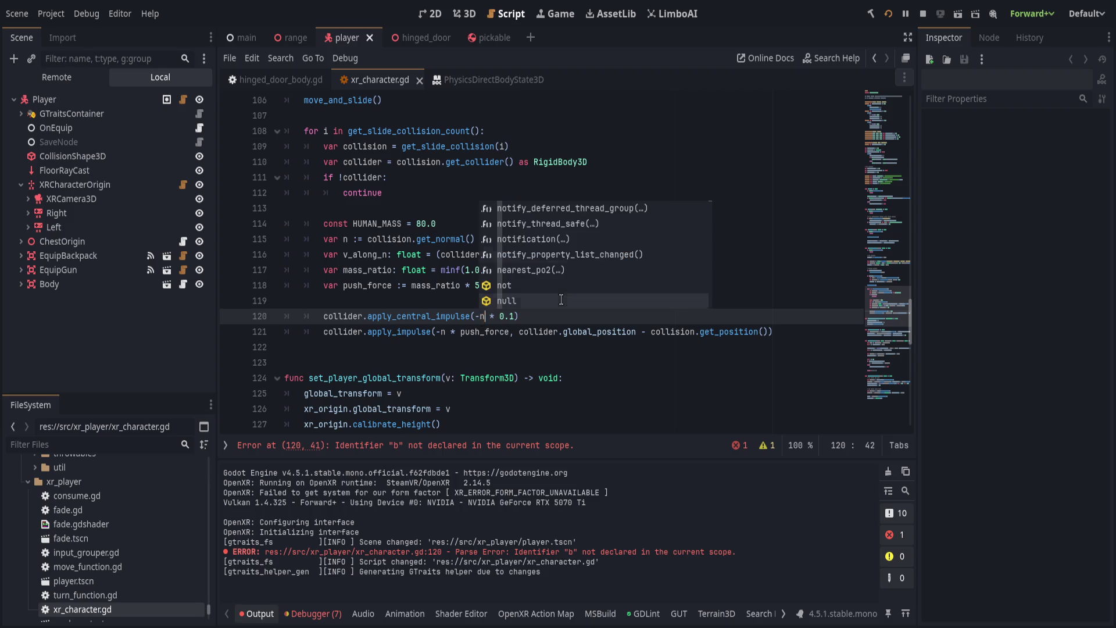
pyautogui.hotkey('ctrl', 's')
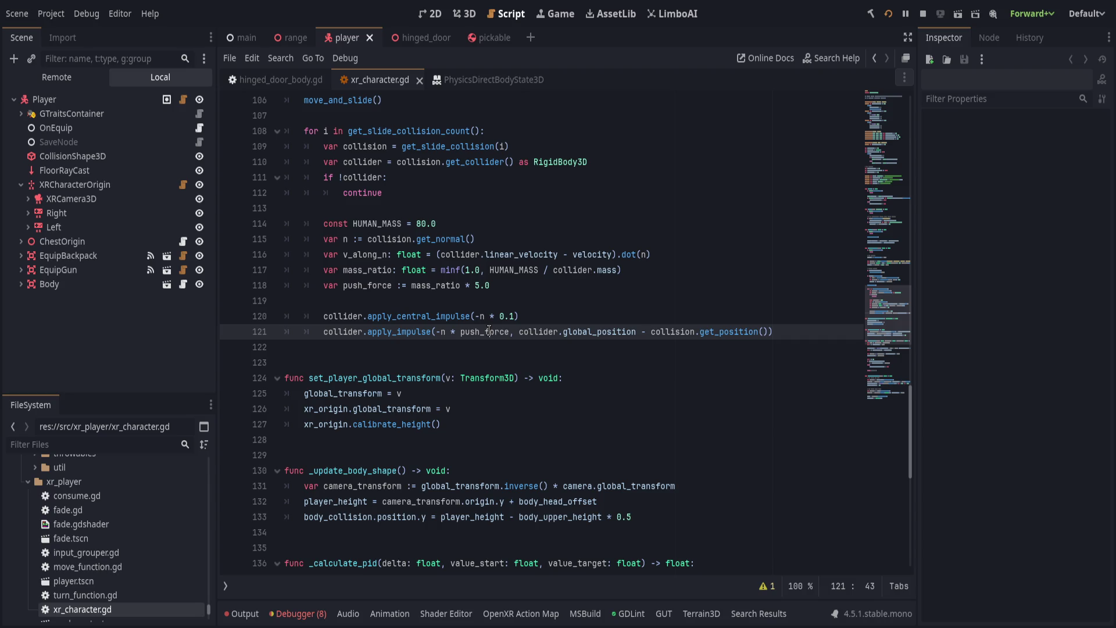
pyautogui.click(409, 287)
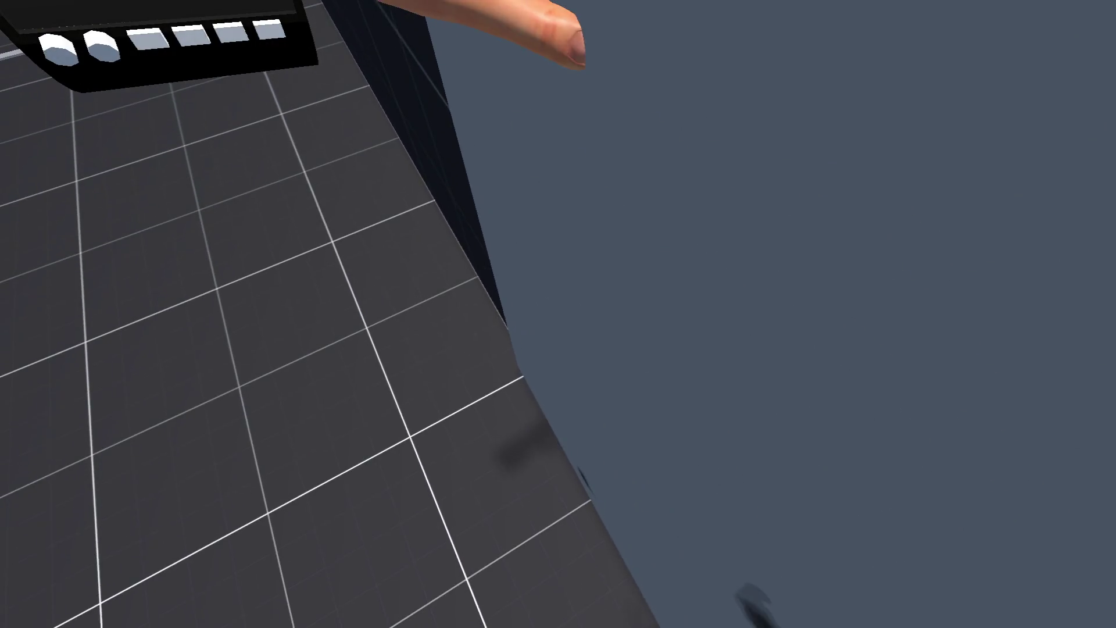
# Run the project in VR to test pushing, then stop it with F8.
pyautogui.click(886, 13)
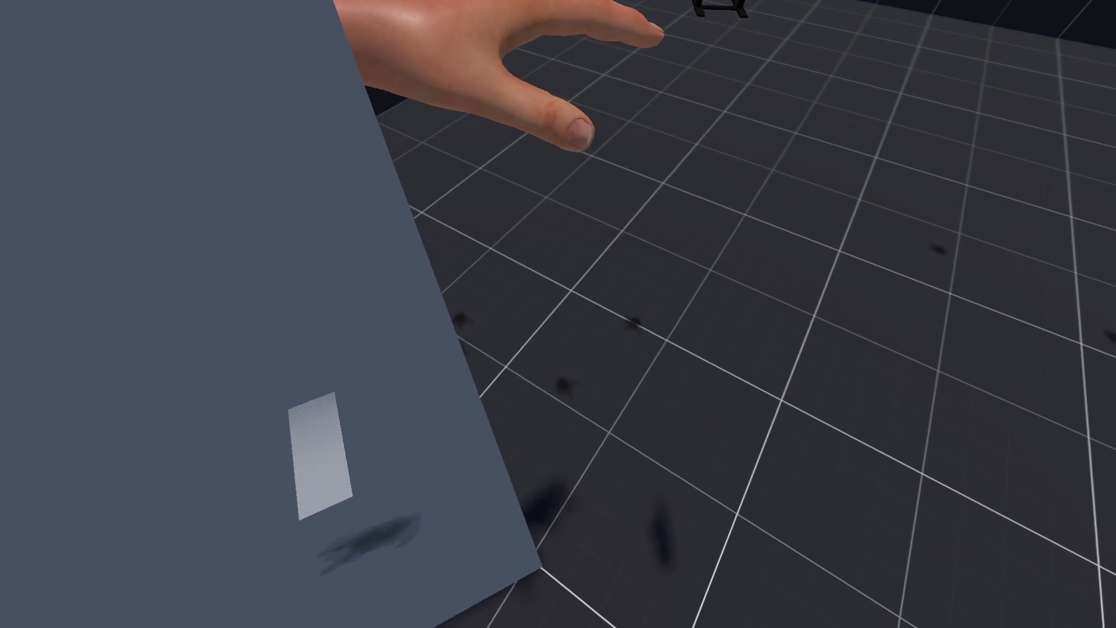
pyautogui.press('F8')
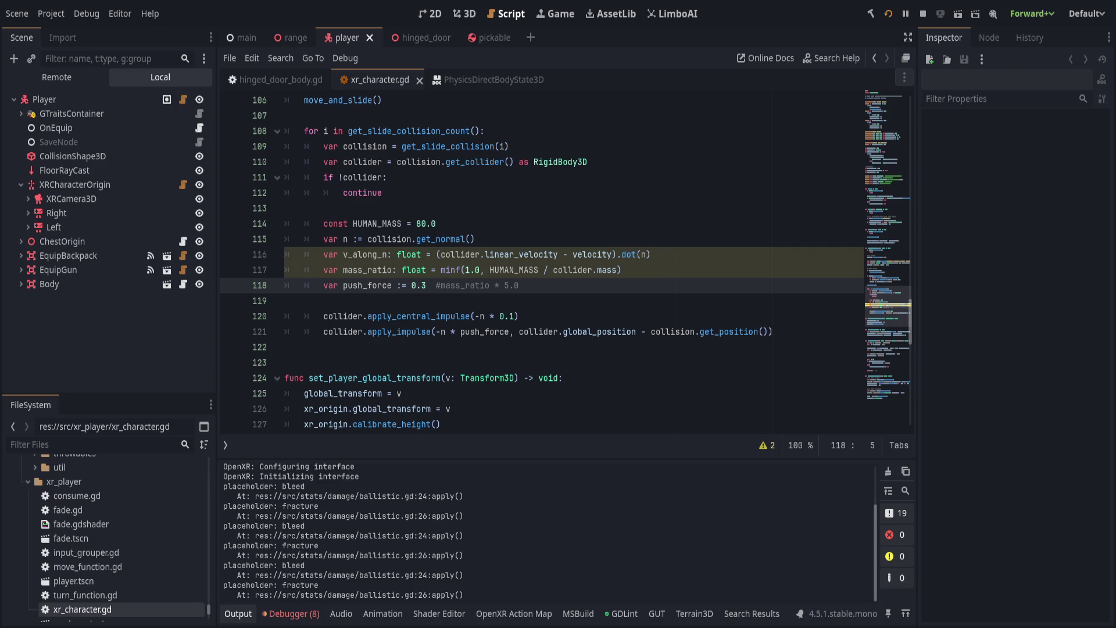
# Enable collision layer 10 on the hinged_door HingeBody and save the scene.
pyautogui.click(413, 37)
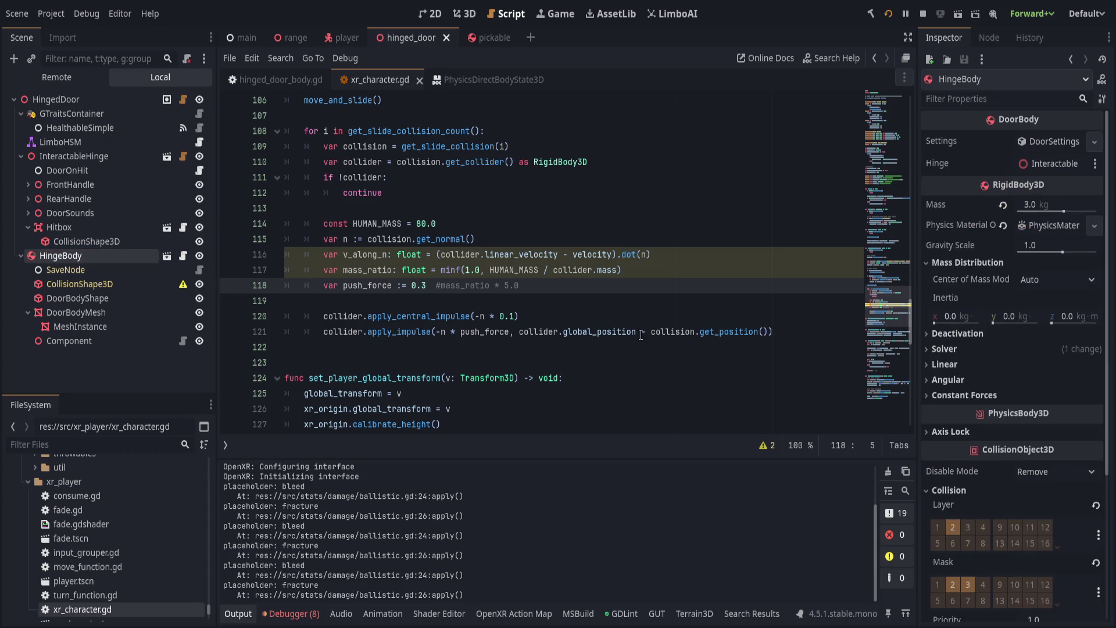
pyautogui.scroll(-1, 1016, 425)
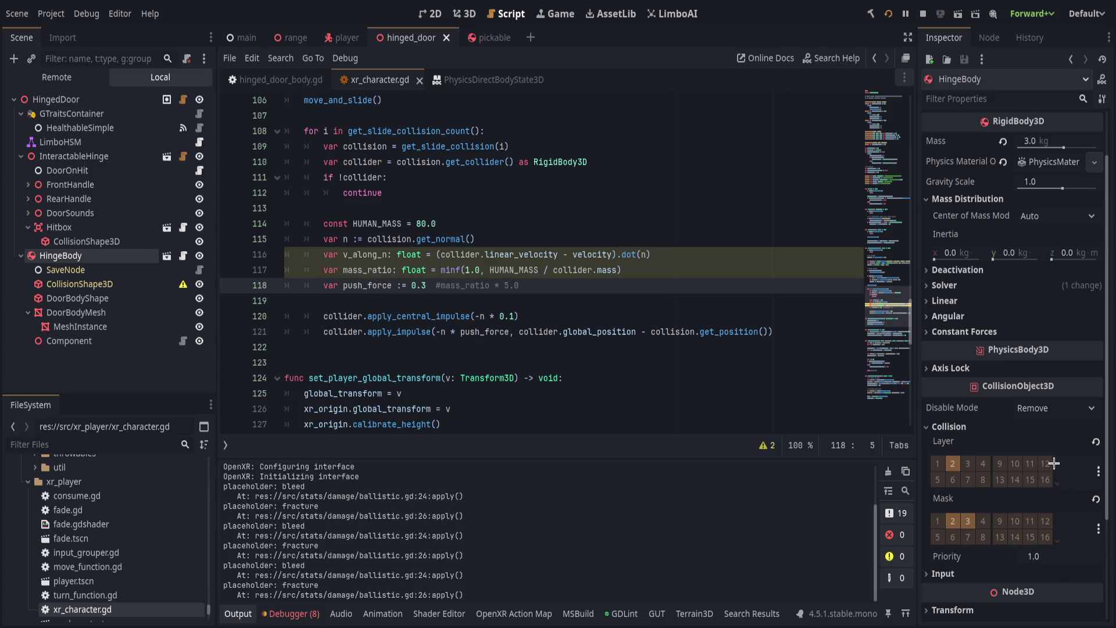
pyautogui.click(1015, 463)
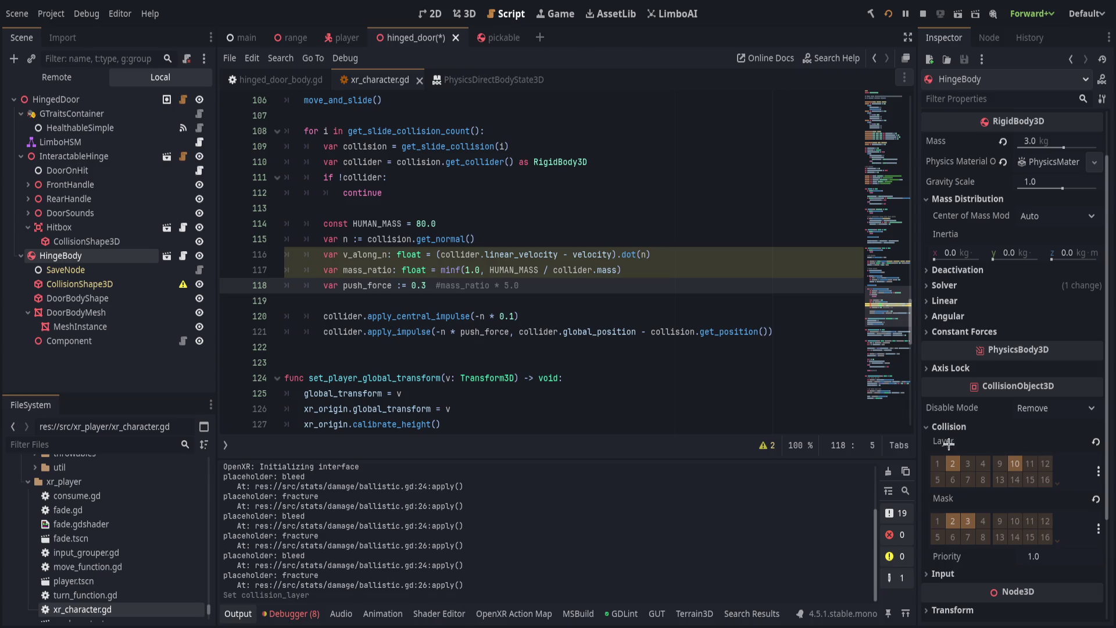
pyautogui.hotkey('ctrl', 's')
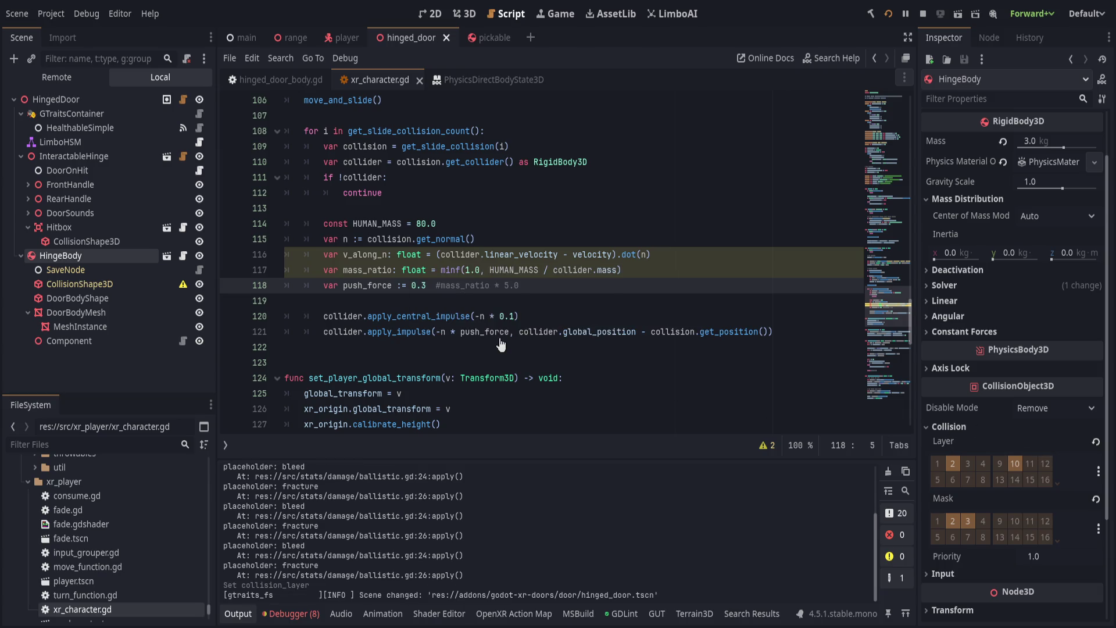
# Select the Player root in the player scene and save it.
pyautogui.click(335, 37)
pyautogui.click(80, 99)
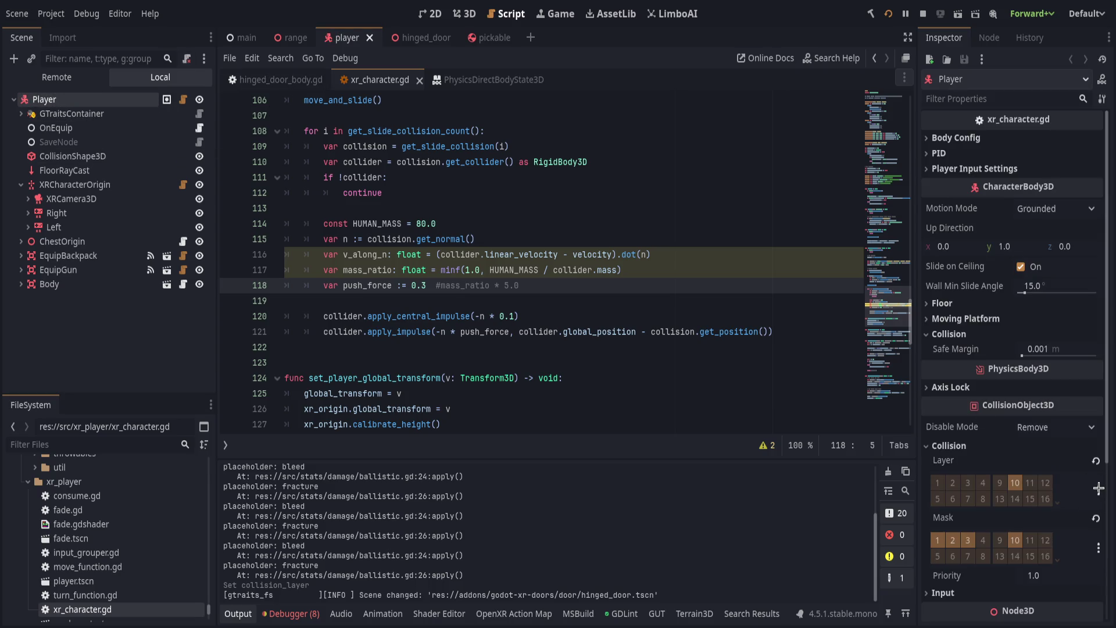
pyautogui.hotkey('ctrl', 's')
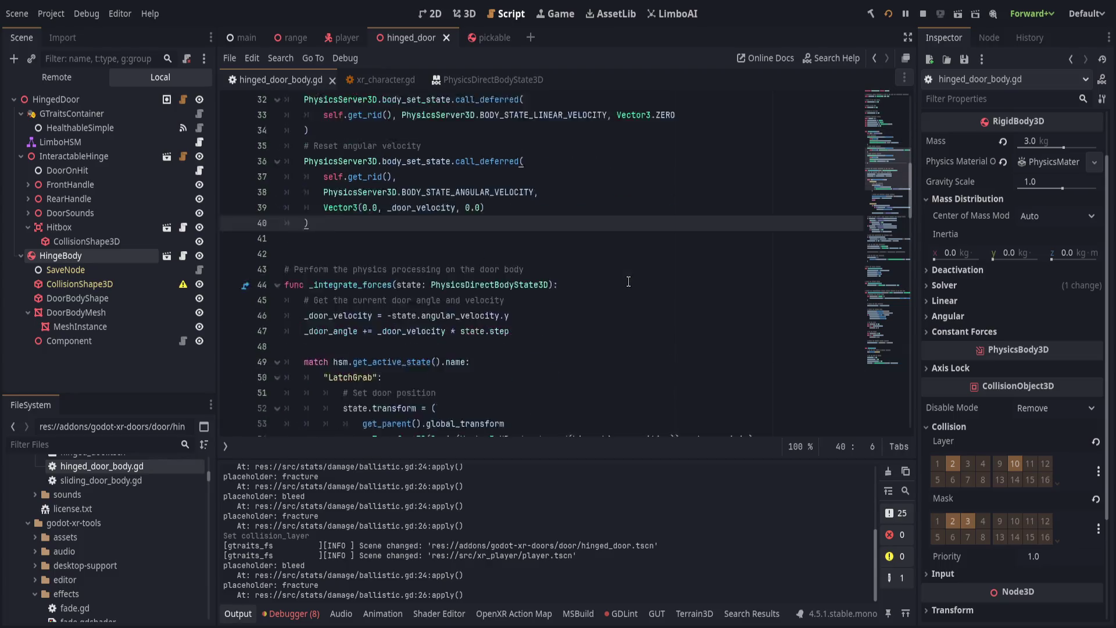
# Scroll down through the editor view after the VR push test.
pyautogui.scroll(-10, 636, 292)
pyautogui.scroll(-13, 636, 292)
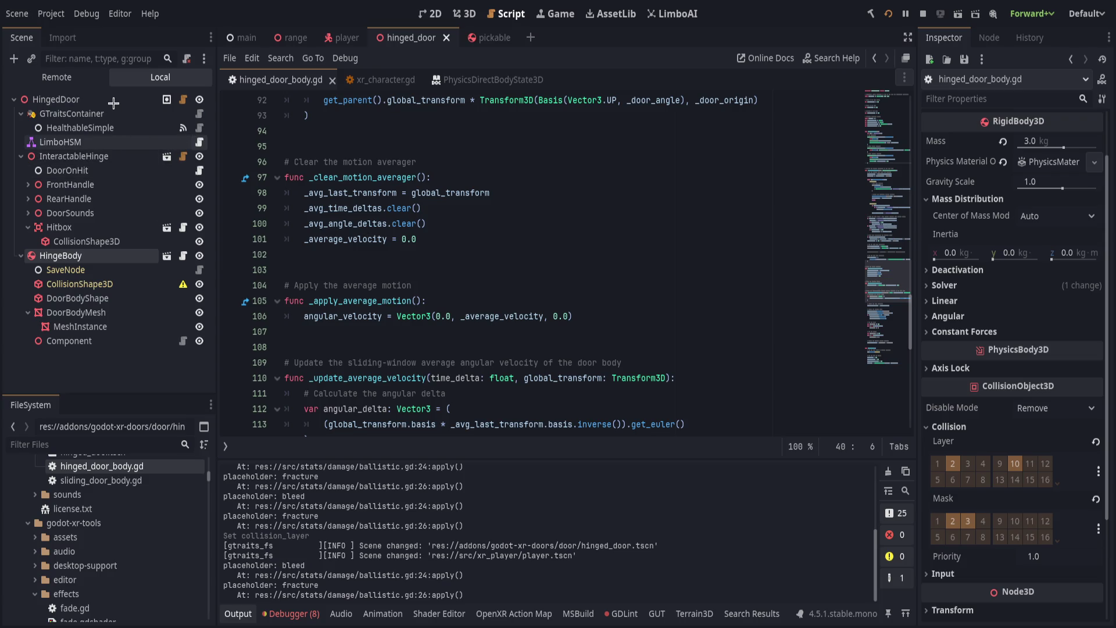
# Open door_hsm.gd and read it, then open HingeBody's attached script.
pyautogui.click(199, 141)
pyautogui.scroll(14, 461, 285)
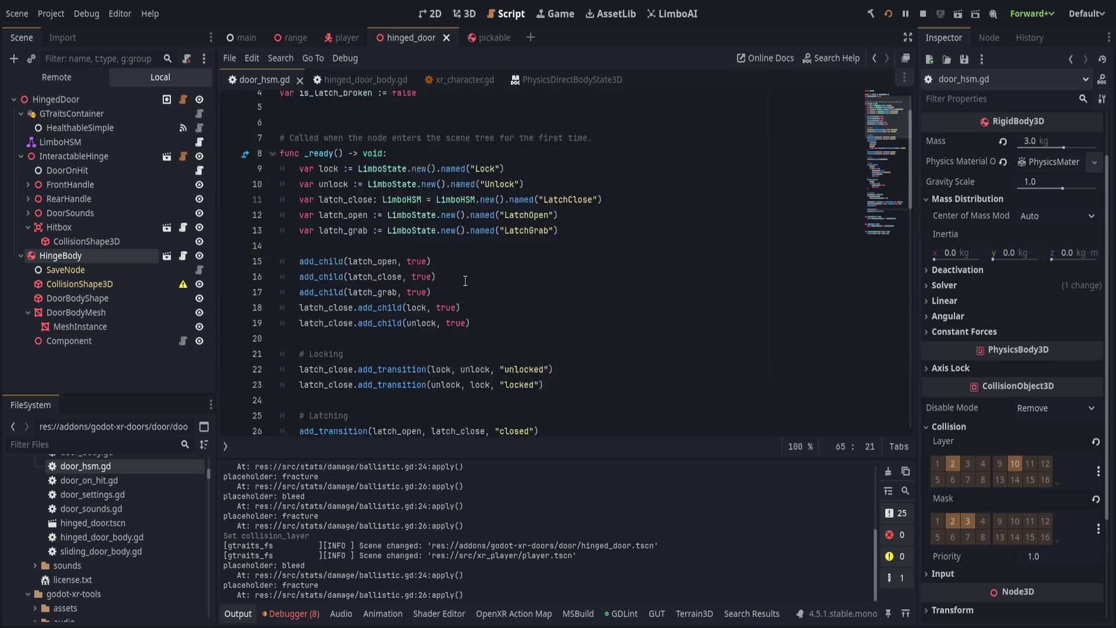
pyautogui.scroll(1, 465, 281)
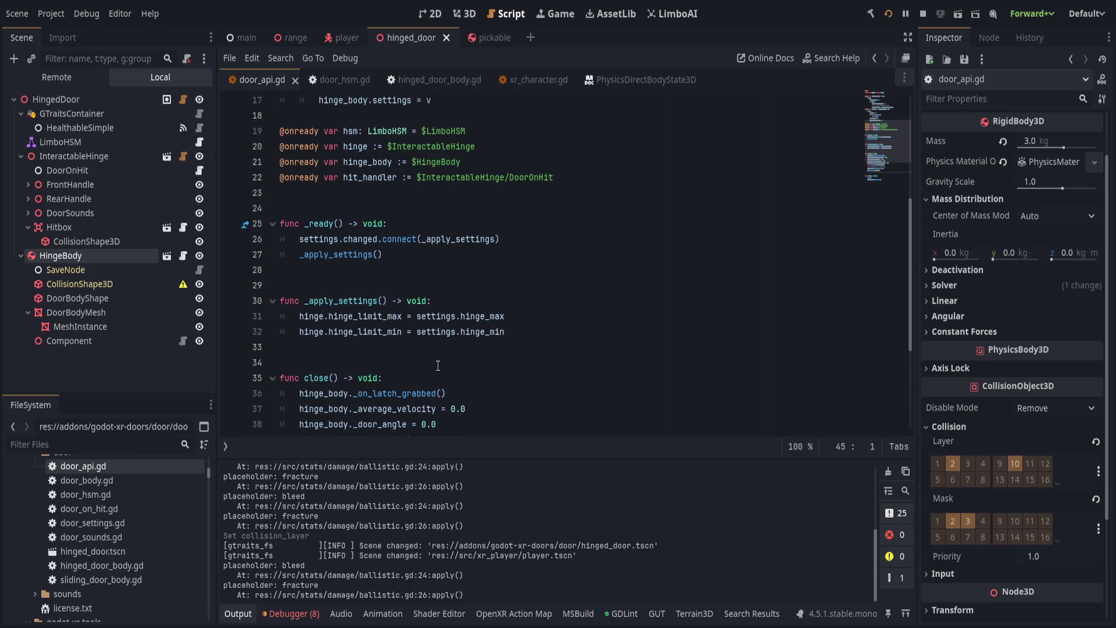
pyautogui.scroll(5, 435, 360)
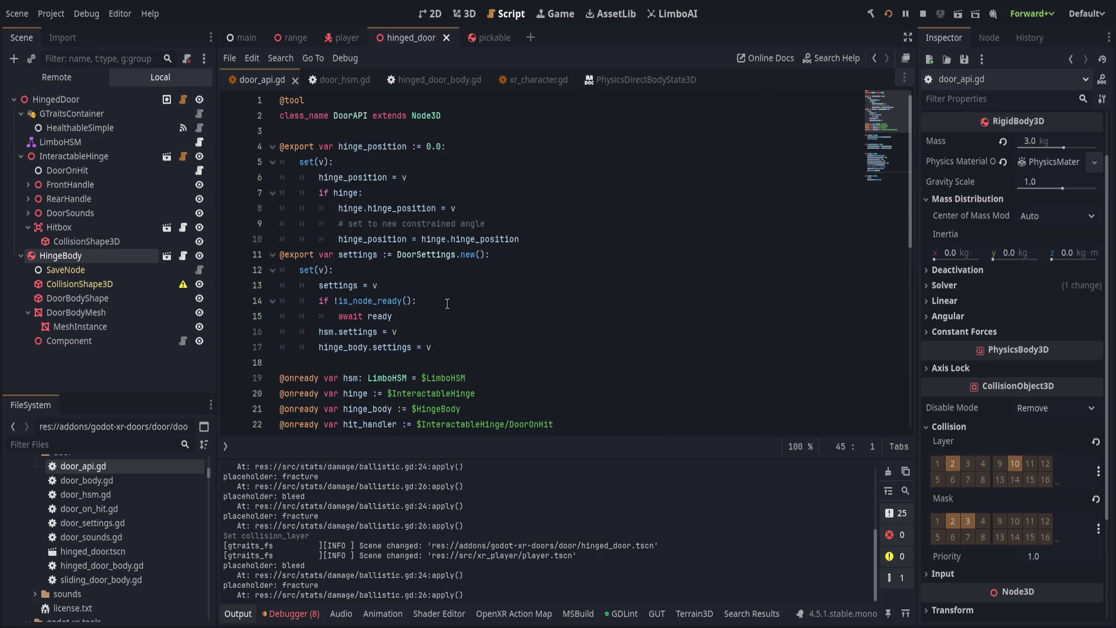
pyautogui.click(184, 256)
pyautogui.scroll(-8, 462, 296)
pyautogui.scroll(20, 462, 295)
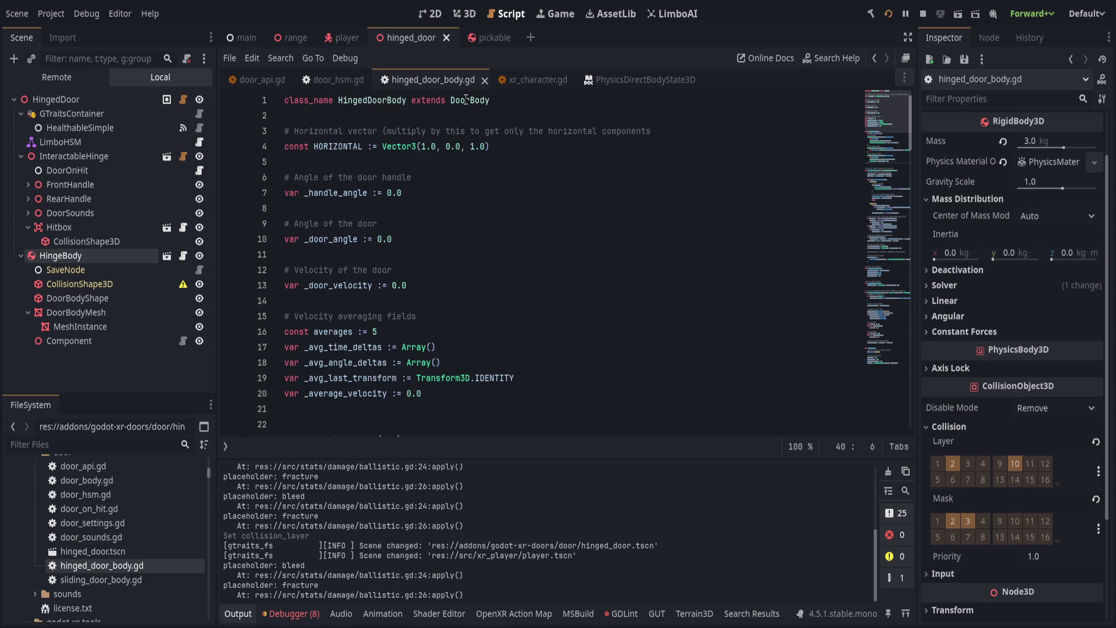
# Jump to the DoorBody class definition in door_body.gd and read through it to line 49.
pyautogui.click(466, 100)
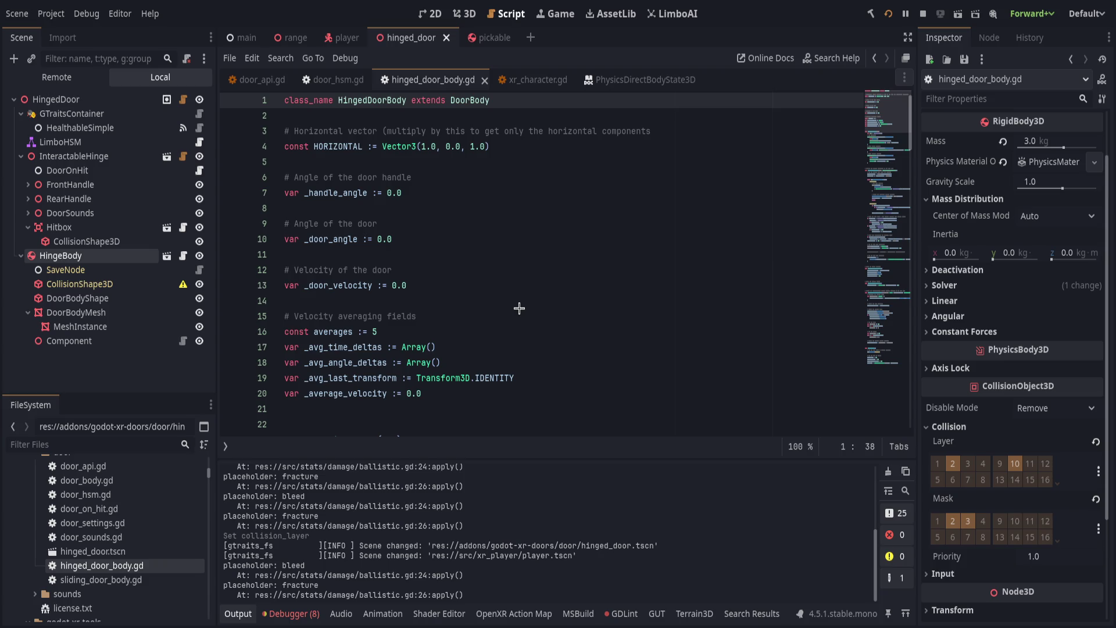
pyautogui.press('F12')
pyautogui.scroll(-7, 510, 325)
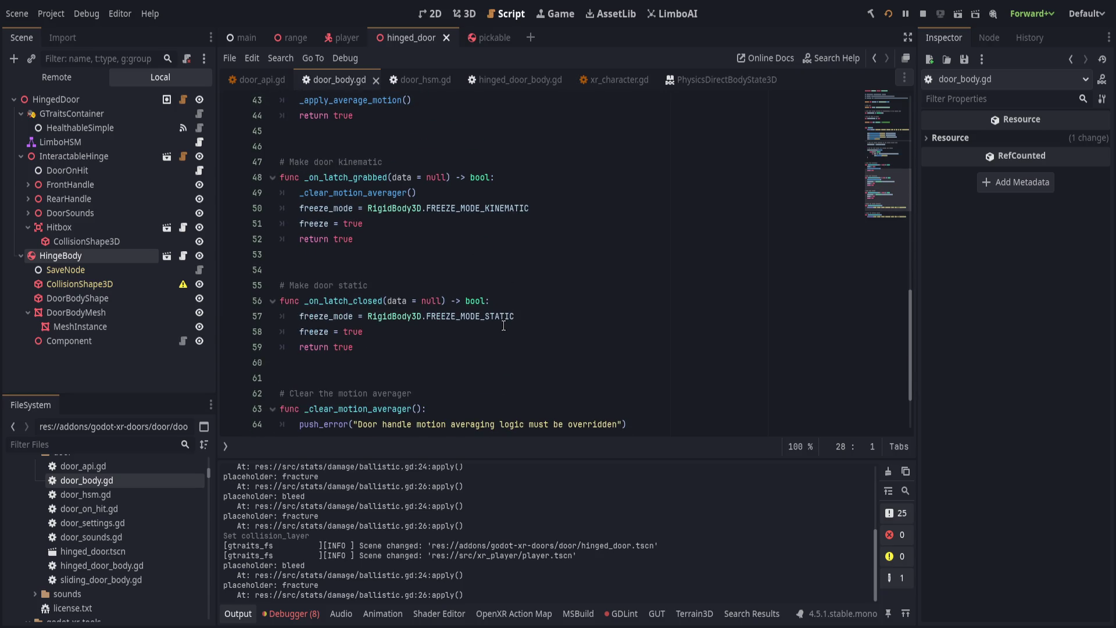
pyautogui.scroll(-1, 503, 326)
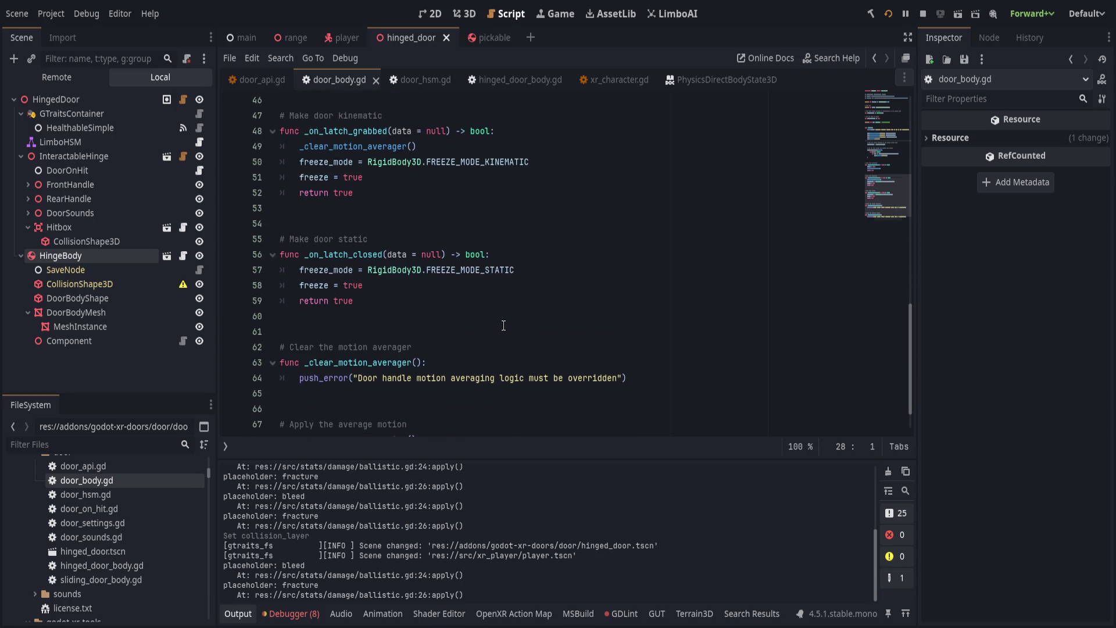
pyautogui.scroll(3, 501, 325)
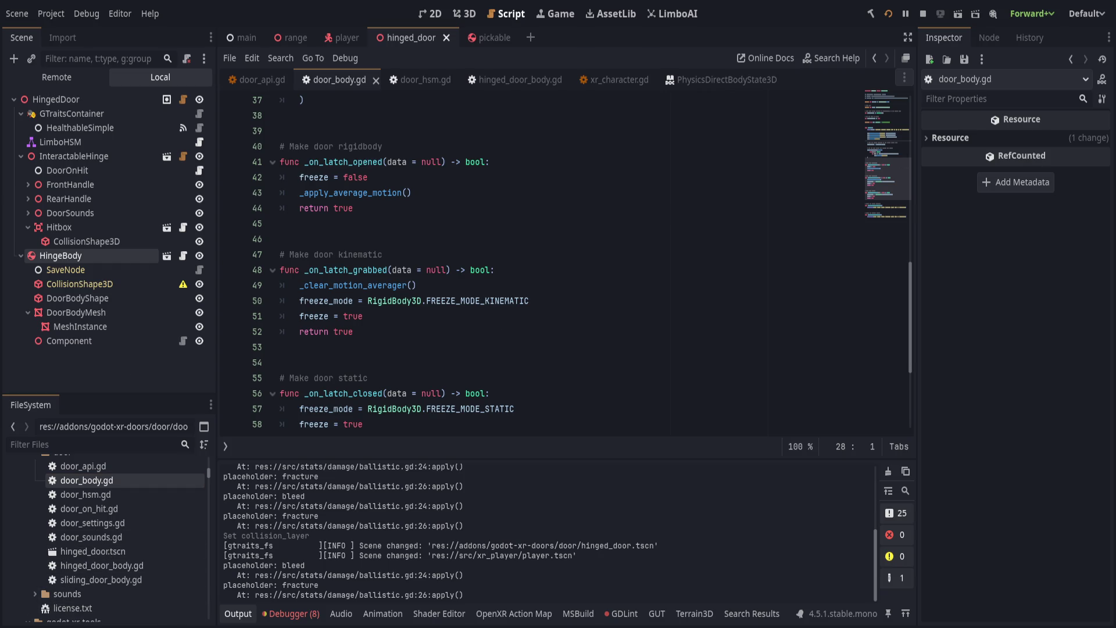
pyautogui.click(610, 285)
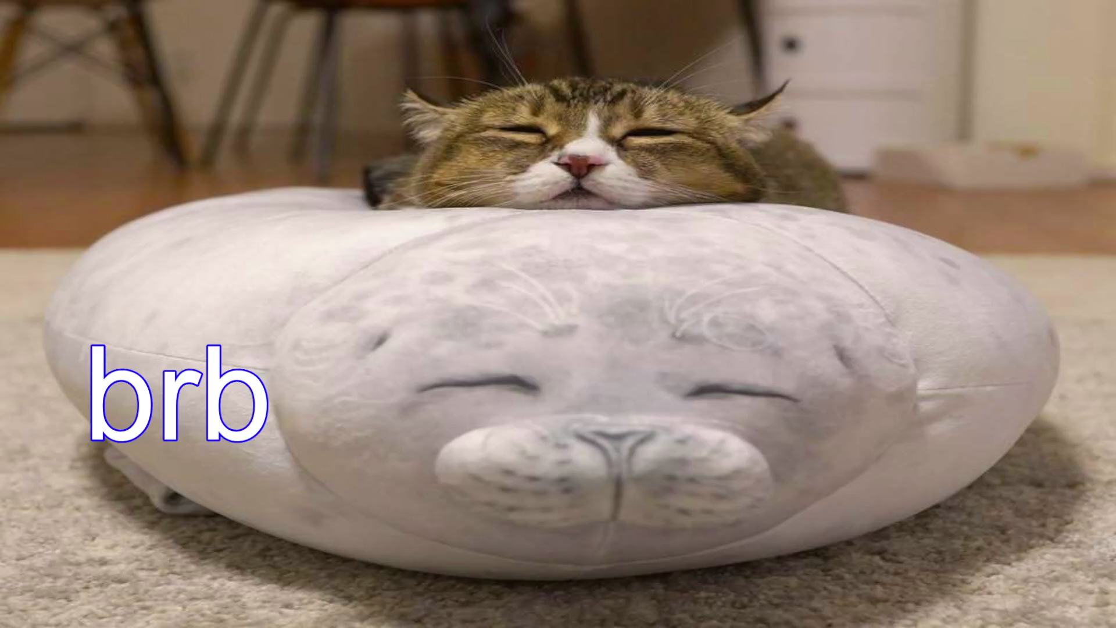
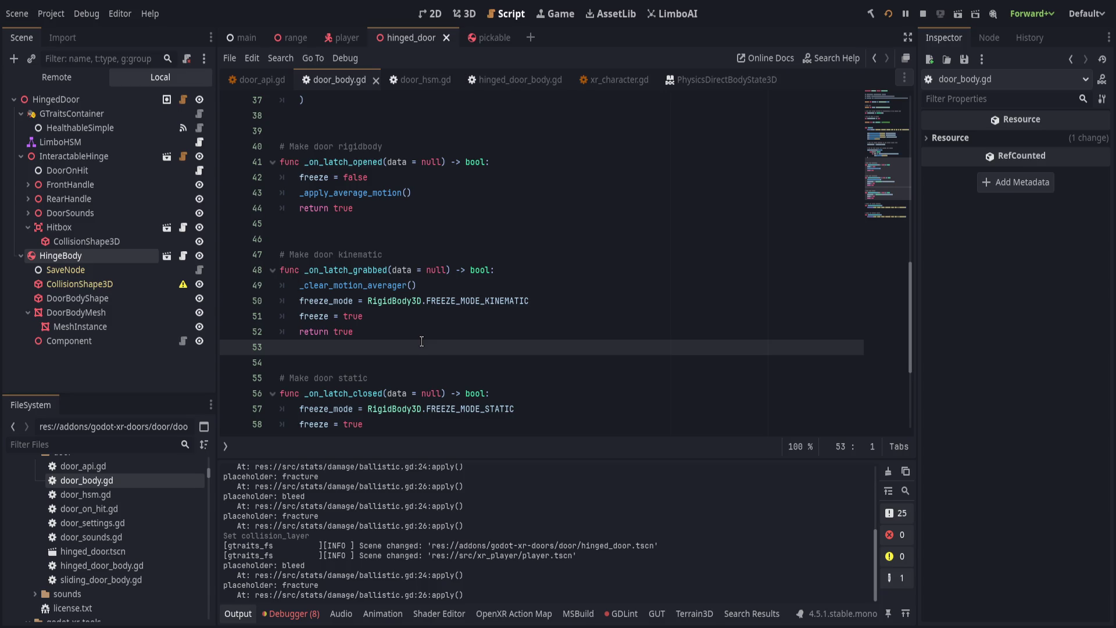
# Review the list of errors in the Debugger's Errors tab.
pyautogui.click(291, 613)
pyautogui.click(306, 462)
pyautogui.scroll(-3, 348, 559)
pyautogui.scroll(2, 349, 559)
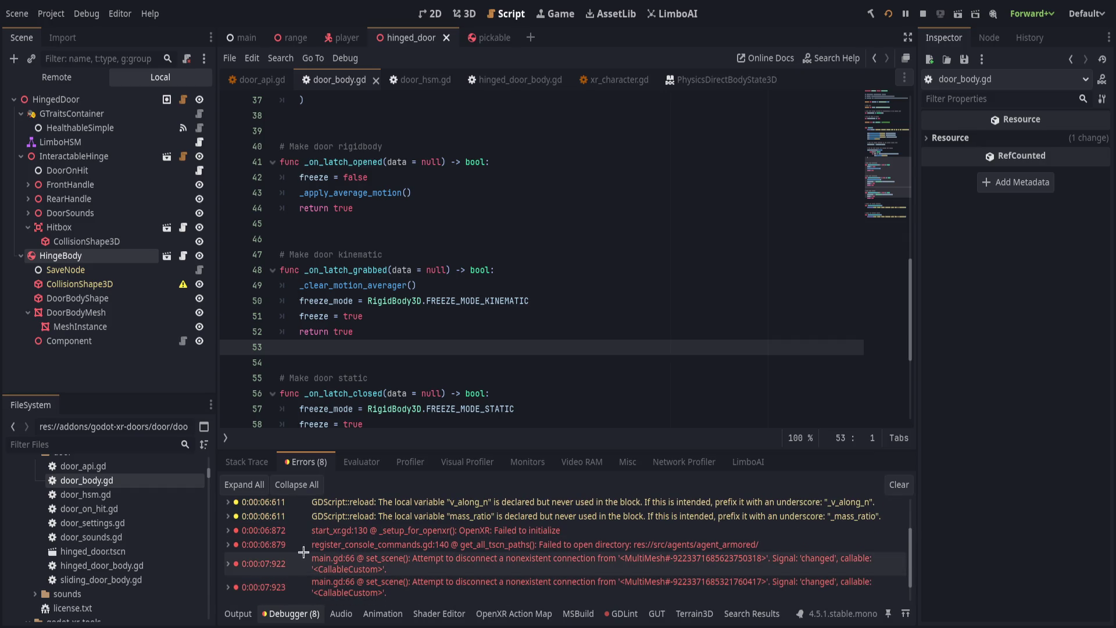
# Collapse the bottom Output panel and check the door in the 3D view before returning to the script.
pyautogui.click(246, 615)
pyautogui.click(246, 614)
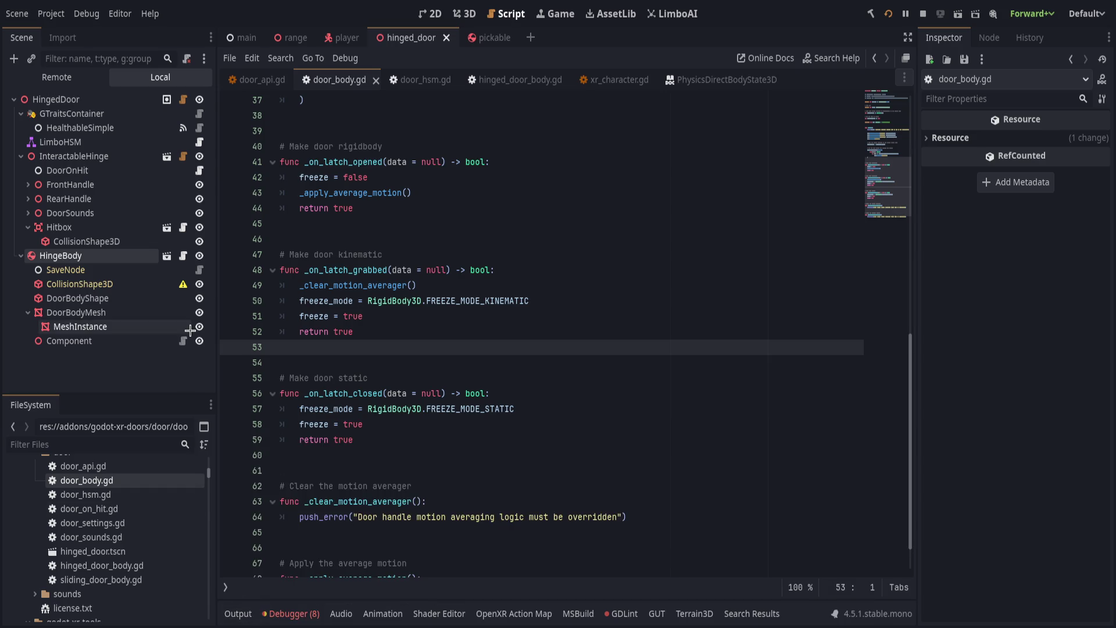
pyautogui.click(464, 13)
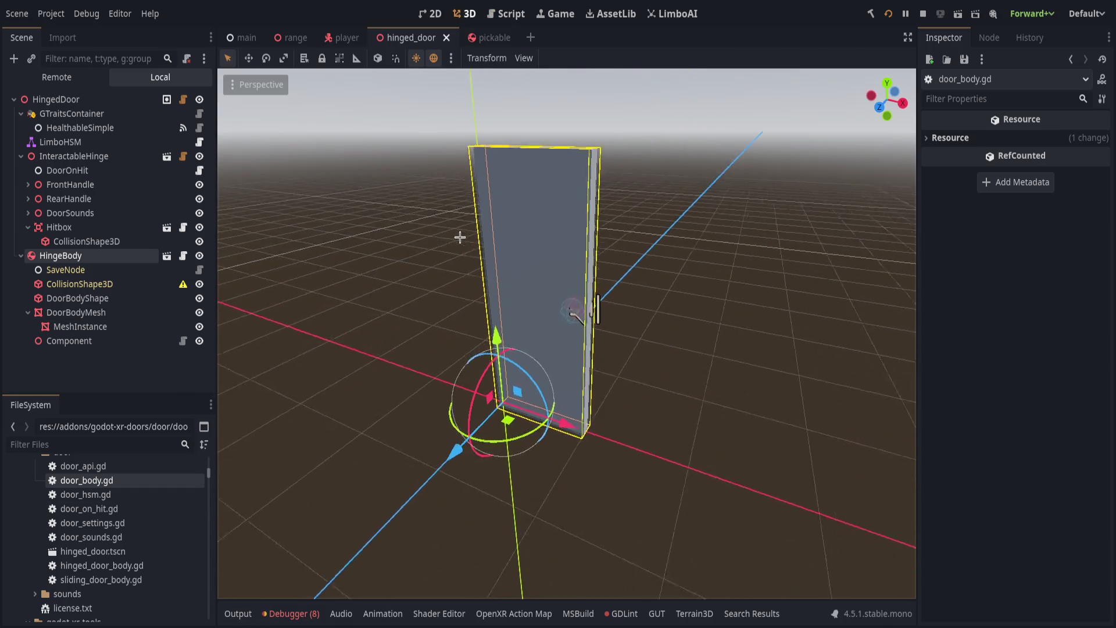
pyautogui.click(505, 13)
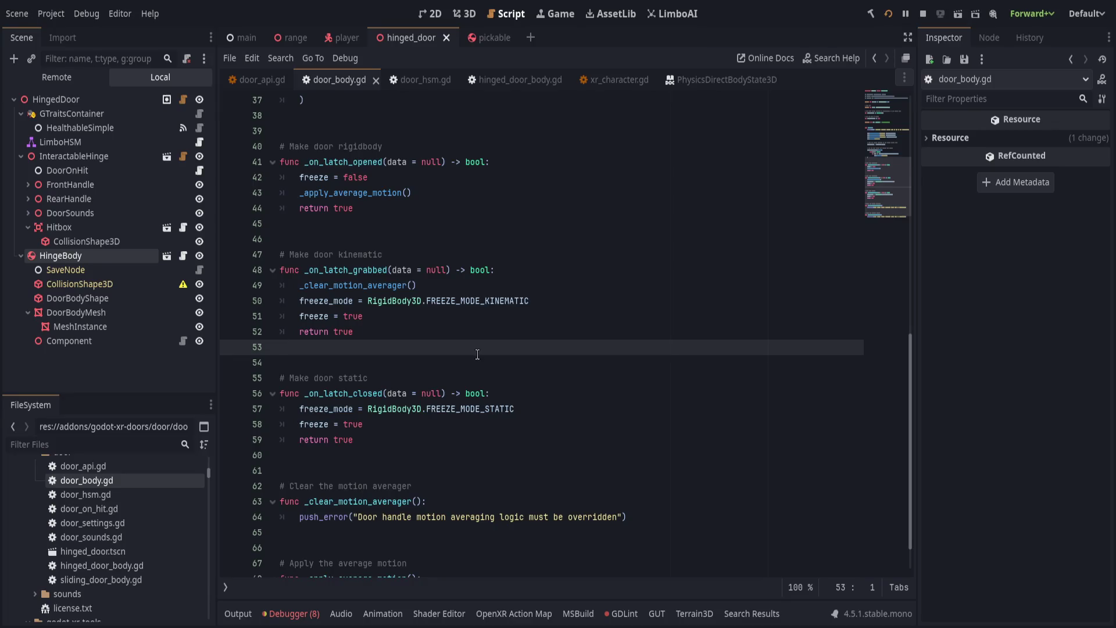
# Scroll door_body.gd back to the _on_latch_opened, _on_latch_grabbed and _on_latch_closed handlers.
pyautogui.scroll(5, 454, 151)
pyautogui.scroll(7, 454, 150)
pyautogui.scroll(-13, 456, 488)
pyautogui.scroll(7, 456, 488)
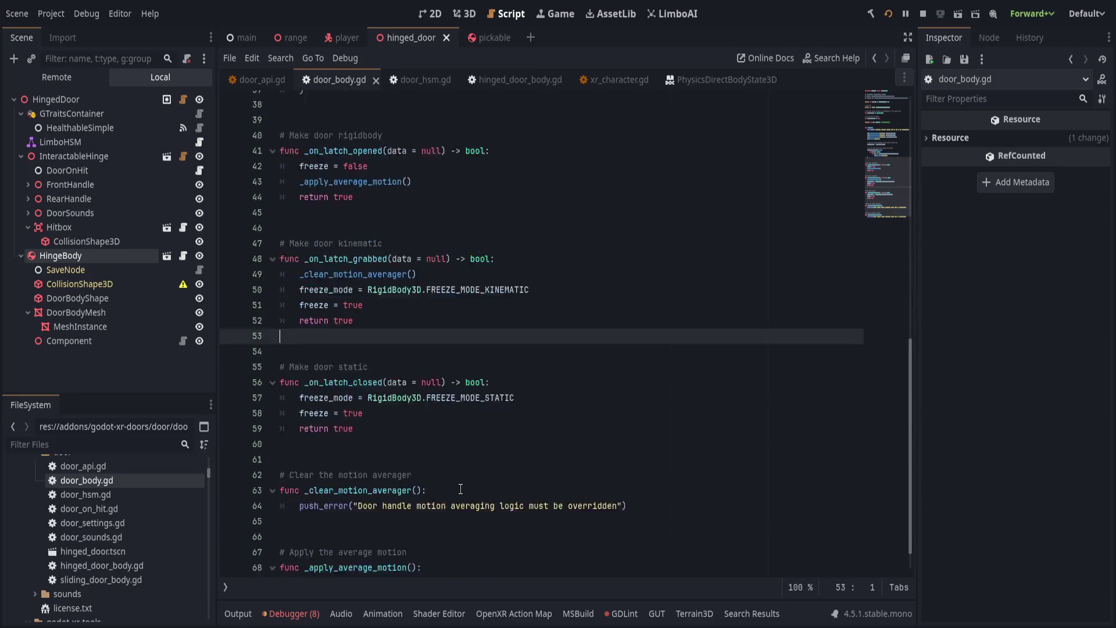
# Delete the stray backslash after the closing parenthesis on line 37 and save door_body.gd.
pyautogui.click(471, 394)
pyautogui.click(487, 378)
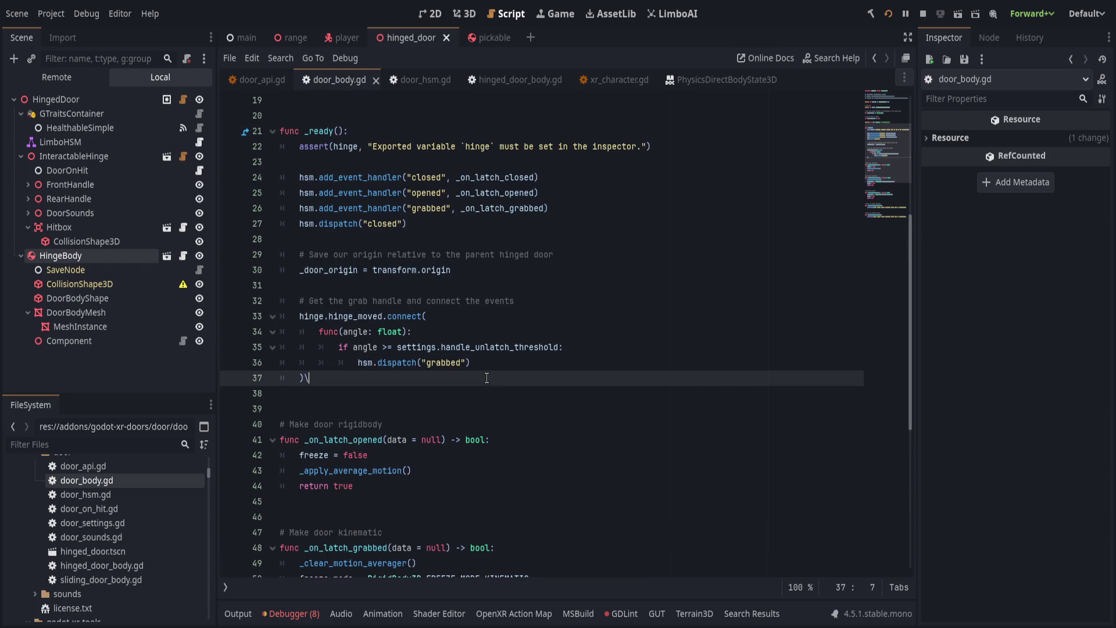
pyautogui.press('BackSpace')
pyautogui.press('Return')
pyautogui.press('Return')
pyautogui.press('BackSpace')
pyautogui.press('BackSpace')
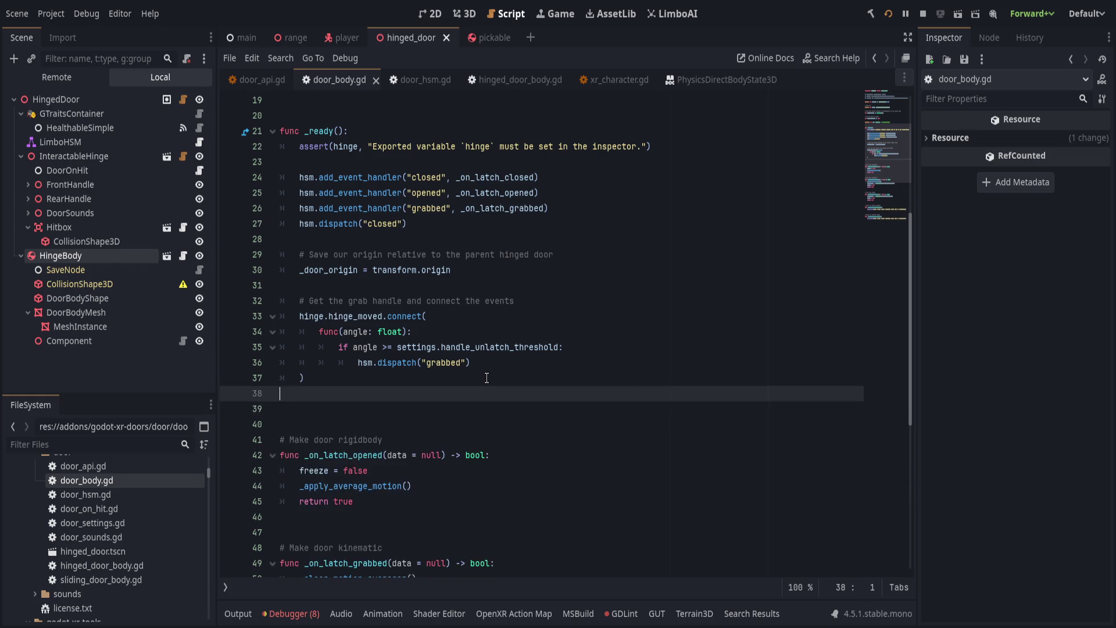
pyautogui.scroll(6, 519, 294)
pyautogui.click(520, 292)
pyautogui.scroll(-3, 520, 295)
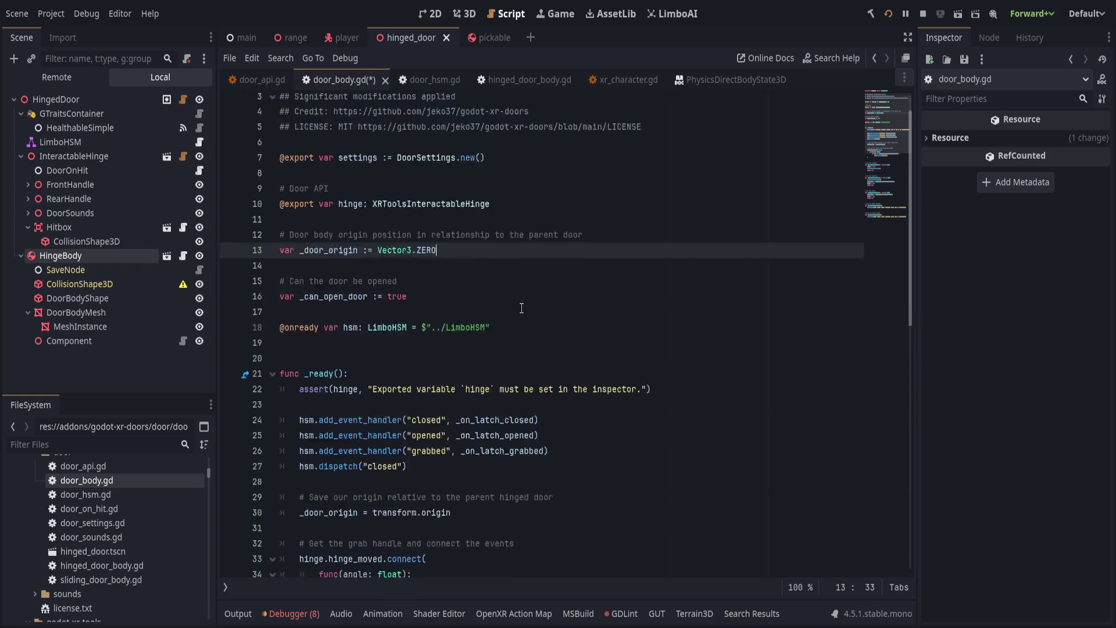
pyautogui.hotkey('ctrl', 's')
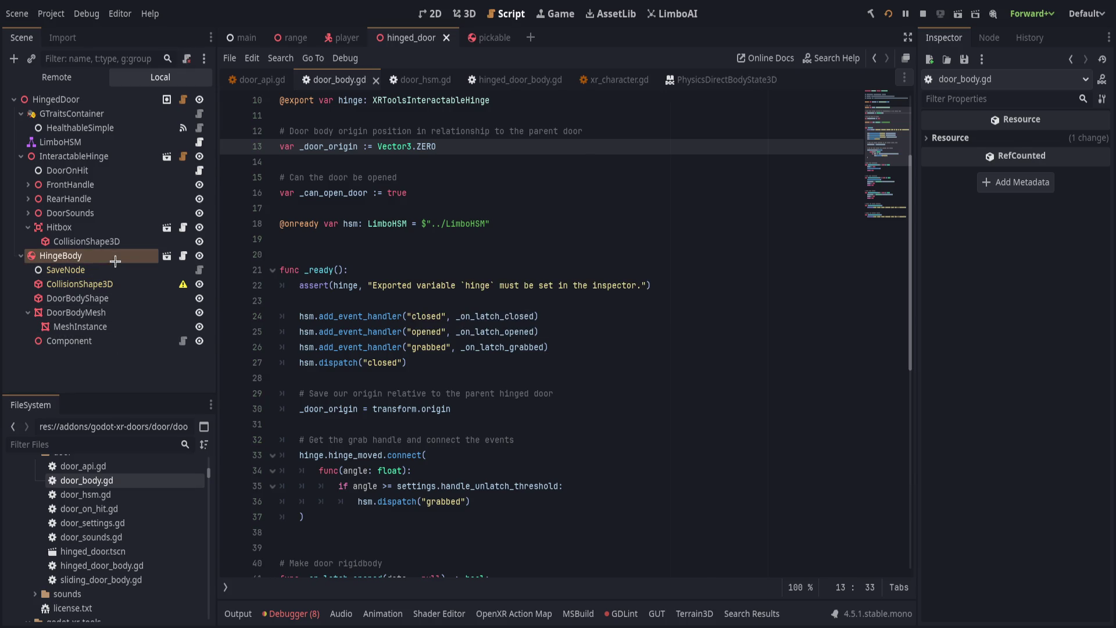
# Take HingeBody off collision layer 10, save hinged_door, and switch to the player scene.
pyautogui.click(150, 256)
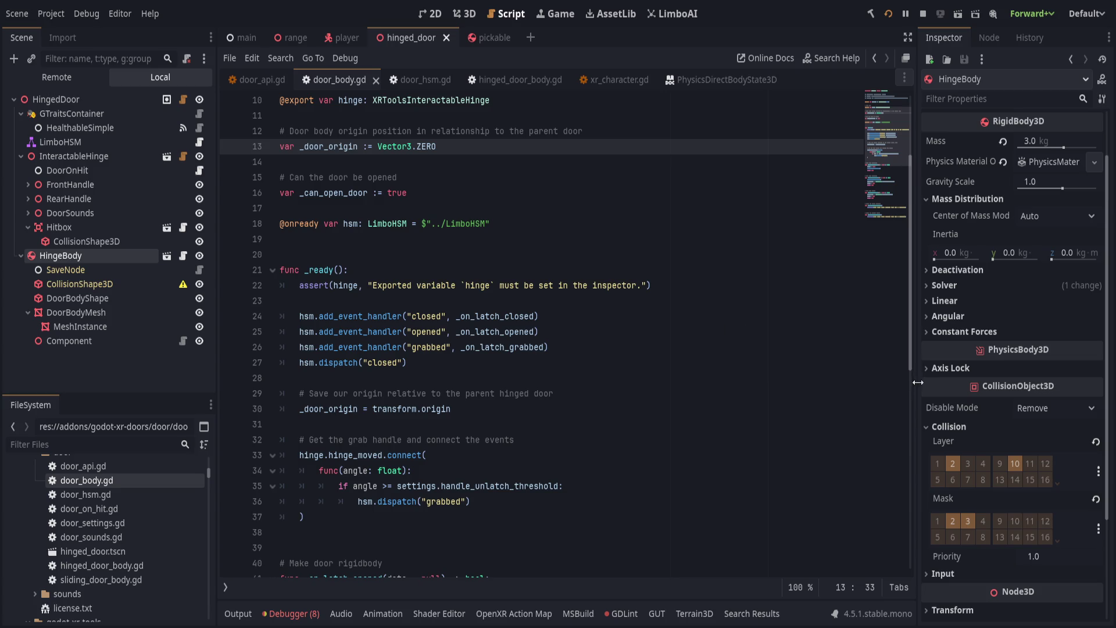
pyautogui.click(1015, 463)
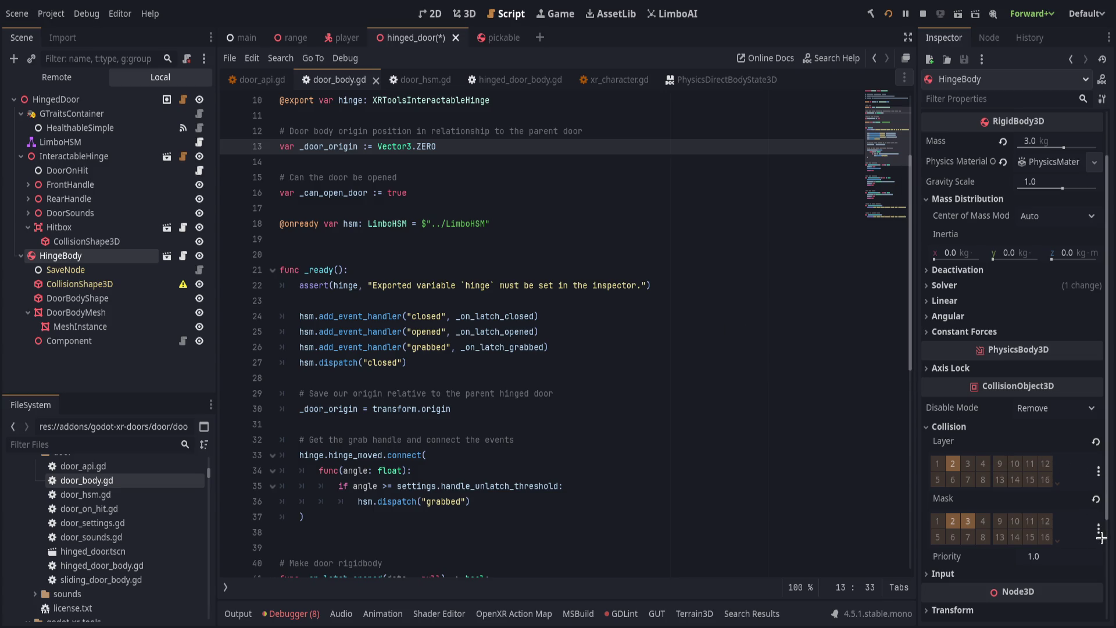
pyautogui.hotkey('ctrl', 's')
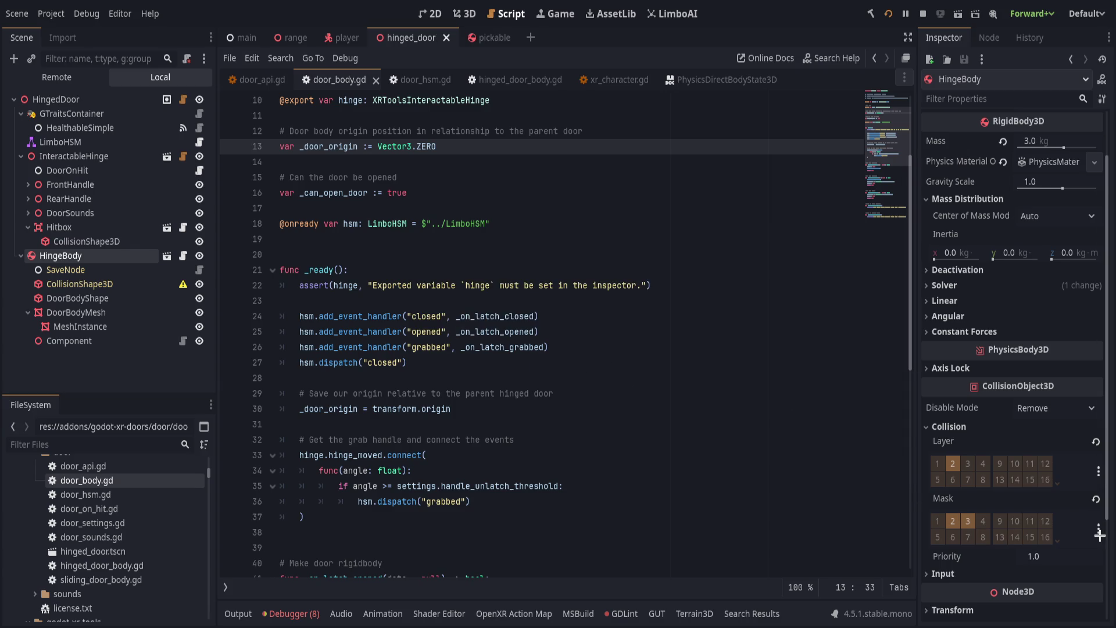
pyautogui.click(344, 37)
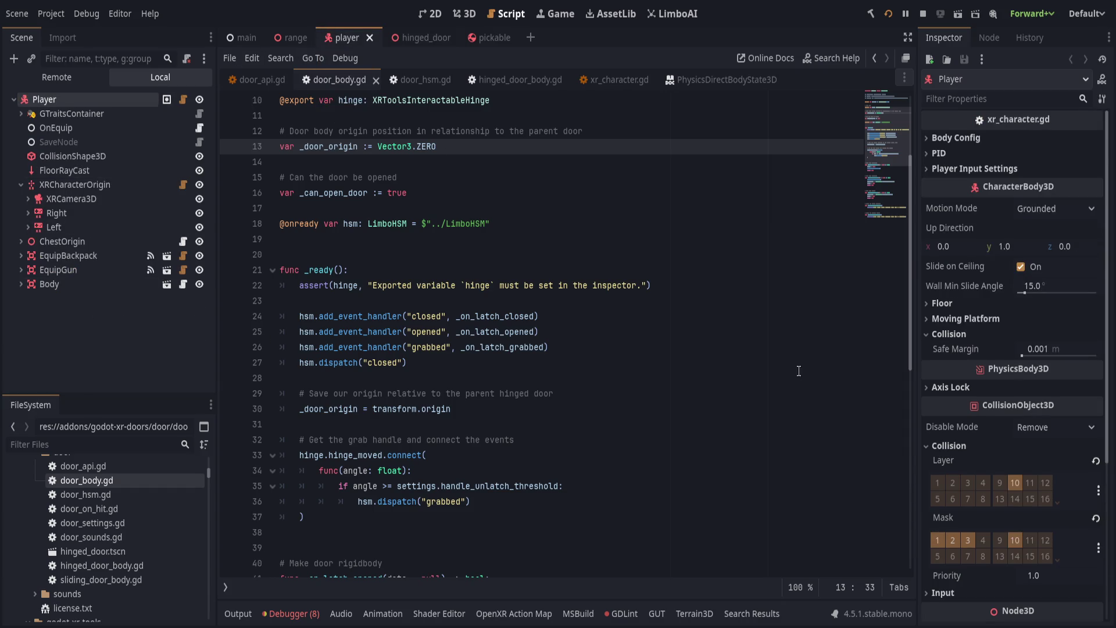
pyautogui.click(953, 540)
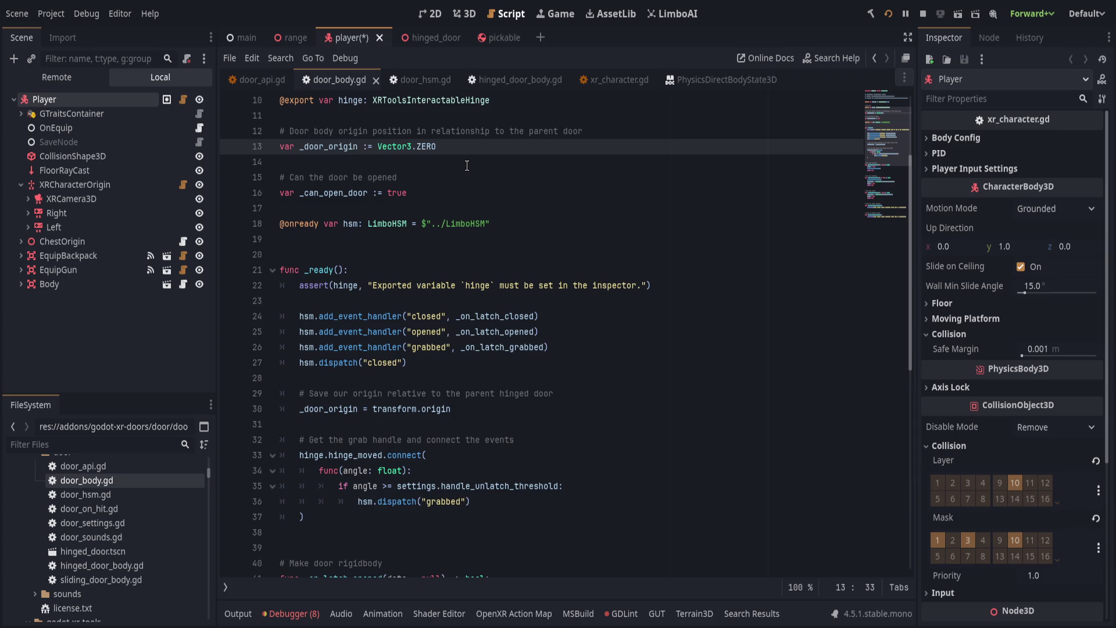
pyautogui.hotkey('ctrl', 's')
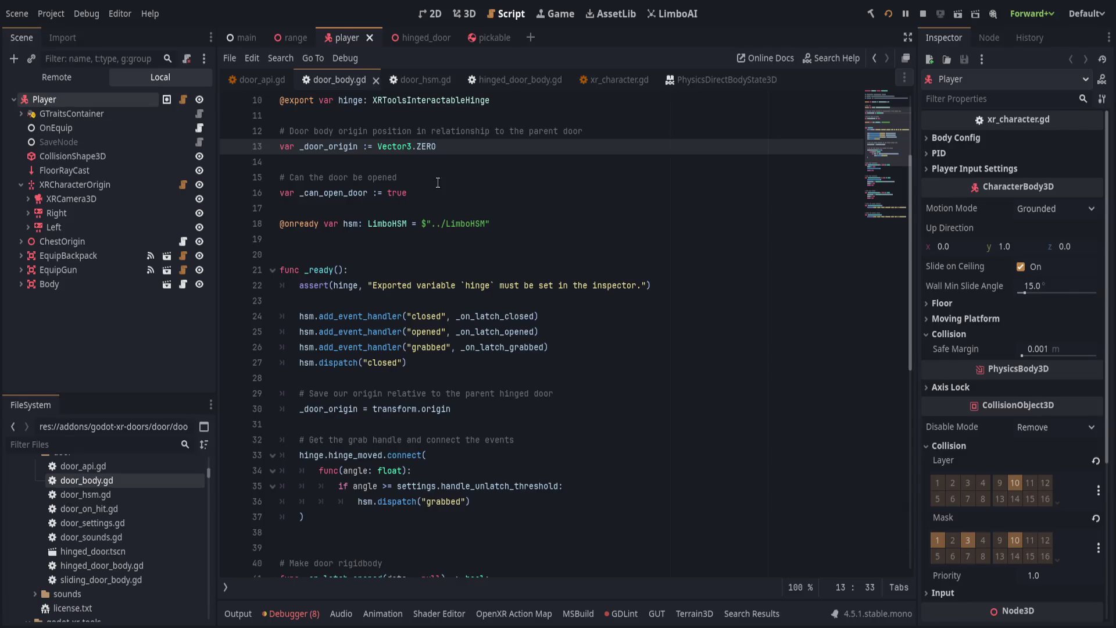
pyautogui.click(953, 540)
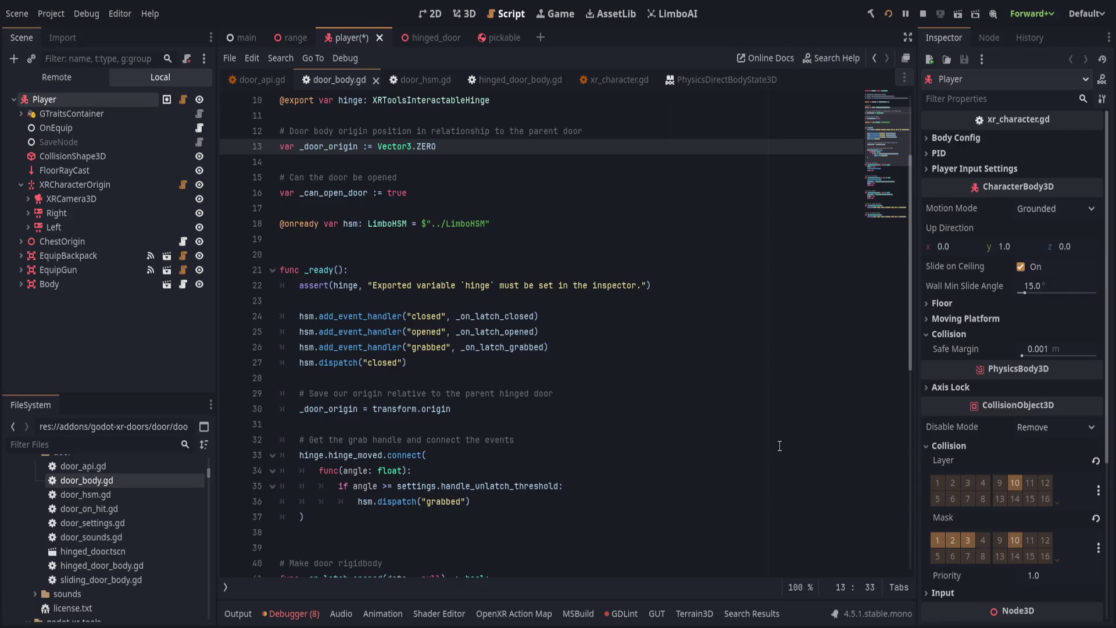
pyautogui.hotkey('ctrl', 's')
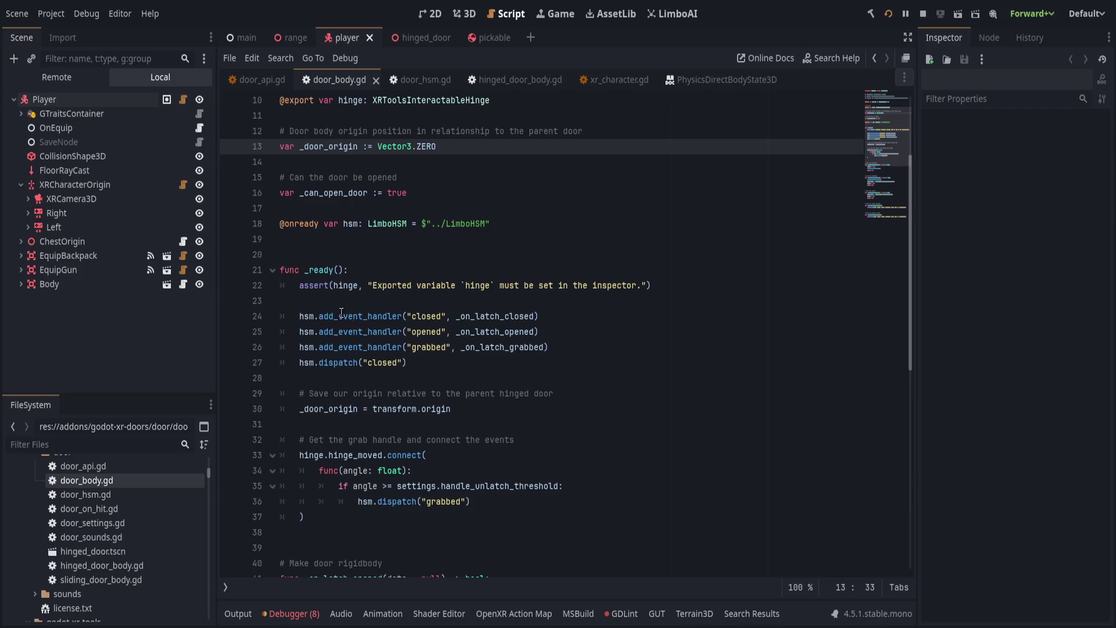
# Inspect xr_character.gd lines 116–117, where mass_ratio alone sets push_force.
pyautogui.click(610, 80)
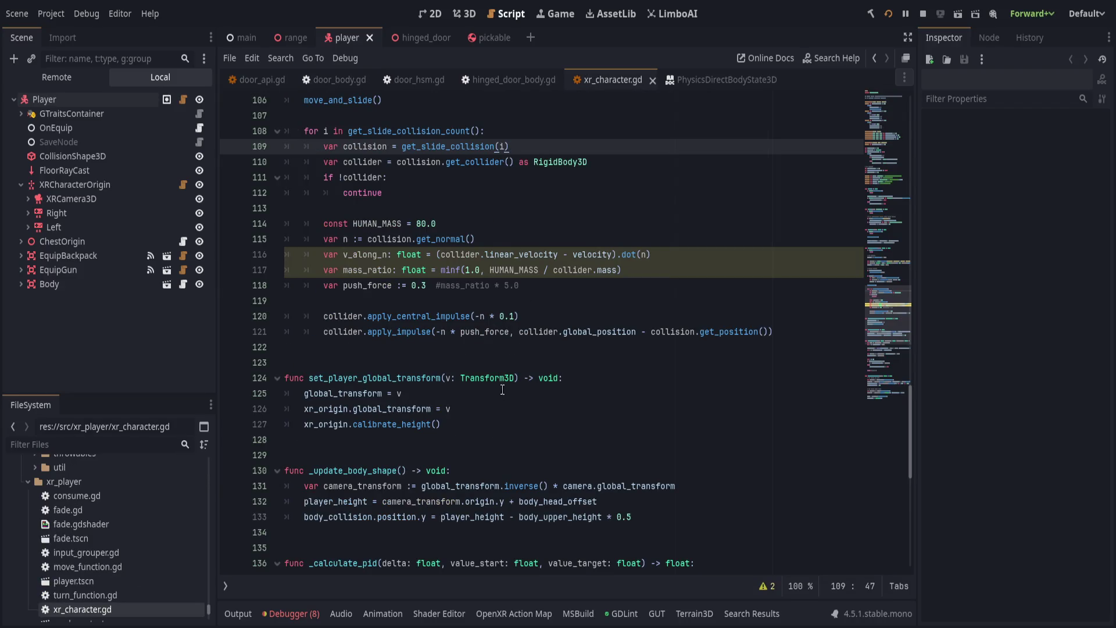
pyautogui.scroll(1, 513, 365)
pyautogui.click(716, 303)
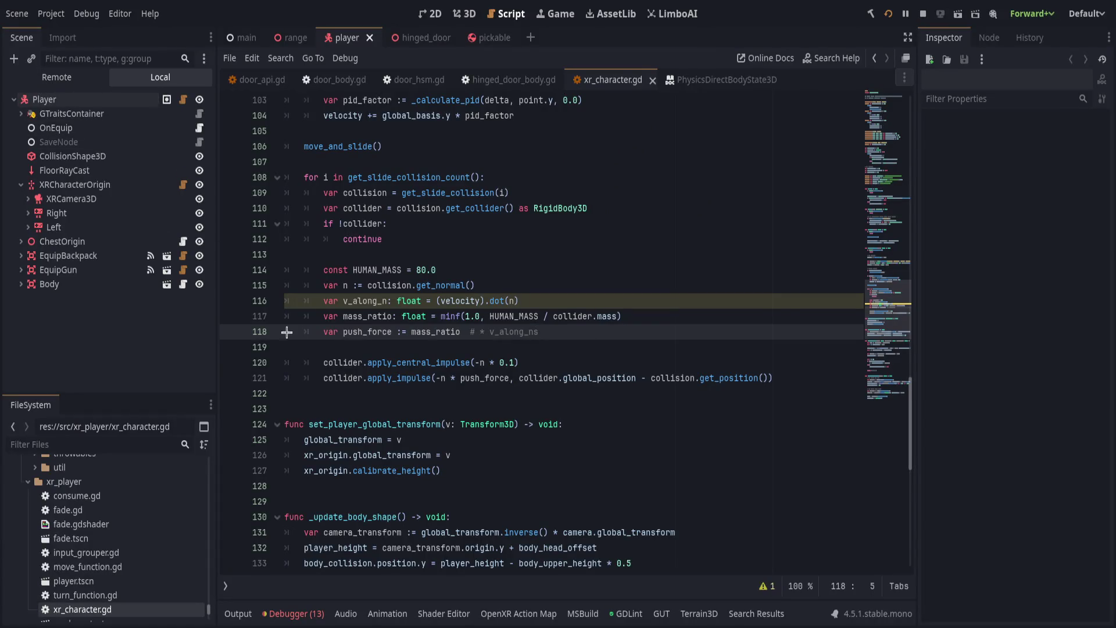
pyautogui.click(558, 317)
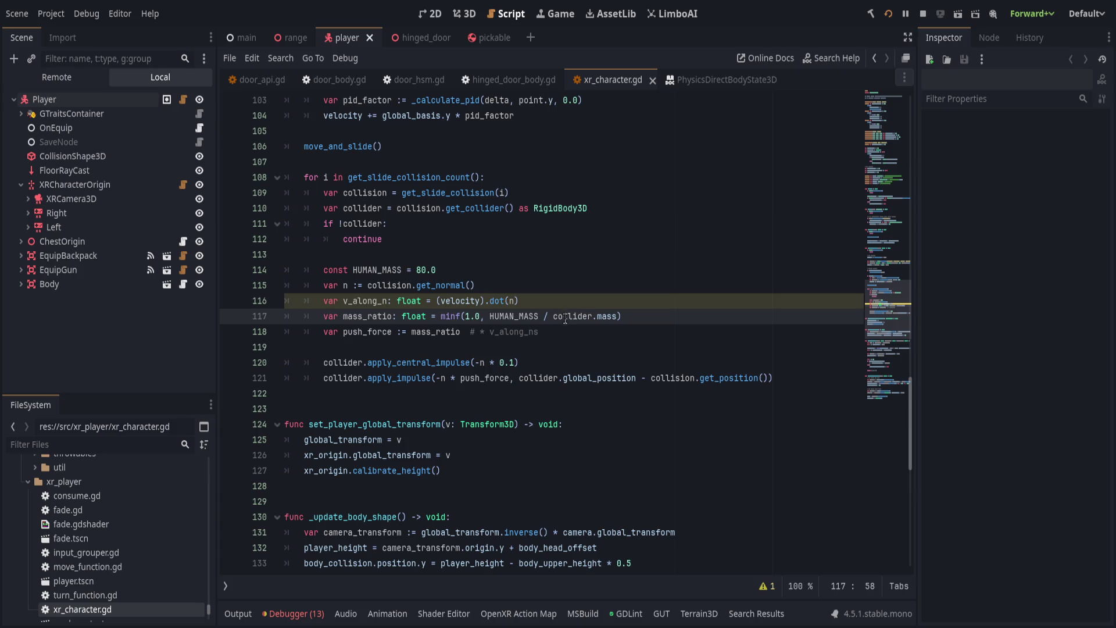
pyautogui.click(512, 79)
pyautogui.scroll(-4, 365, 363)
pyautogui.scroll(-8, 364, 363)
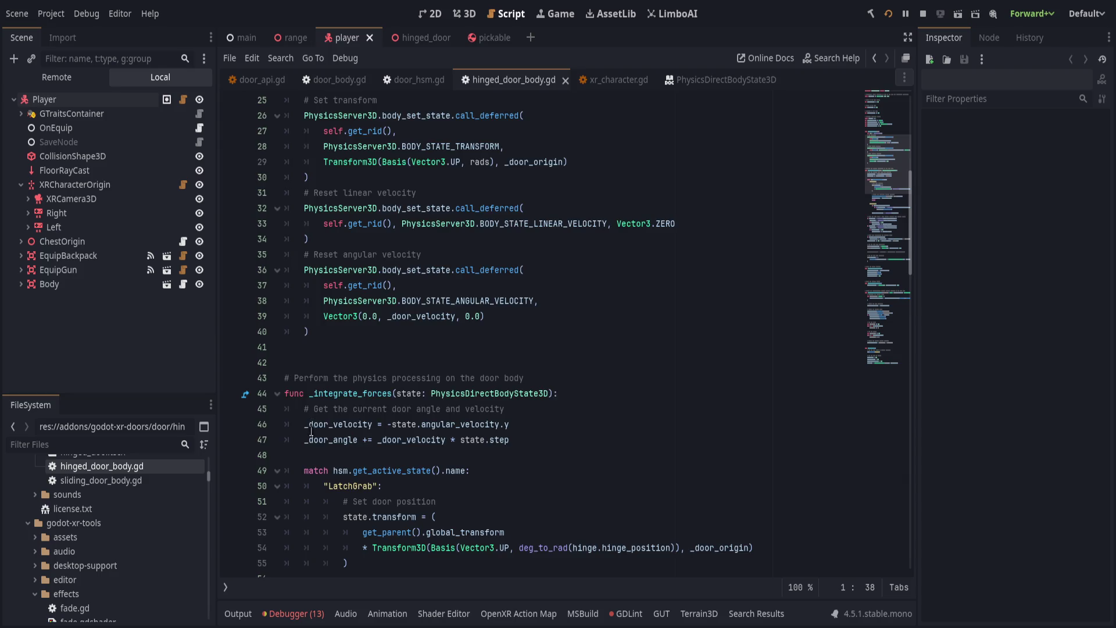
pyautogui.scroll(-4, 249, 356)
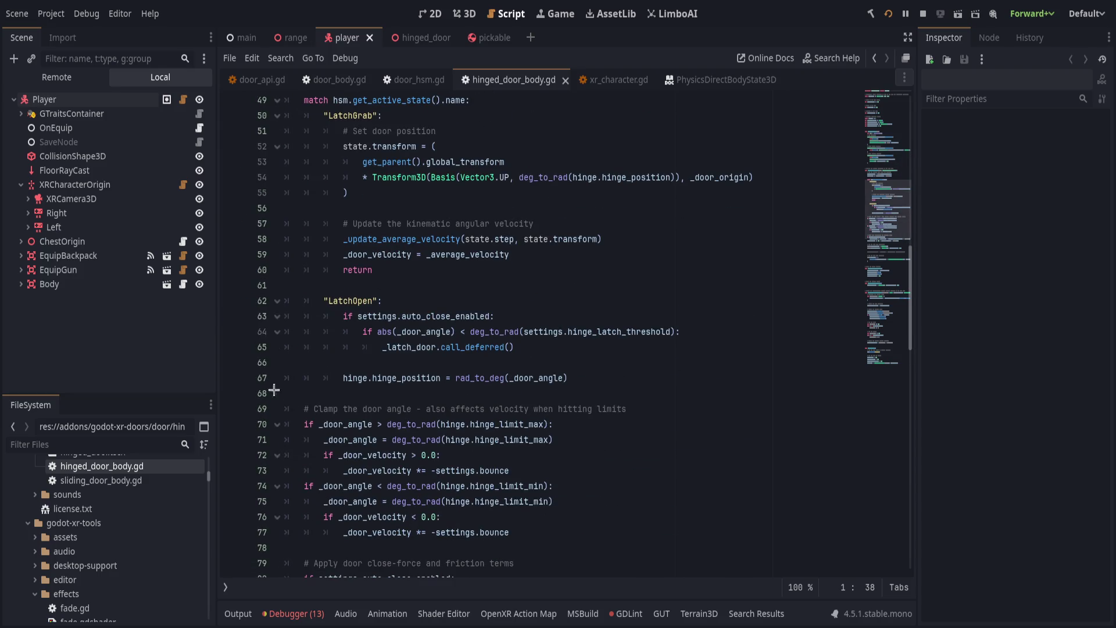
pyautogui.click(451, 317)
pyautogui.click(229, 323)
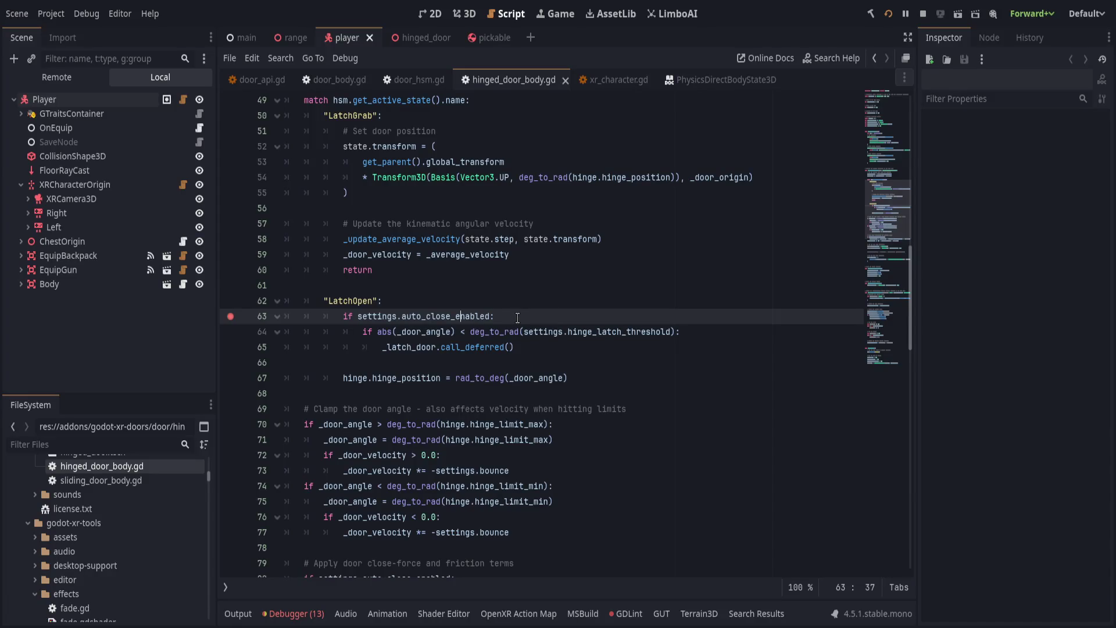
pyautogui.scroll(-3, 520, 318)
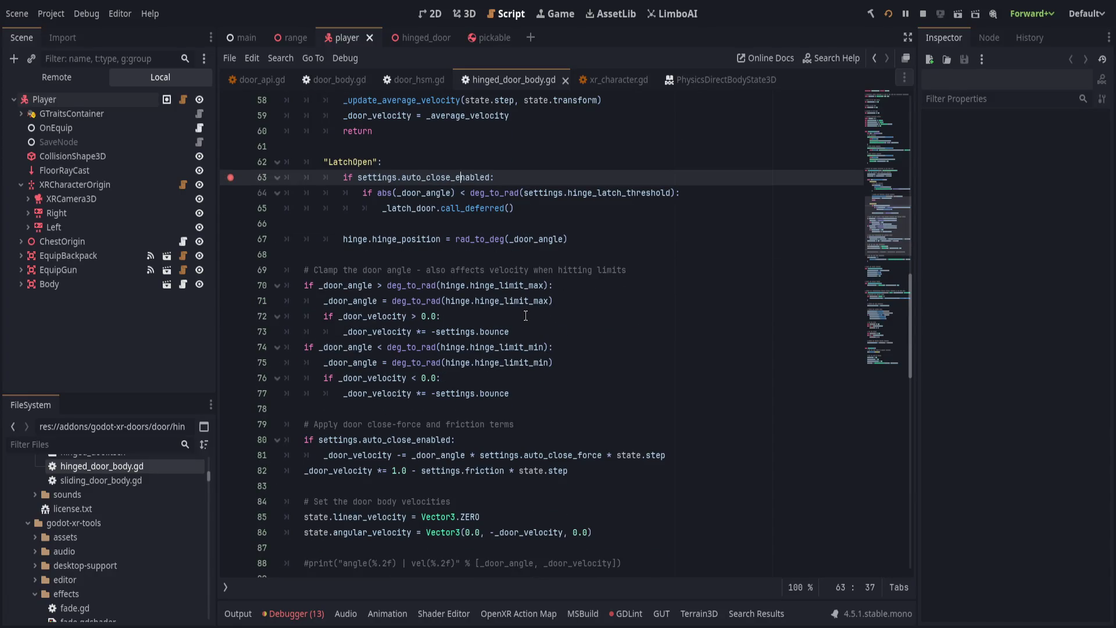
pyautogui.click(238, 613)
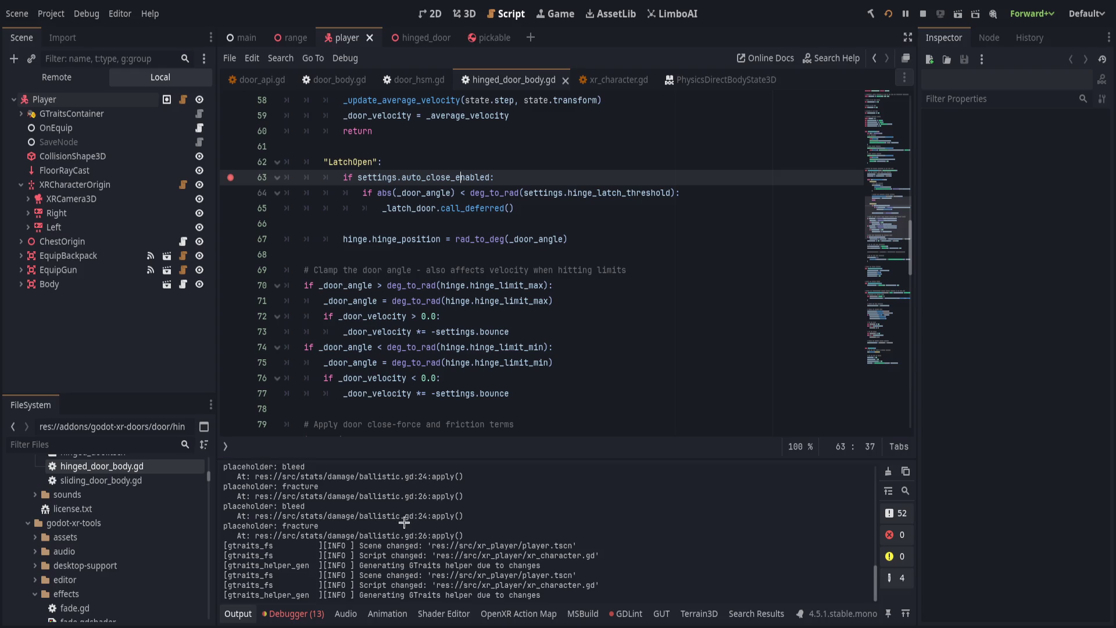
pyautogui.scroll(3, 413, 520)
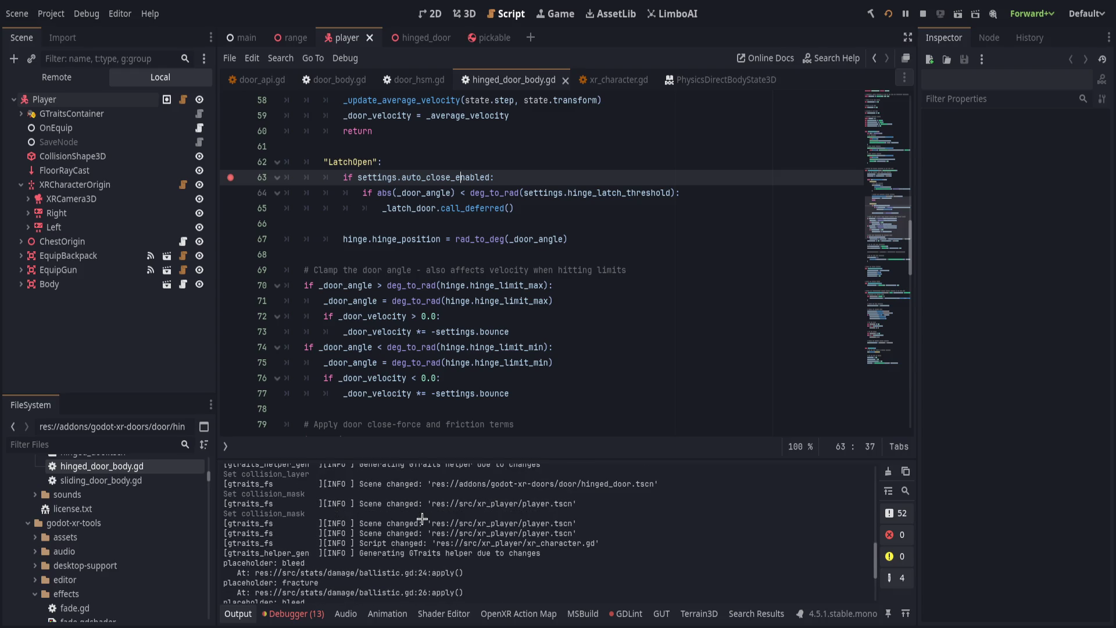
pyautogui.scroll(-2, 422, 518)
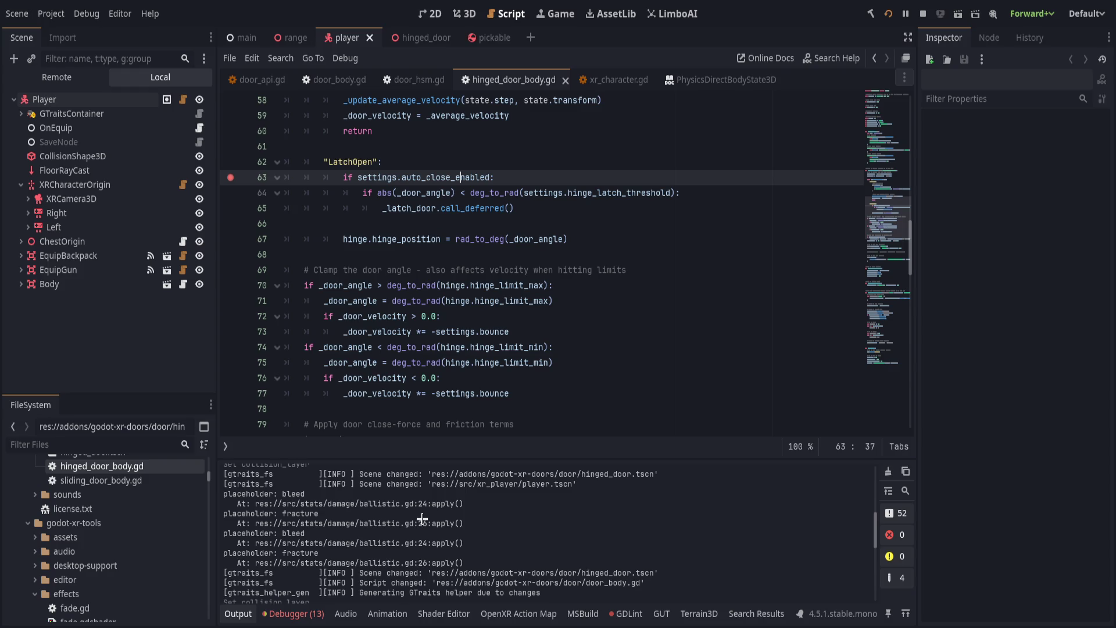
pyautogui.scroll(3, 423, 518)
pyautogui.scroll(3, 424, 518)
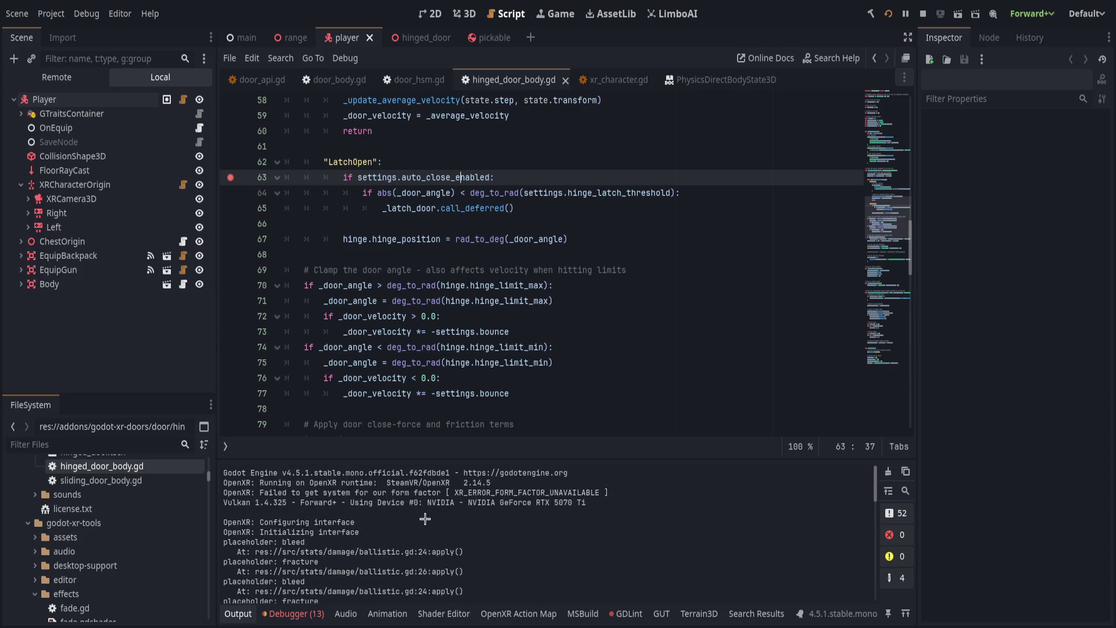
pyautogui.scroll(-10, 431, 520)
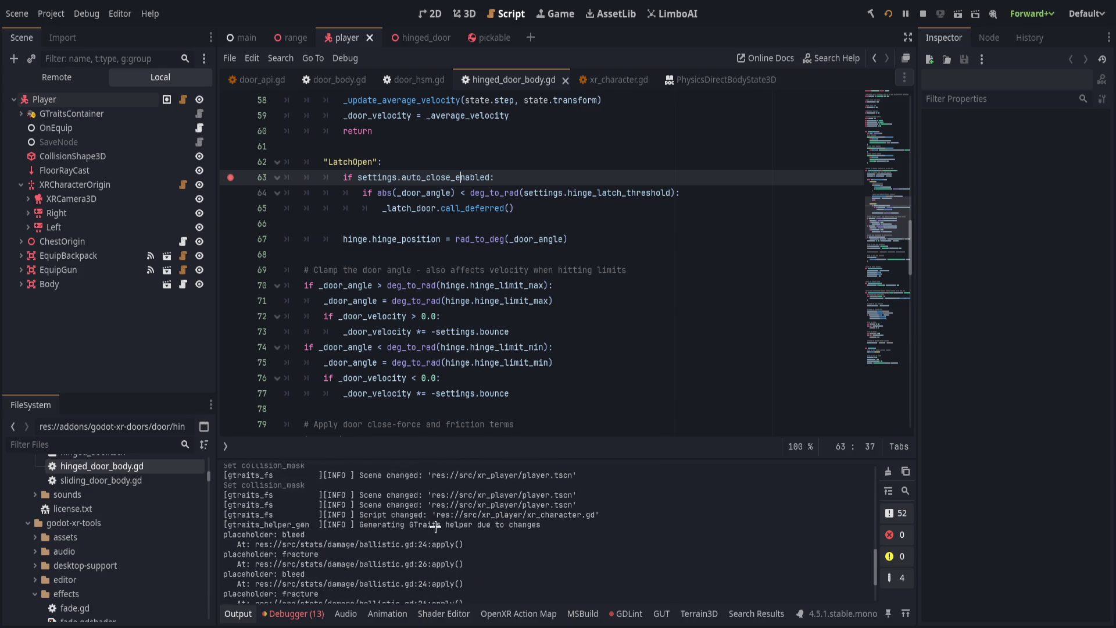
pyautogui.click(237, 615)
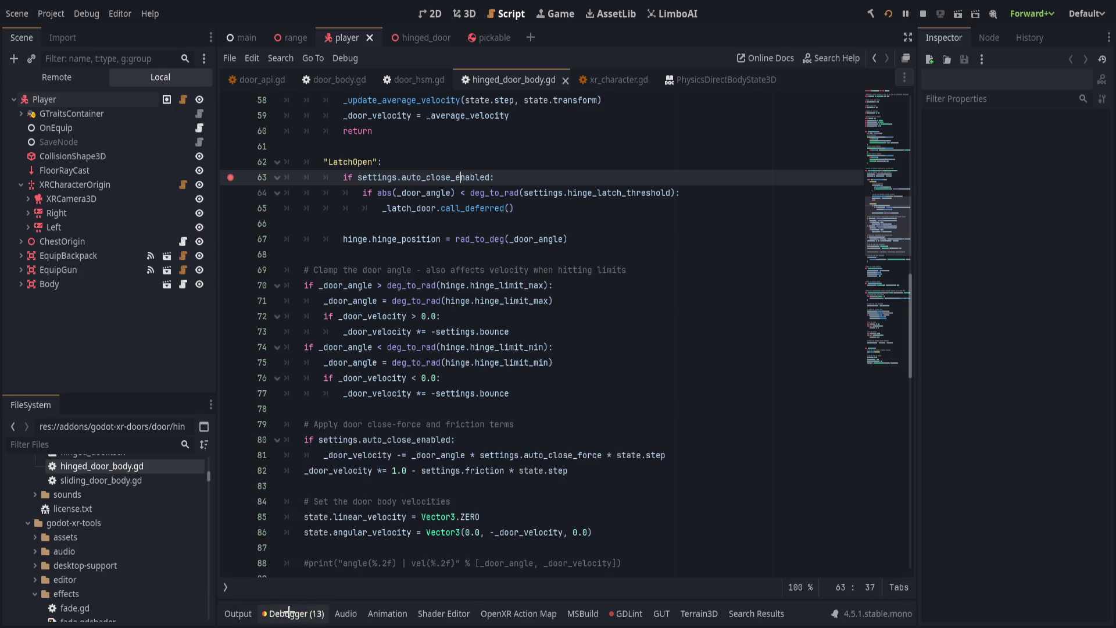
pyautogui.click(293, 613)
pyautogui.click(325, 613)
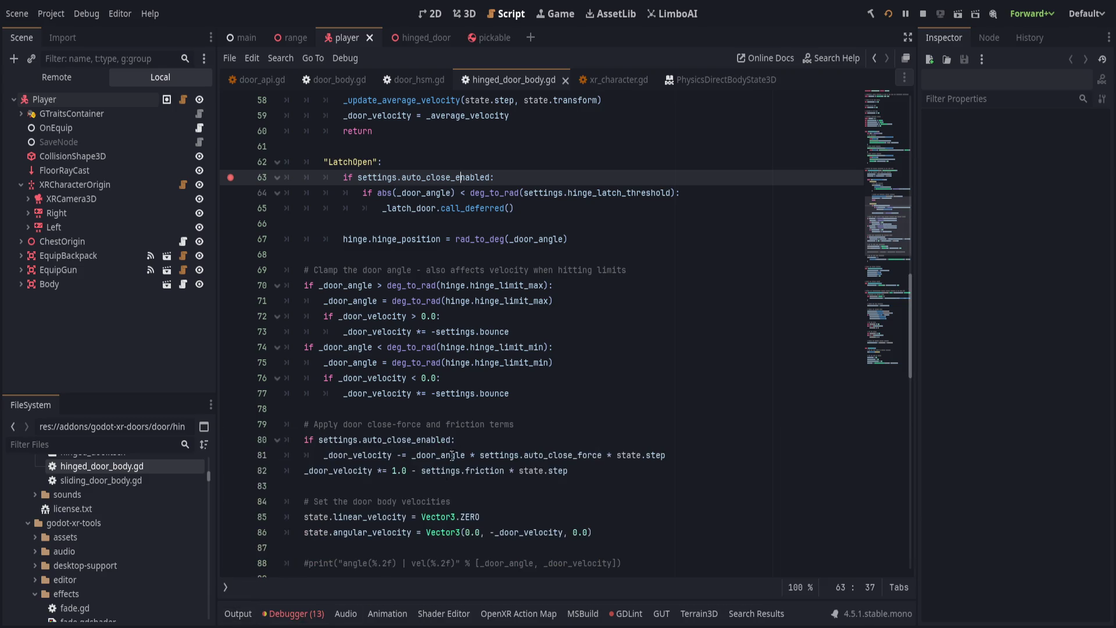
pyautogui.click(485, 424)
pyautogui.scroll(4, 308, 362)
pyautogui.click(426, 351)
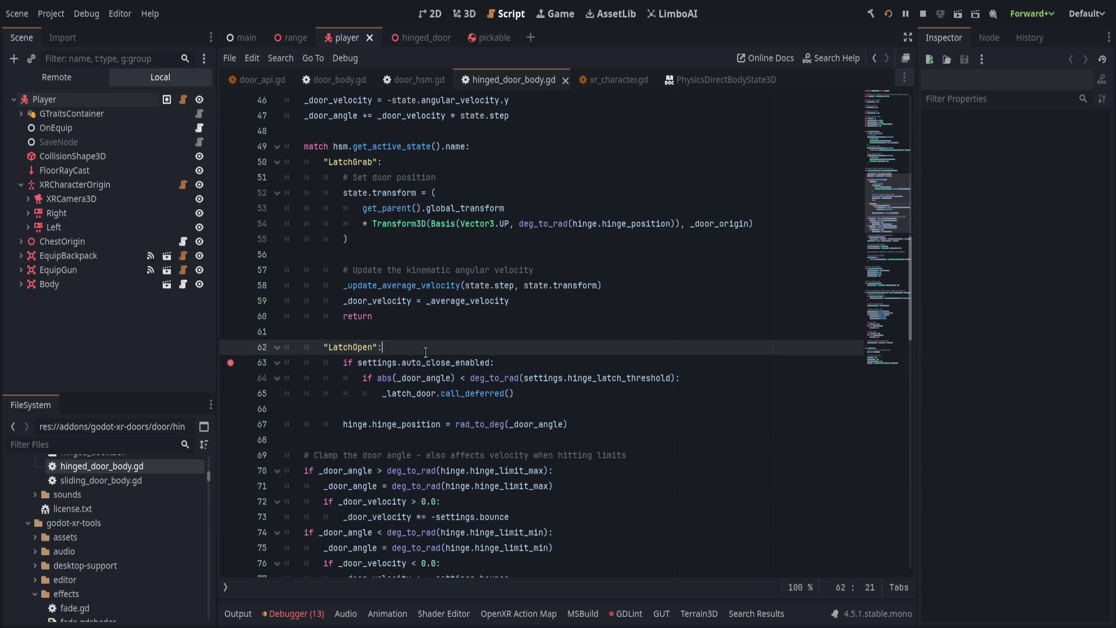
# Break on the LatchGrab line 50 and continue through the breaks to check the door state.
pyautogui.click(225, 162)
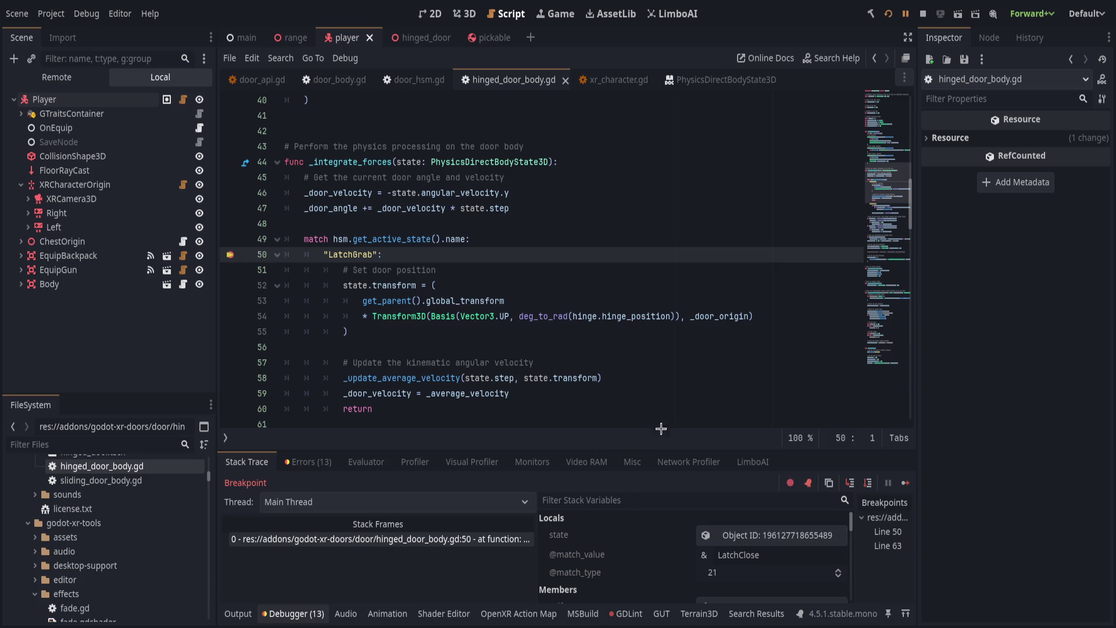
pyautogui.click(906, 14)
pyautogui.press('F12')
pyautogui.press('F12')
pyautogui.click(905, 14)
pyautogui.press('F12')
pyautogui.press('F12')
# Swap the line 63 breakpoint for one on the LatchOpen line 62 and continue.
pyautogui.scroll(-4, 323, 304)
pyautogui.scroll(-7, 323, 306)
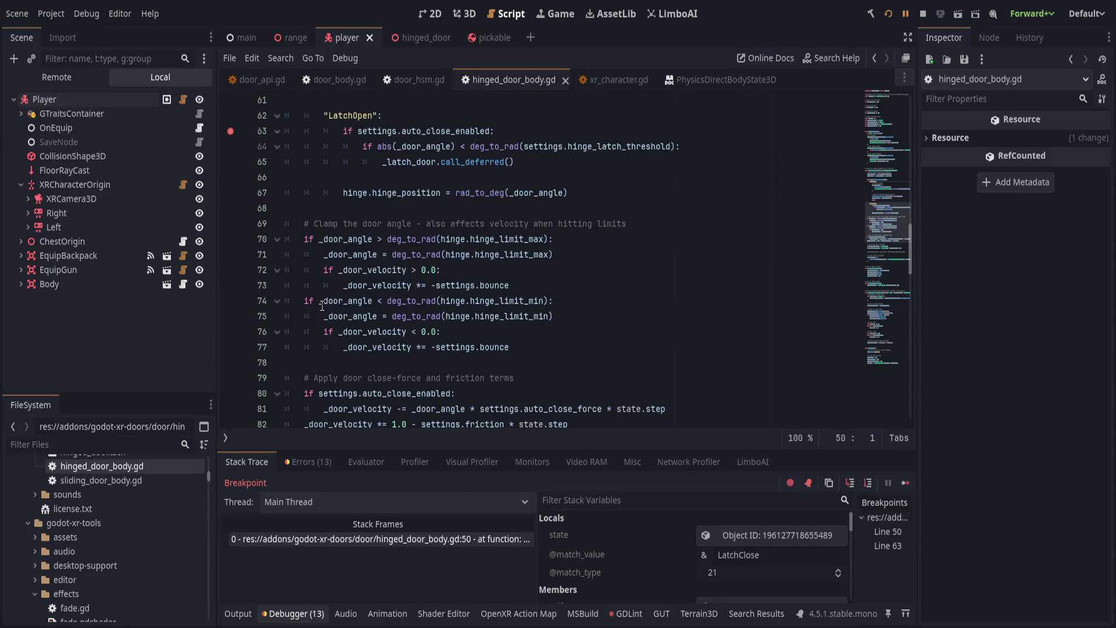
pyautogui.scroll(7, 320, 306)
pyautogui.click(234, 271)
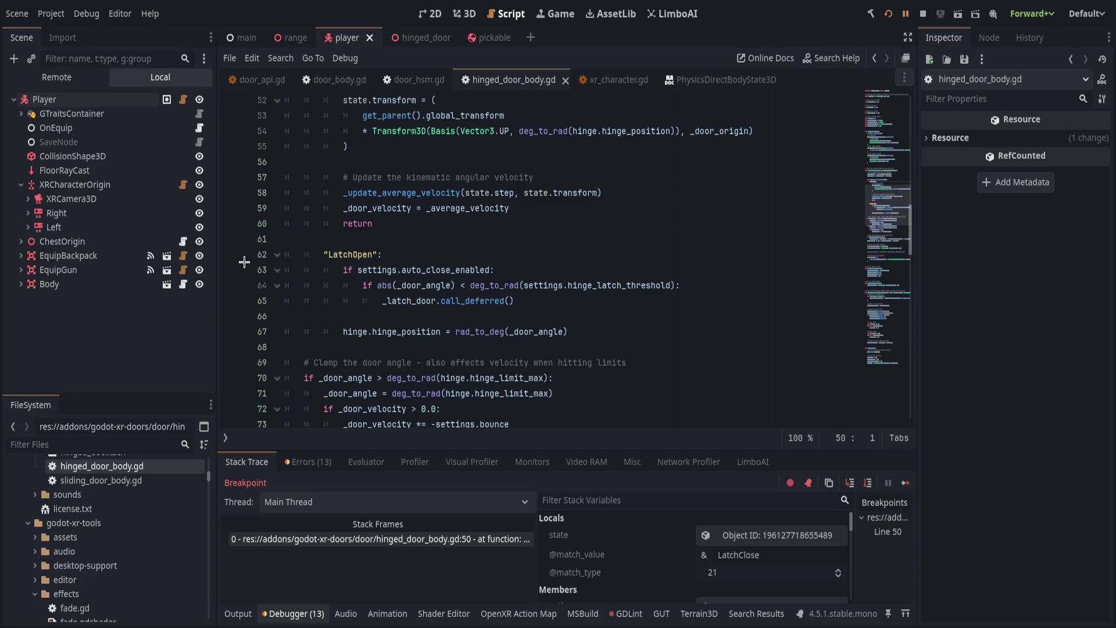
pyautogui.click(230, 207)
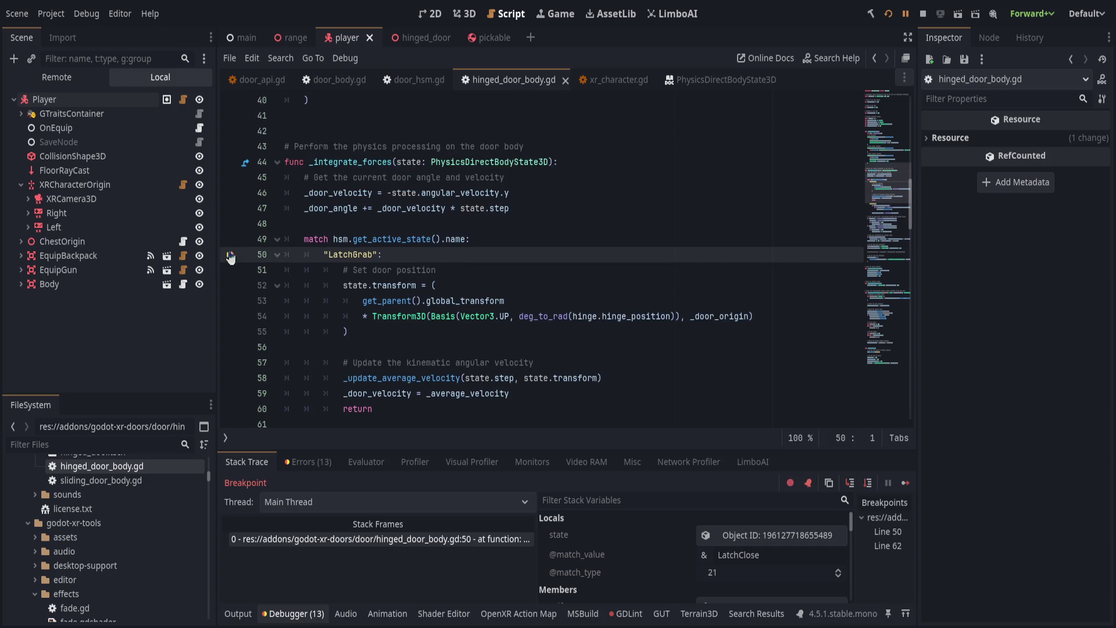
pyautogui.click(905, 14)
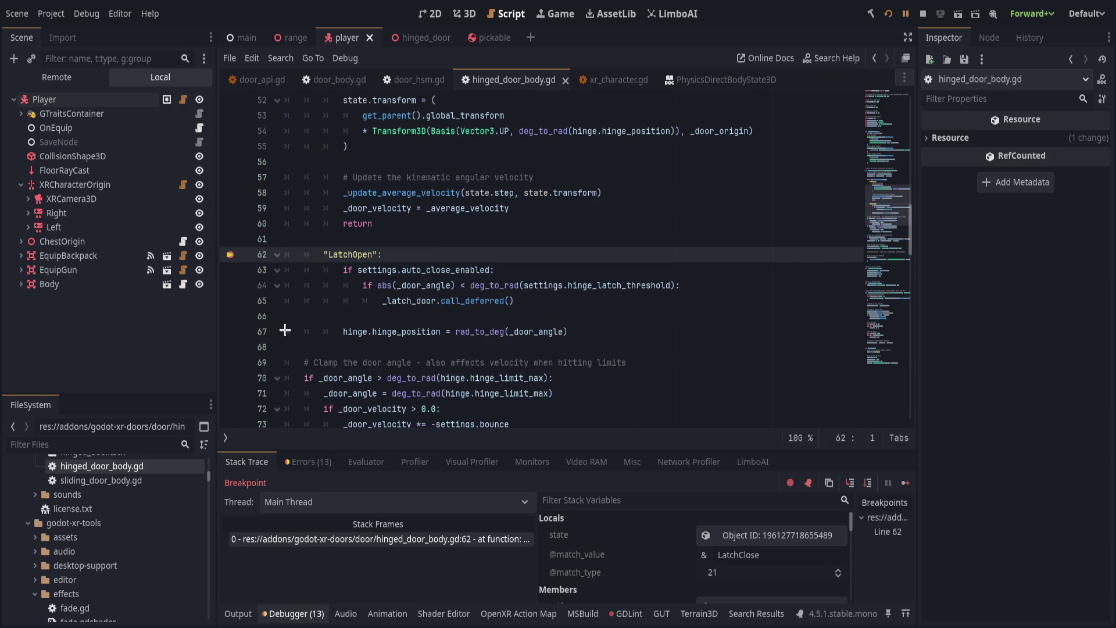
# Clear the line 62 breakpoint and resume the game to test the door in VR.
pyautogui.scroll(2, 406, 332)
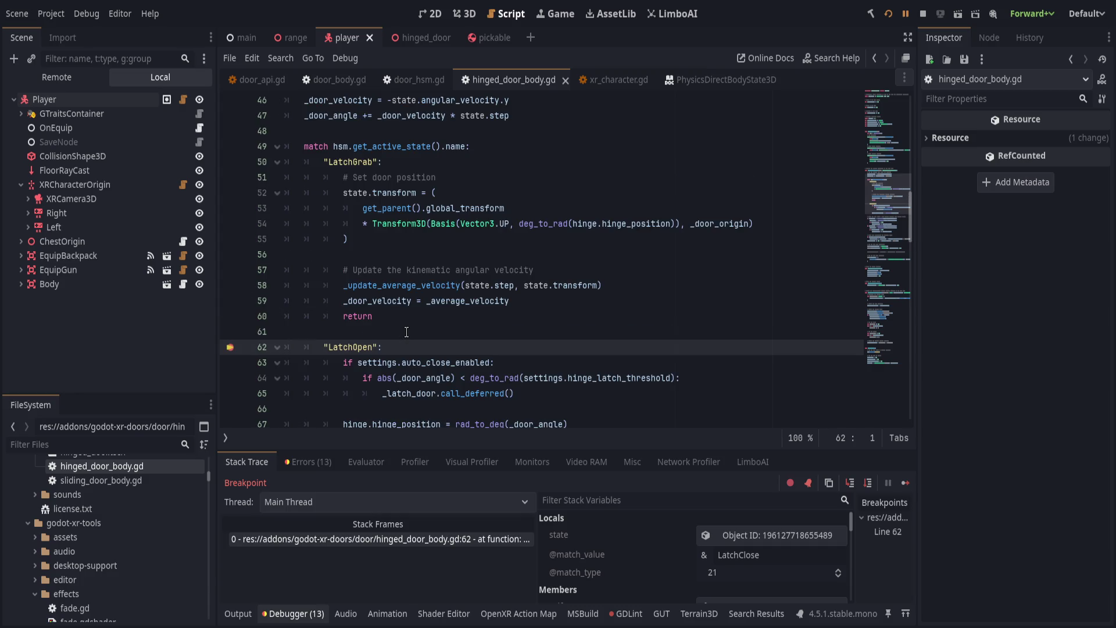
pyautogui.scroll(-2, 449, 330)
pyautogui.click(230, 254)
pyautogui.click(663, 260)
pyautogui.click(905, 13)
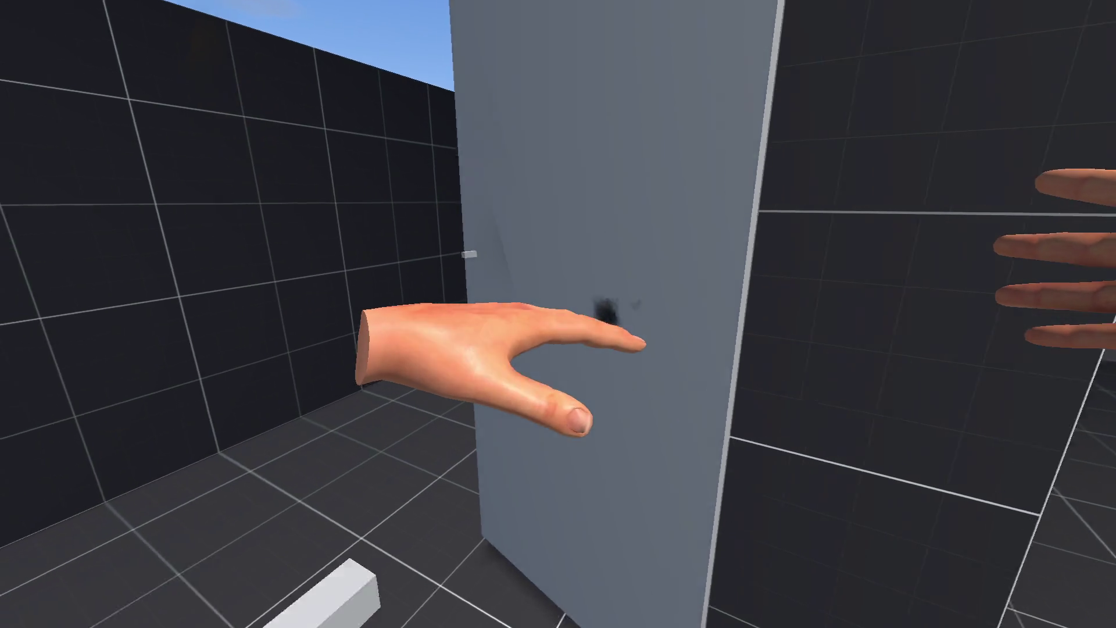
# Relaunch the game with F5 for another VR door test, then open xr_character.gd.
pyautogui.hotkey('alt', 'Tab')
pyautogui.scroll(2, 557, 319)
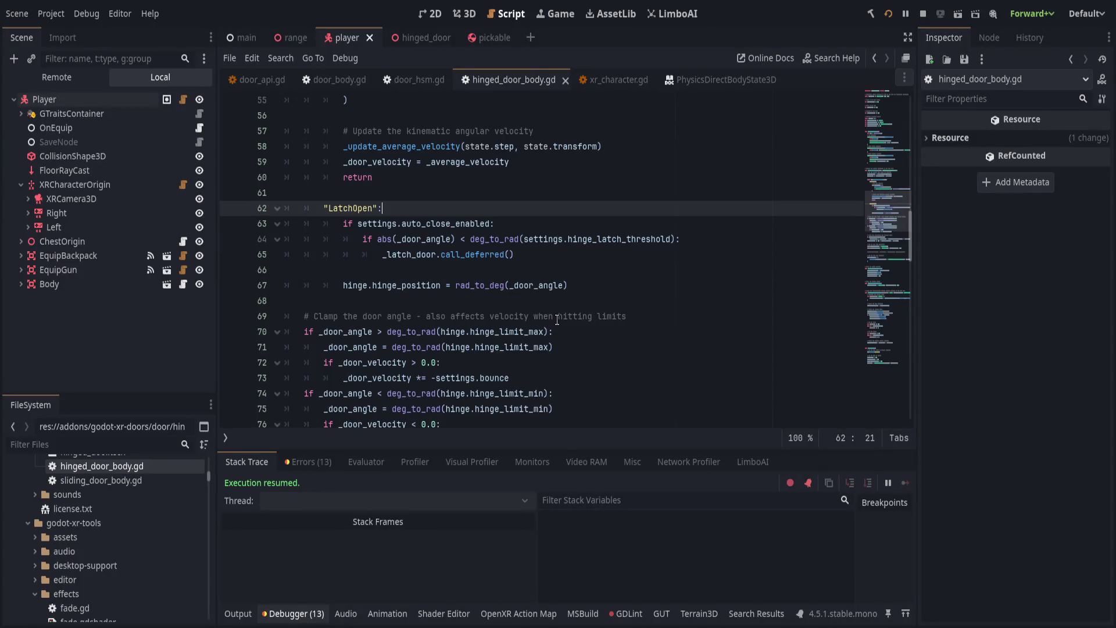
pyautogui.scroll(2, 556, 319)
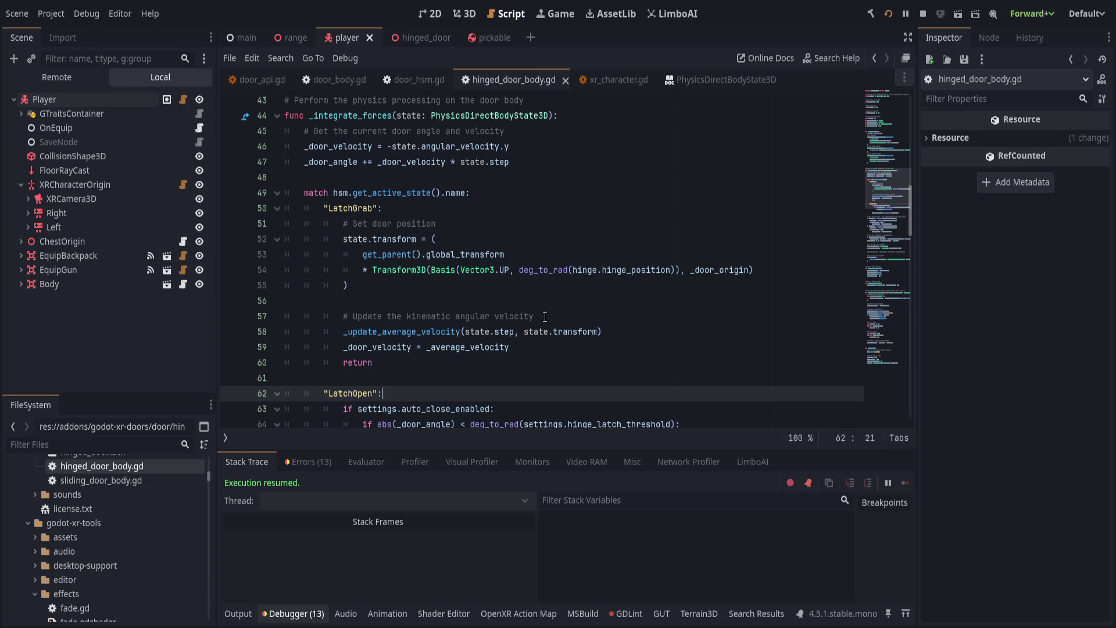
pyautogui.press('F5')
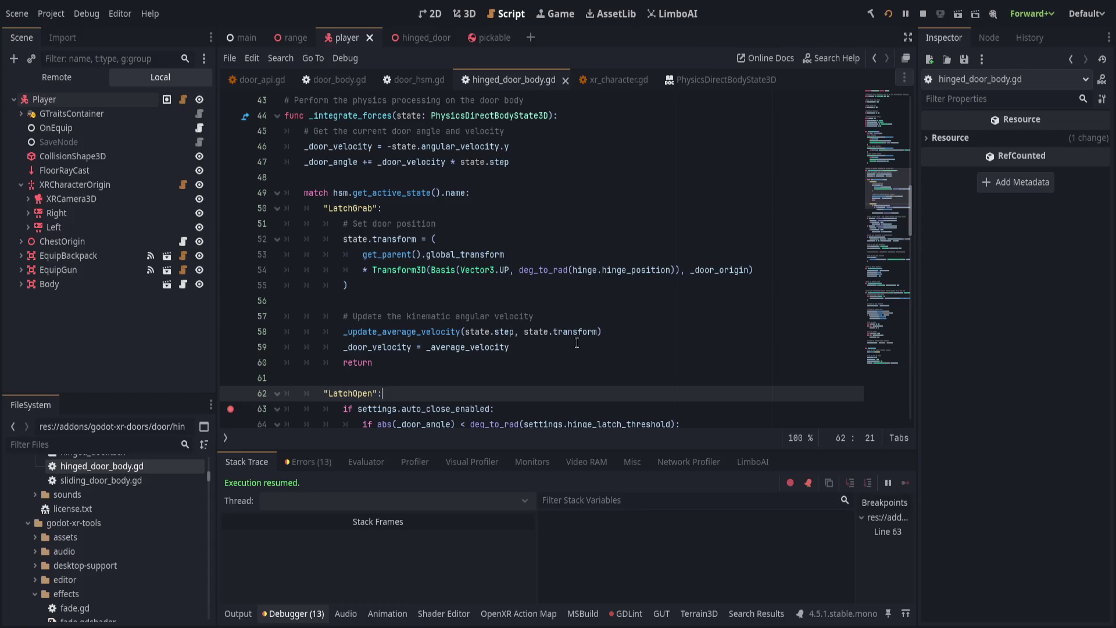
pyautogui.scroll(-5, 576, 342)
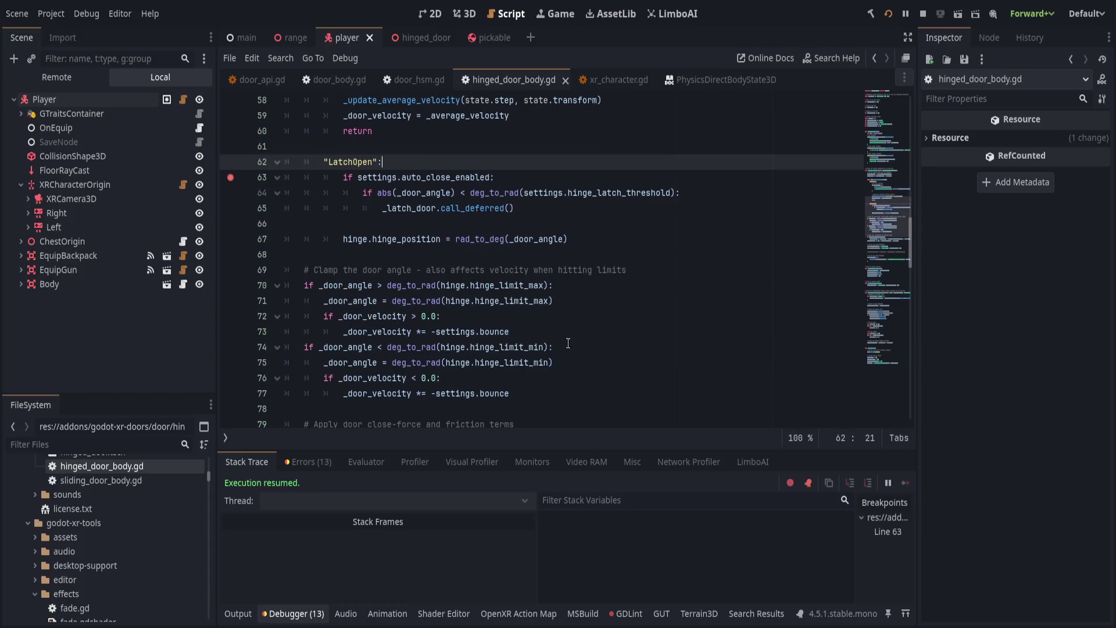
pyautogui.click(605, 77)
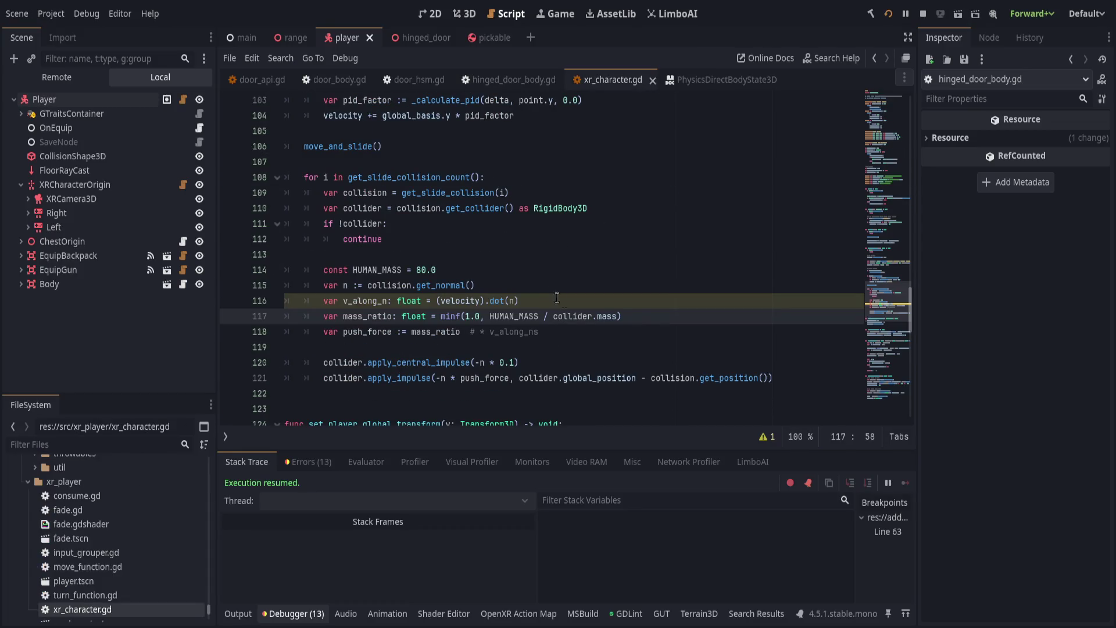
# Change line 121's impulse offset to collision.get_position() - collider.global_position, save, and run.
pyautogui.click(673, 297)
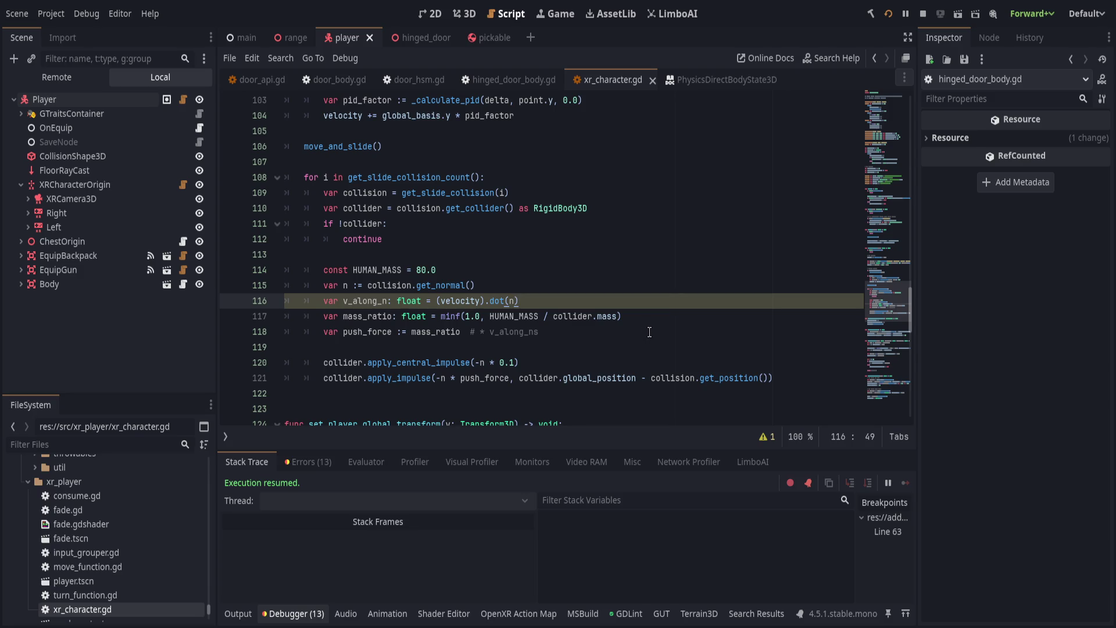
pyautogui.click(634, 362)
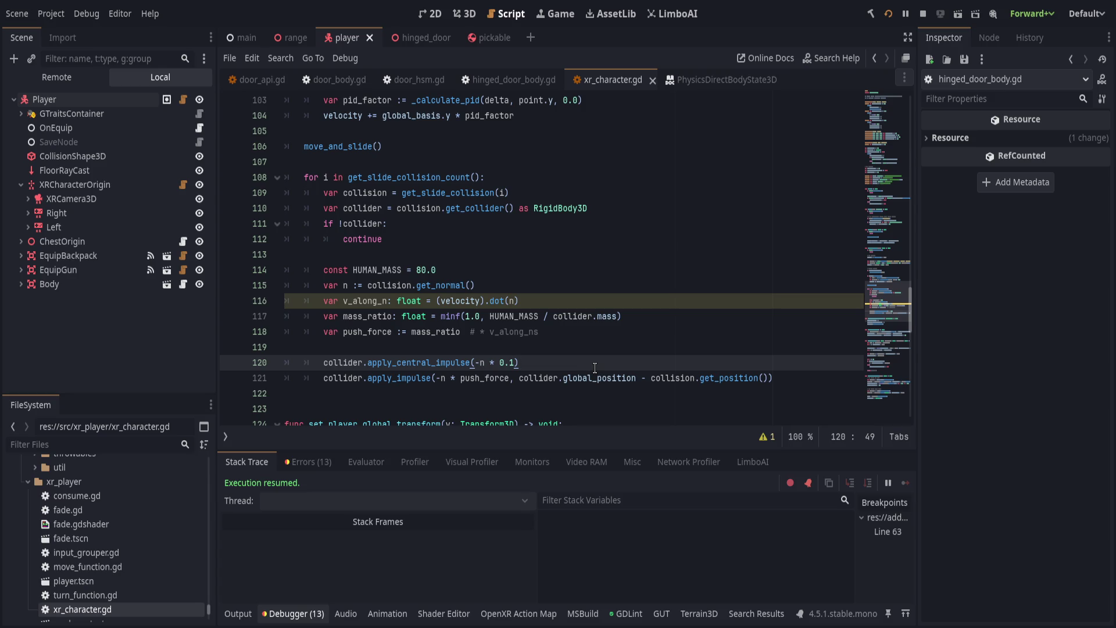
pyautogui.moveTo(519, 378); pyautogui.dragTo(635, 379)
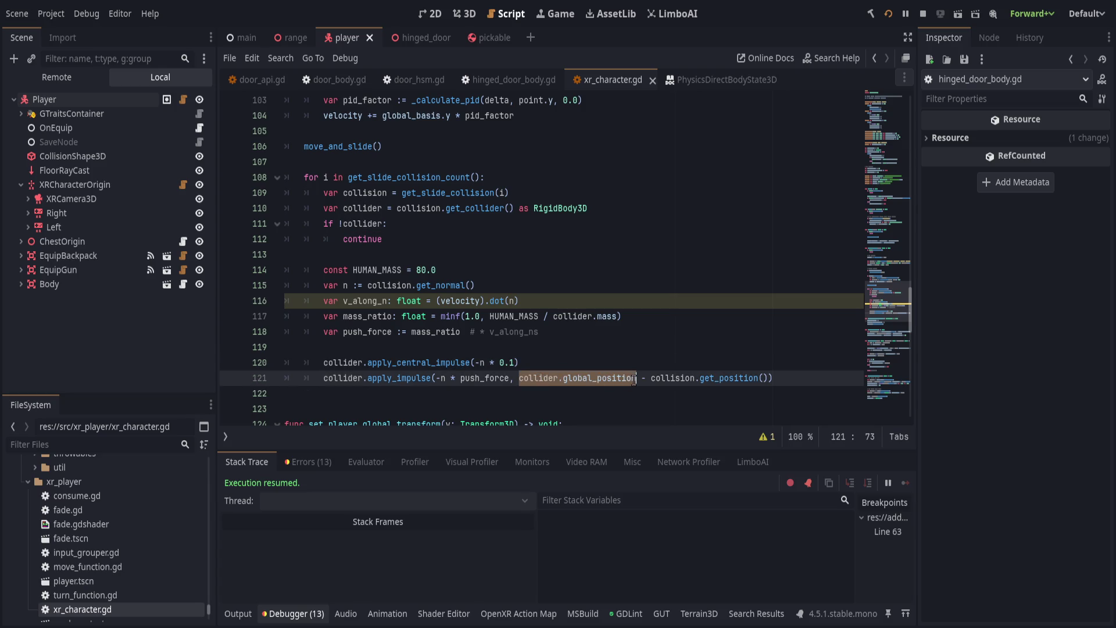
pyautogui.press('BackSpace')
pyautogui.press('Delete')
pyautogui.press('Delete')
pyautogui.press('Delete')
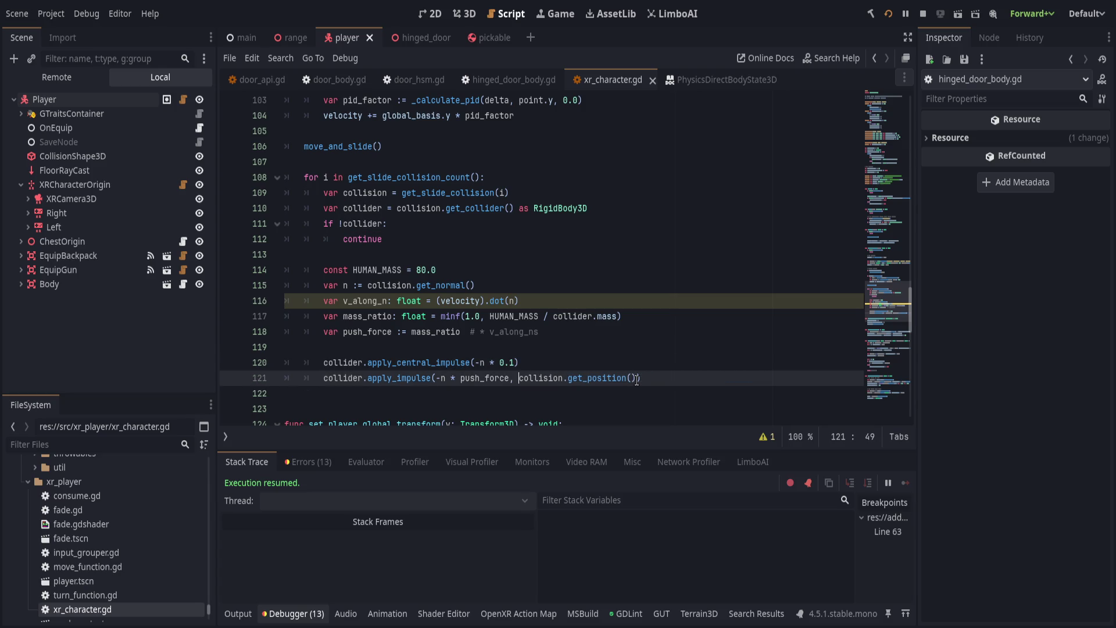
pyautogui.write('- collider.global_position')
pyautogui.hotkey('ctrl', 's')
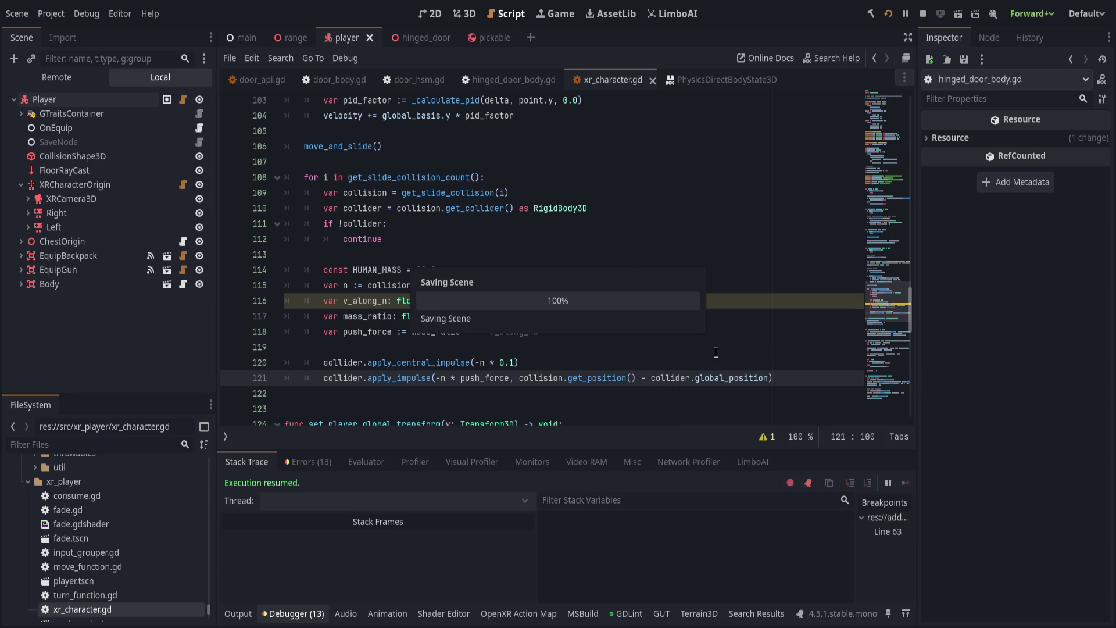
pyautogui.press('F5')
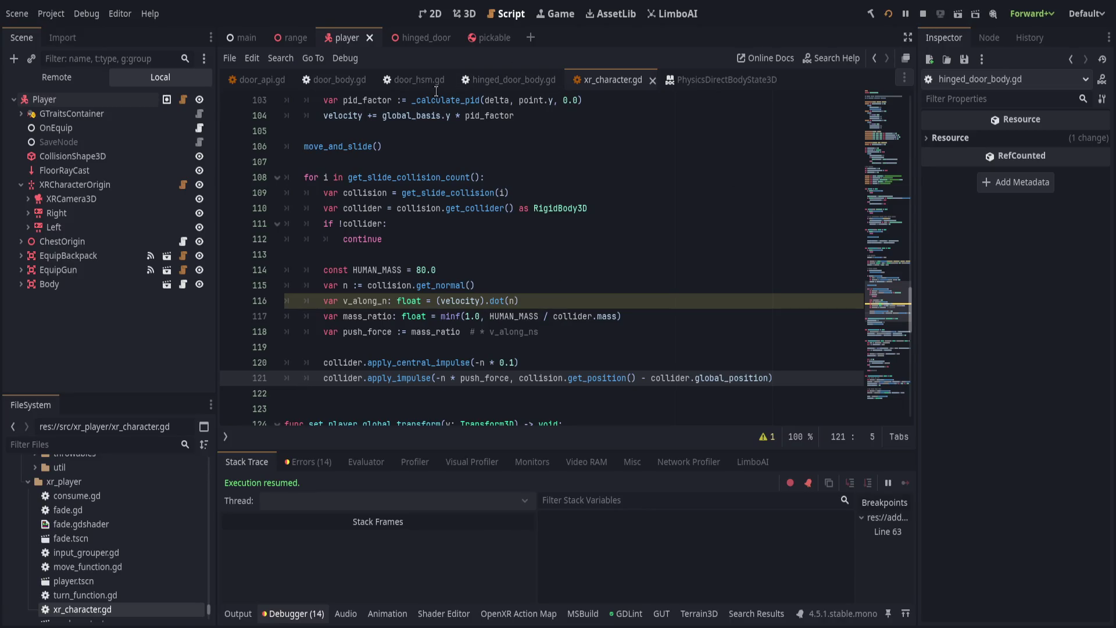
# Look over door_body.gd, then go back to hinged_door_body.gd.
pyautogui.click(336, 79)
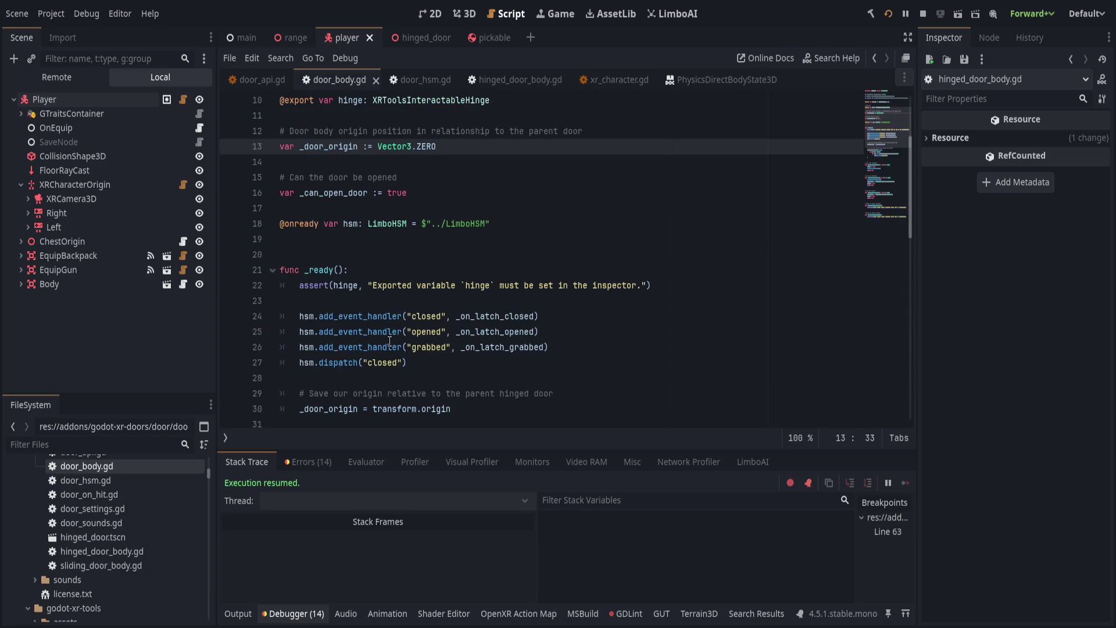
pyautogui.scroll(-4, 390, 342)
pyautogui.scroll(7, 391, 342)
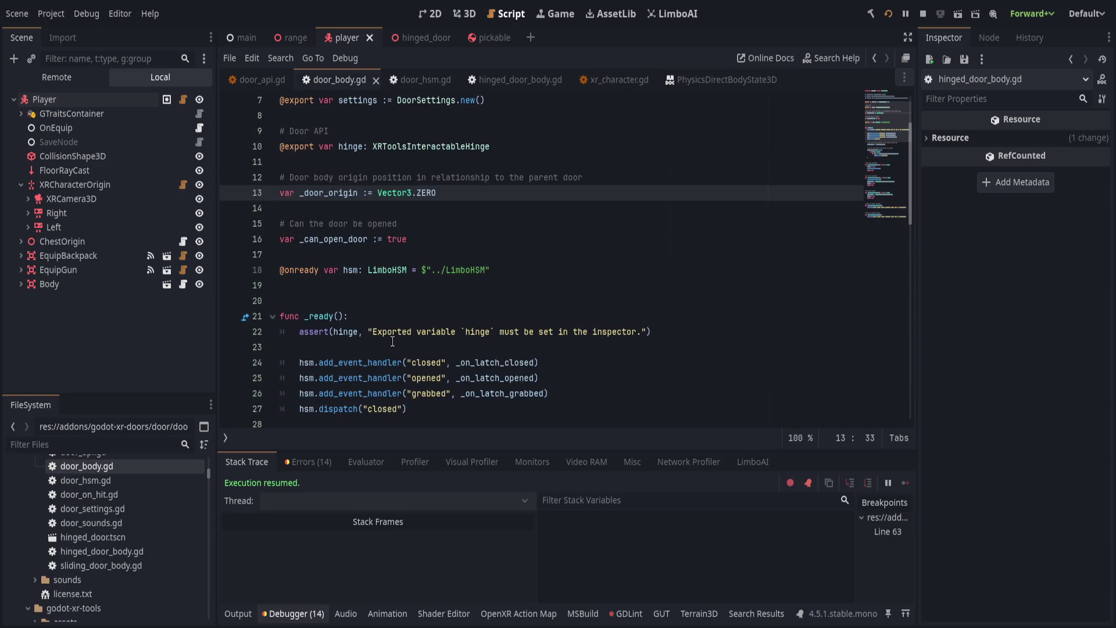
pyautogui.scroll(-12, 390, 360)
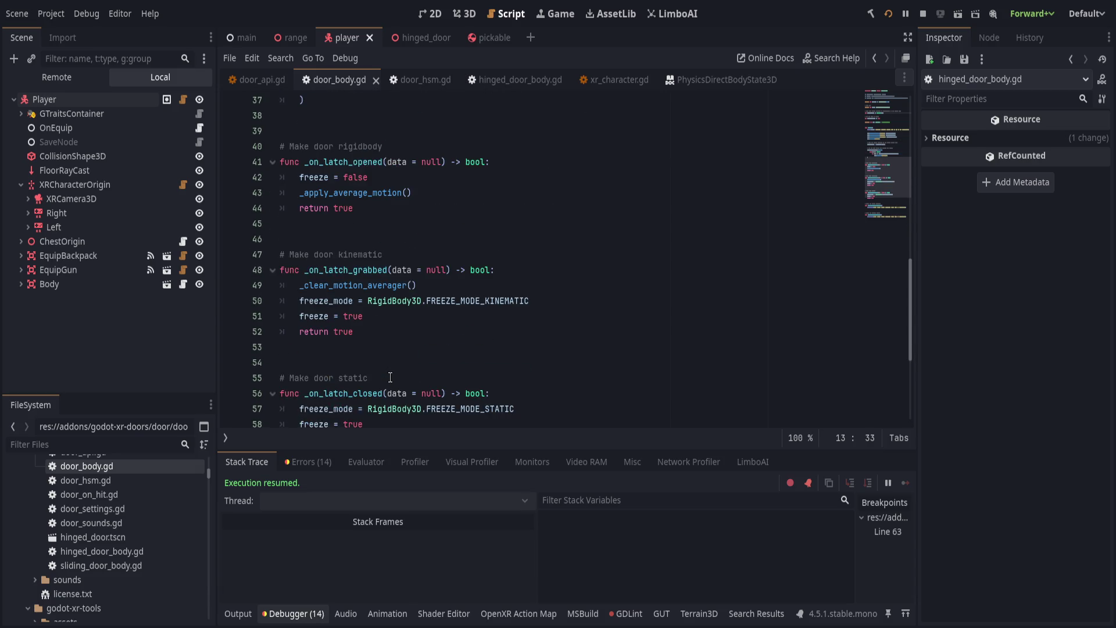
pyautogui.scroll(-7, 390, 377)
pyautogui.scroll(19, 387, 378)
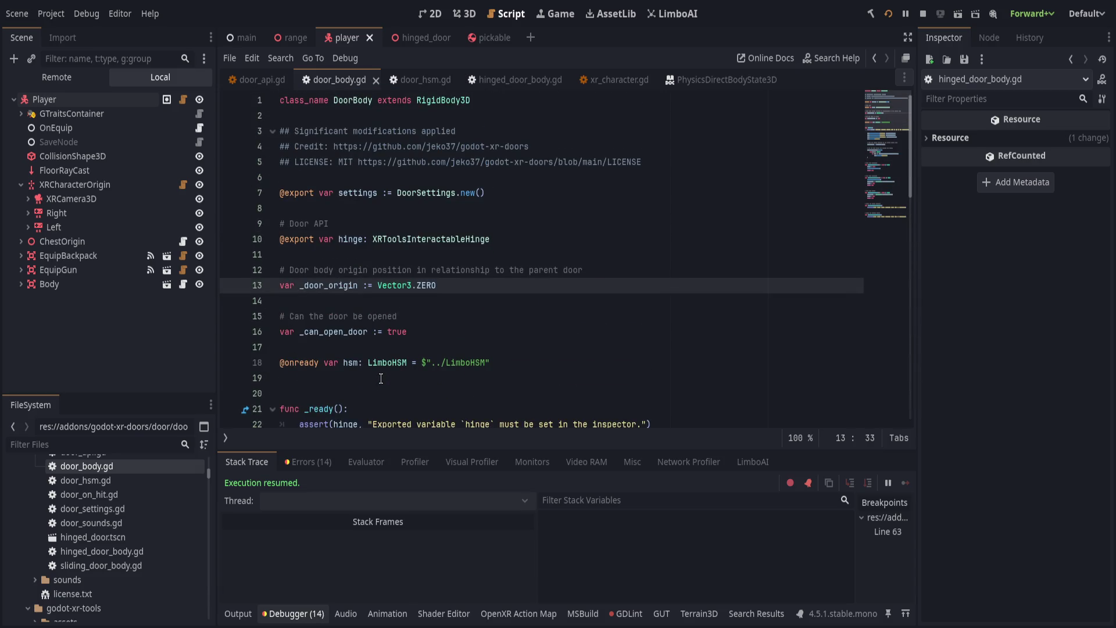
pyautogui.click(505, 80)
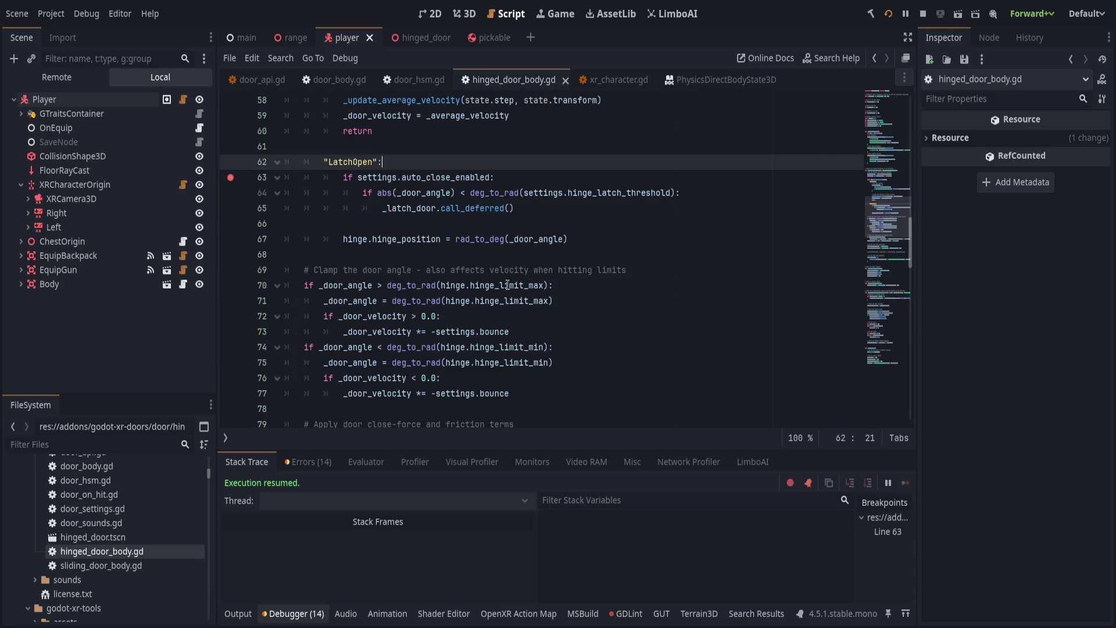
pyautogui.scroll(4, 503, 344)
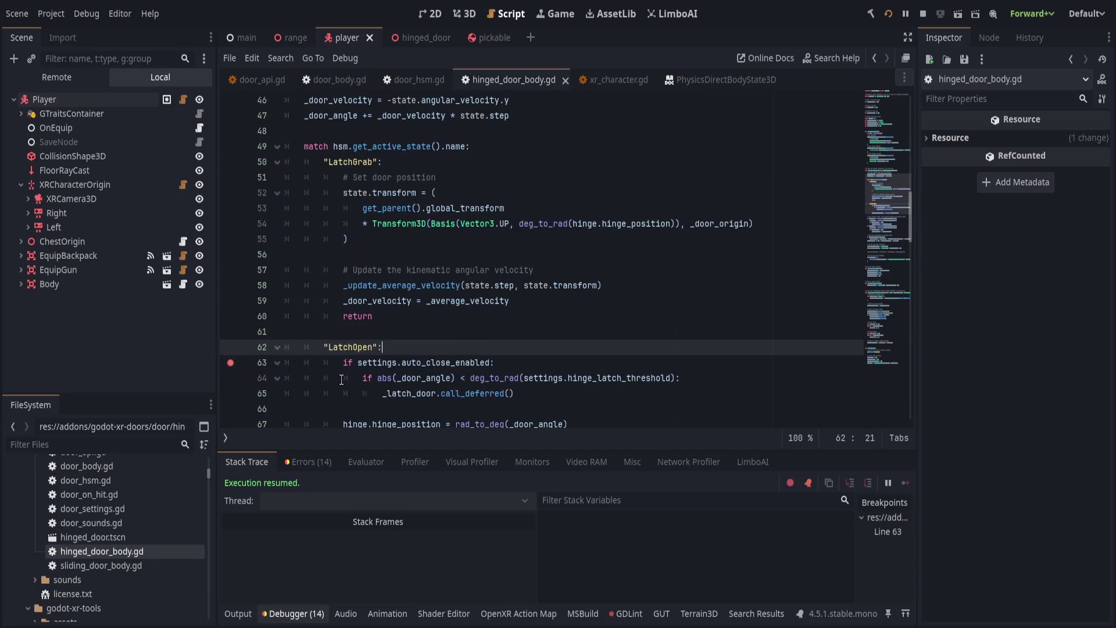
pyautogui.scroll(5, 413, 340)
# Review the negated door velocity on lines 46 and 86 and save hinged_door_body.gd.
pyautogui.click(386, 332)
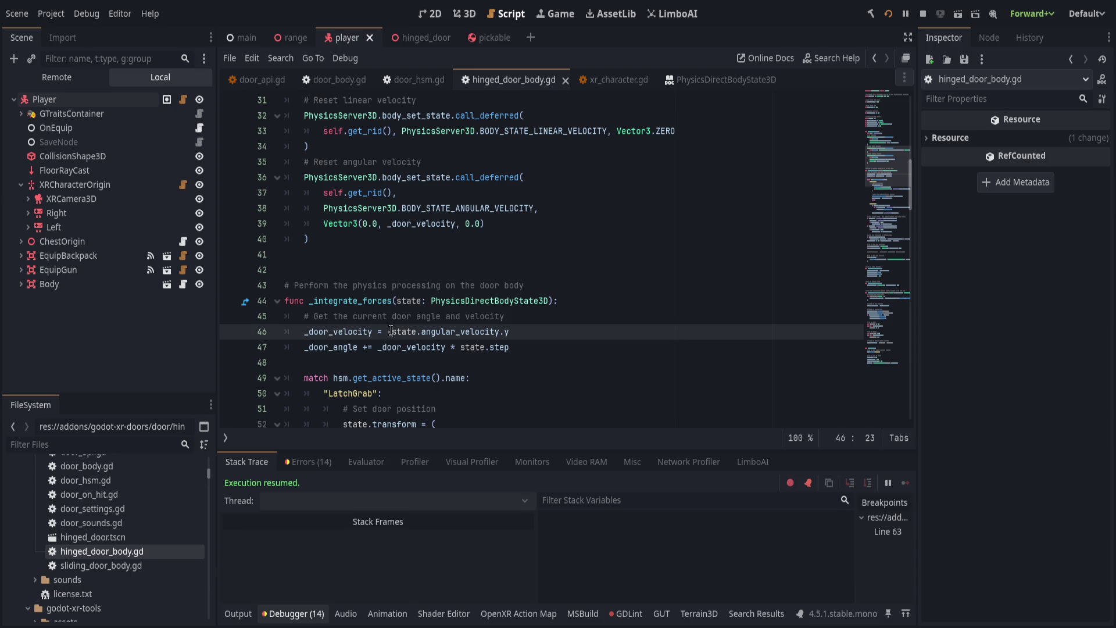
pyautogui.scroll(-7, 505, 306)
pyautogui.scroll(-7, 506, 306)
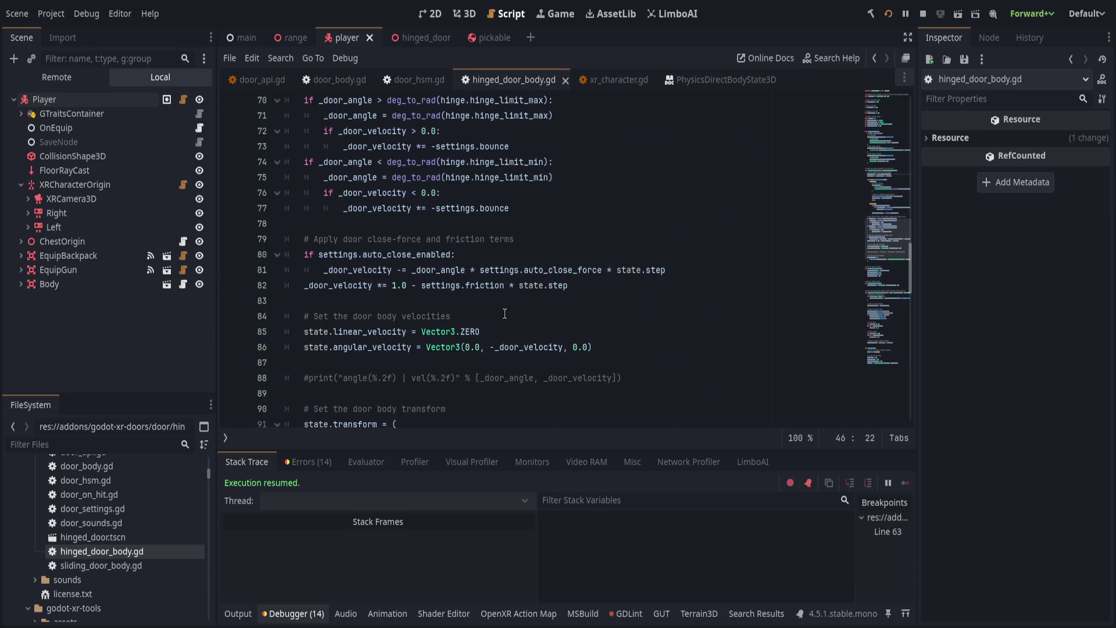
pyautogui.click(499, 301)
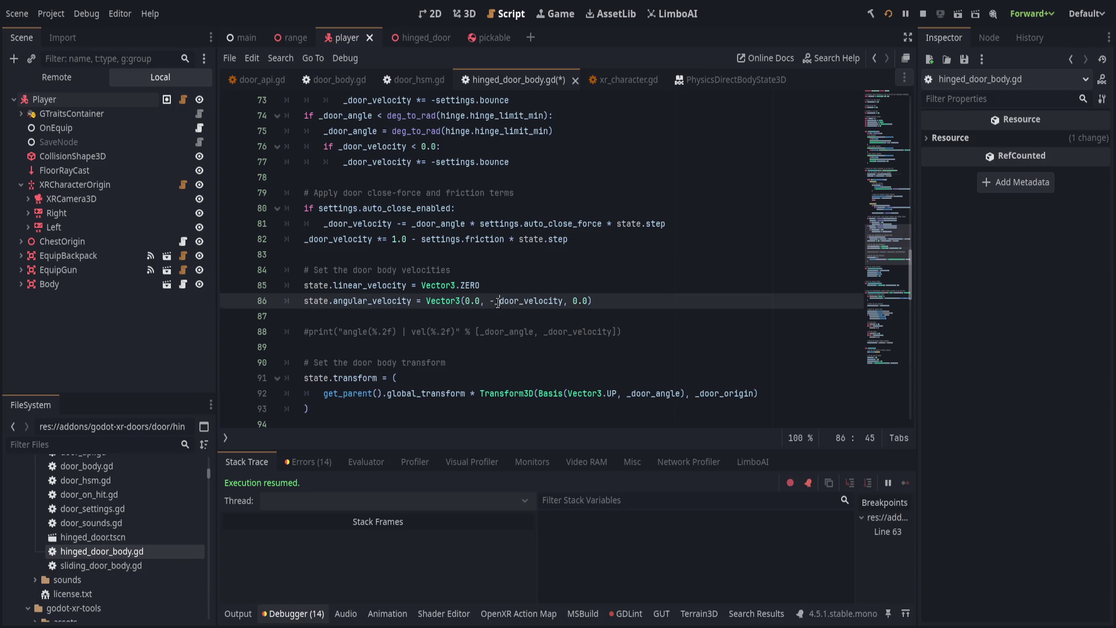
pyautogui.press('Left')
pyautogui.hotkey('ctrl', 's')
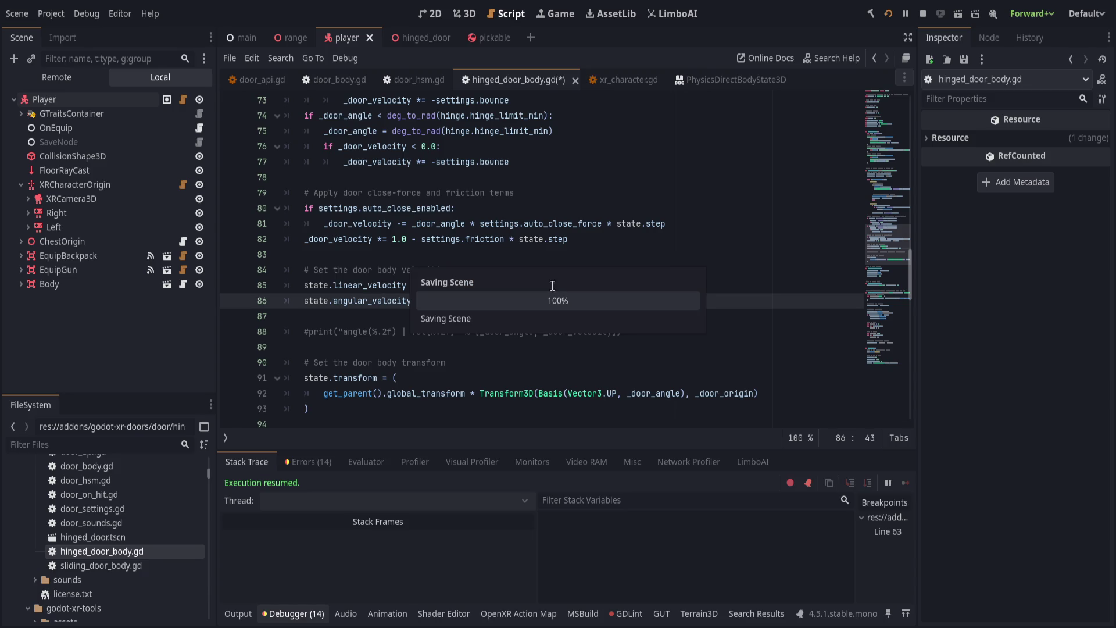
pyautogui.press('Left')
pyautogui.press('Left')
pyautogui.press('Left')
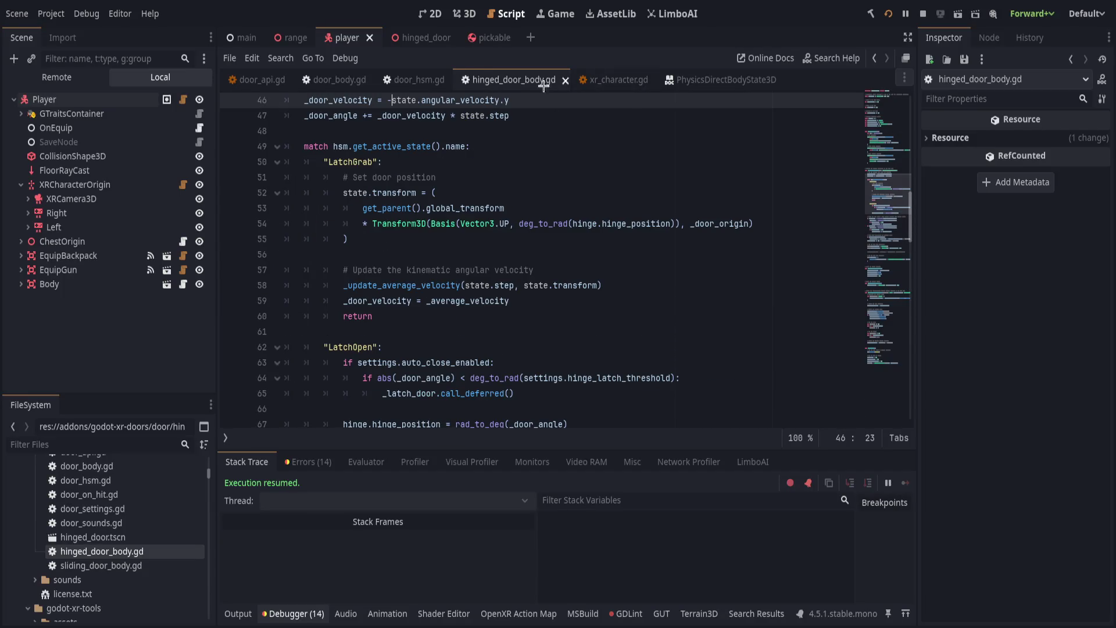
# Scroll through hinged_door_body.gd from top to end to review its code.
pyautogui.hotkey('ctrl', 'Home')
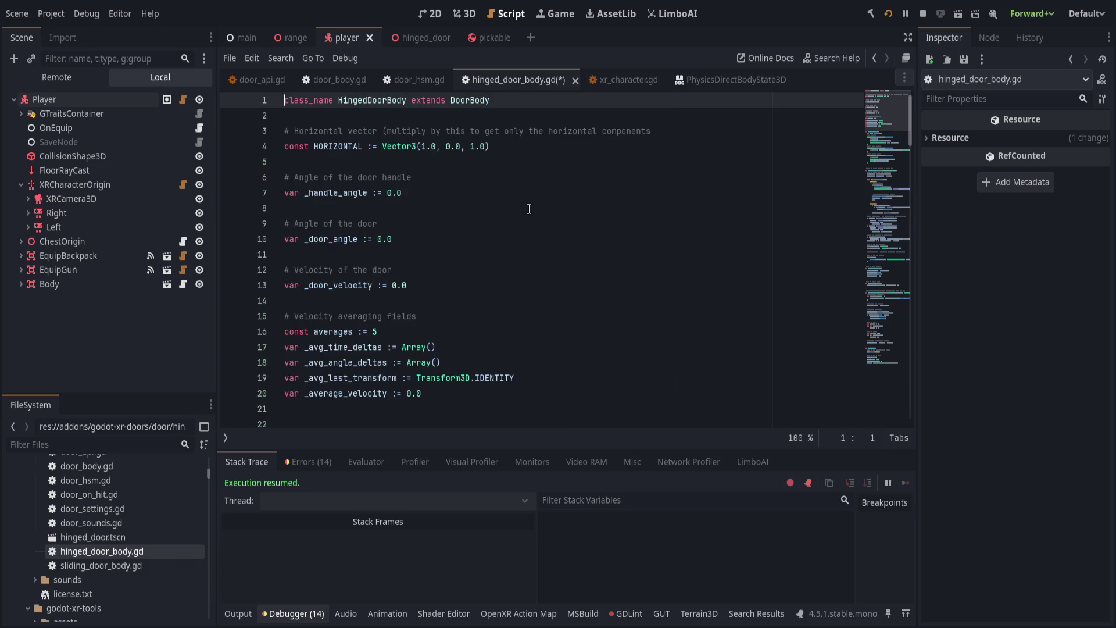
pyautogui.hotkey('ctrl', 'End')
pyautogui.scroll(15, 523, 261)
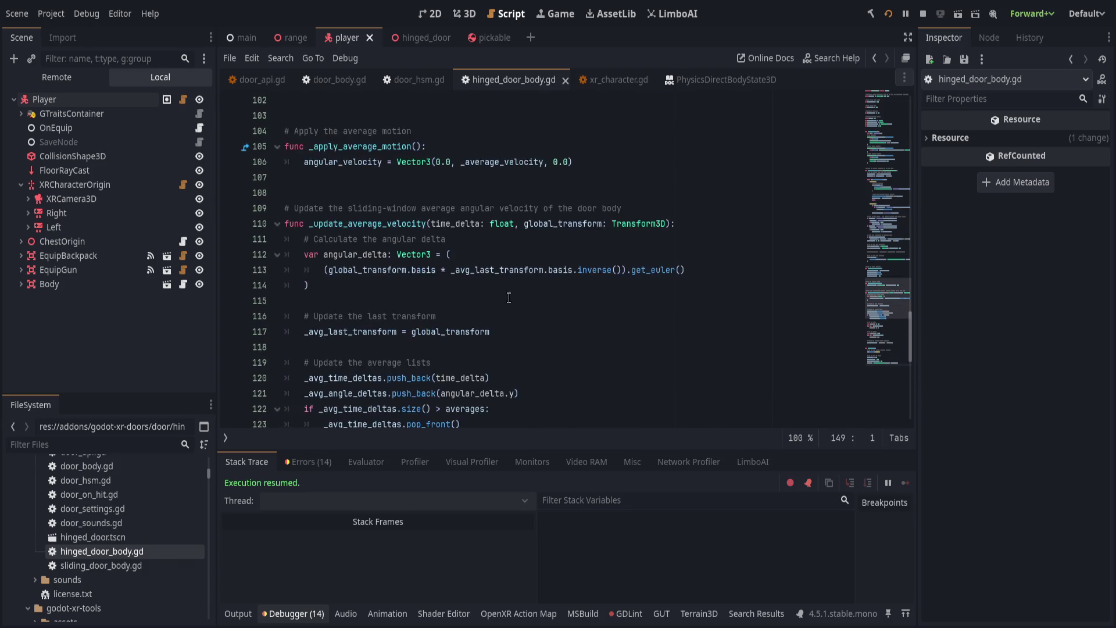
pyautogui.scroll(2, 504, 298)
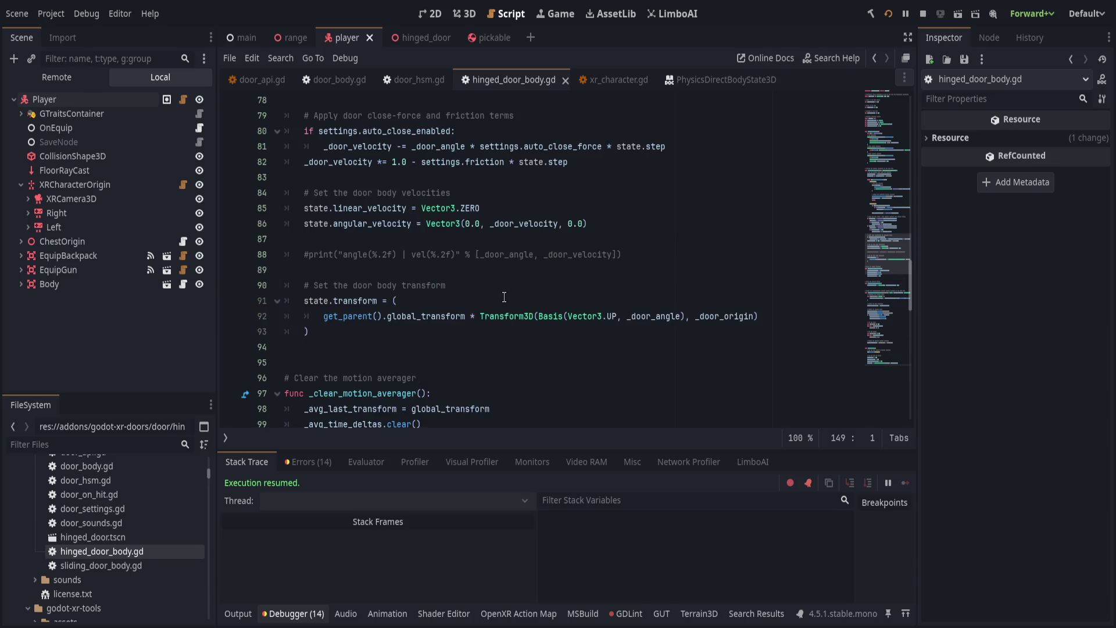
pyautogui.scroll(1, 509, 299)
pyautogui.scroll(2, 514, 309)
pyautogui.scroll(-2, 516, 309)
pyautogui.scroll(1, 515, 309)
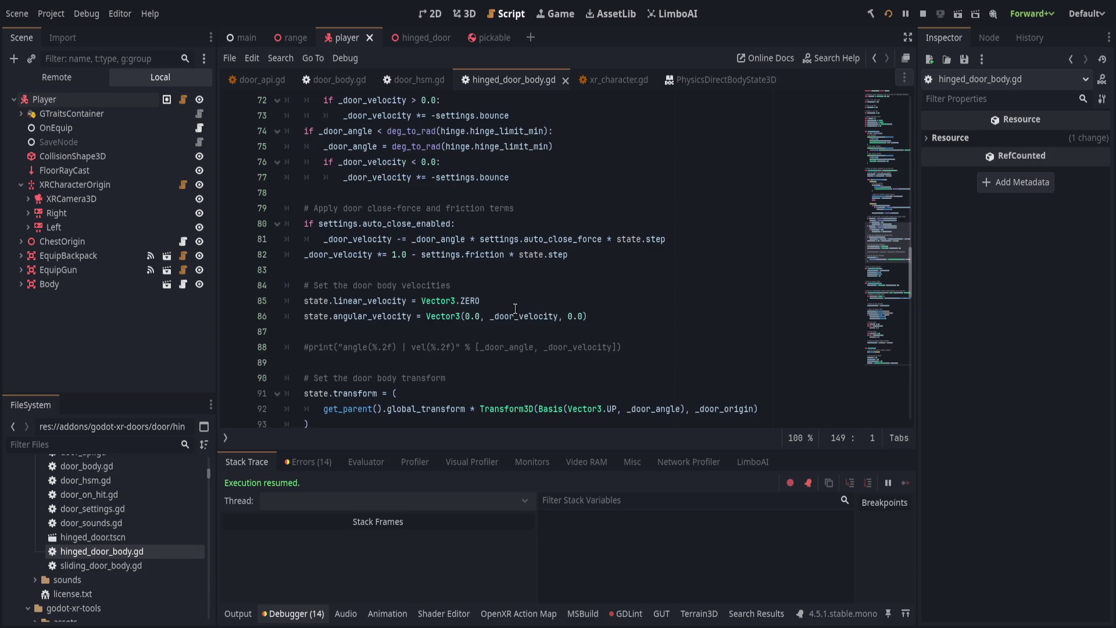
pyautogui.scroll(3, 515, 308)
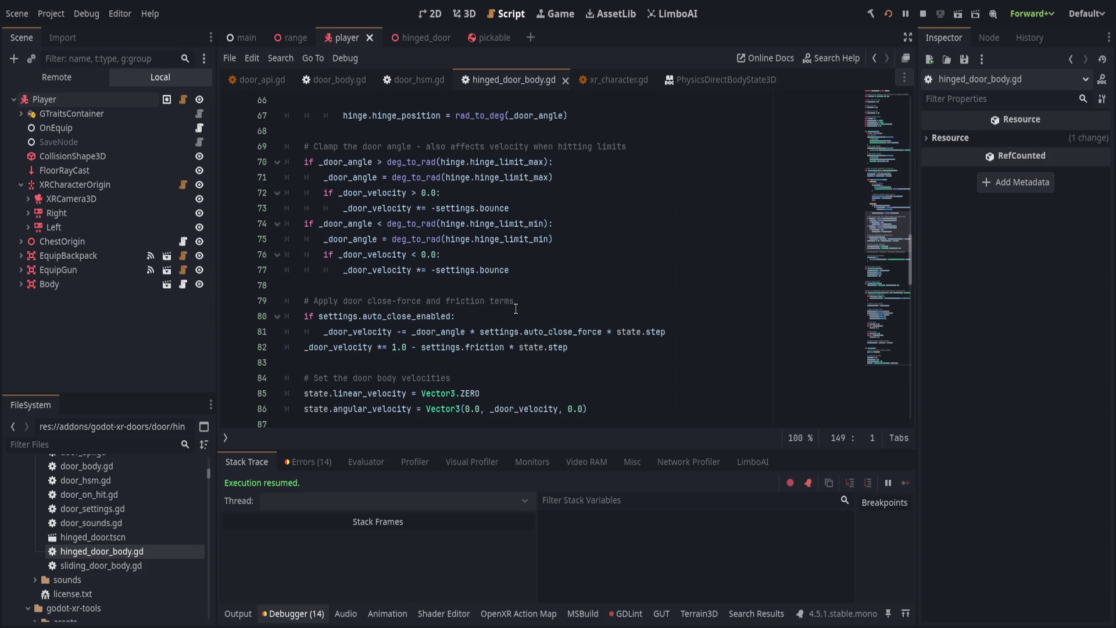
pyautogui.scroll(6, 515, 309)
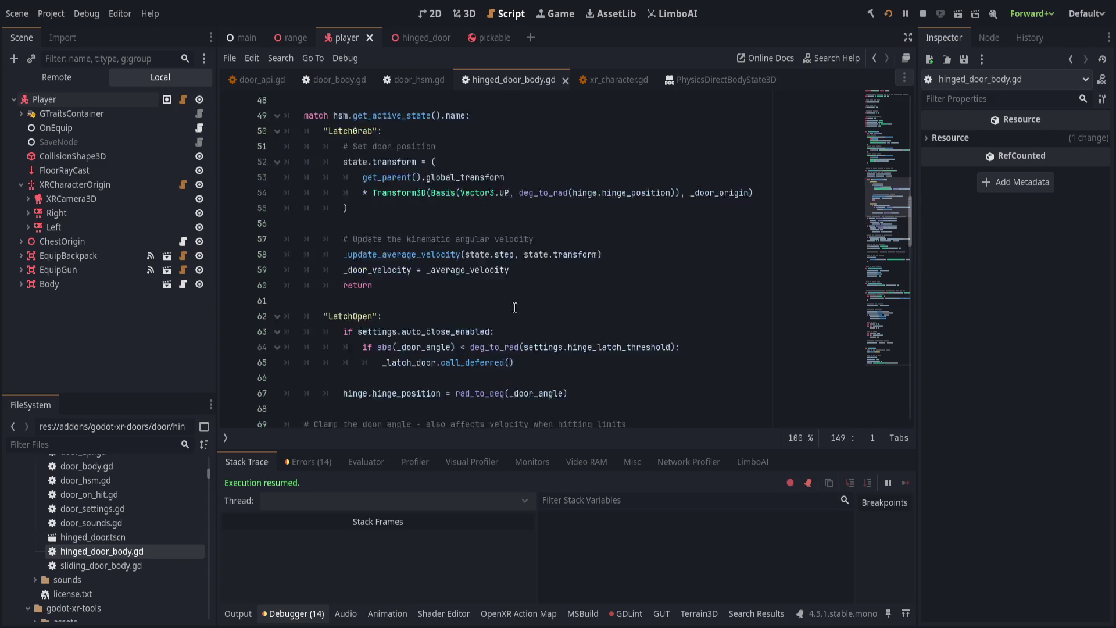
pyautogui.scroll(1, 514, 308)
pyautogui.scroll(1, 496, 308)
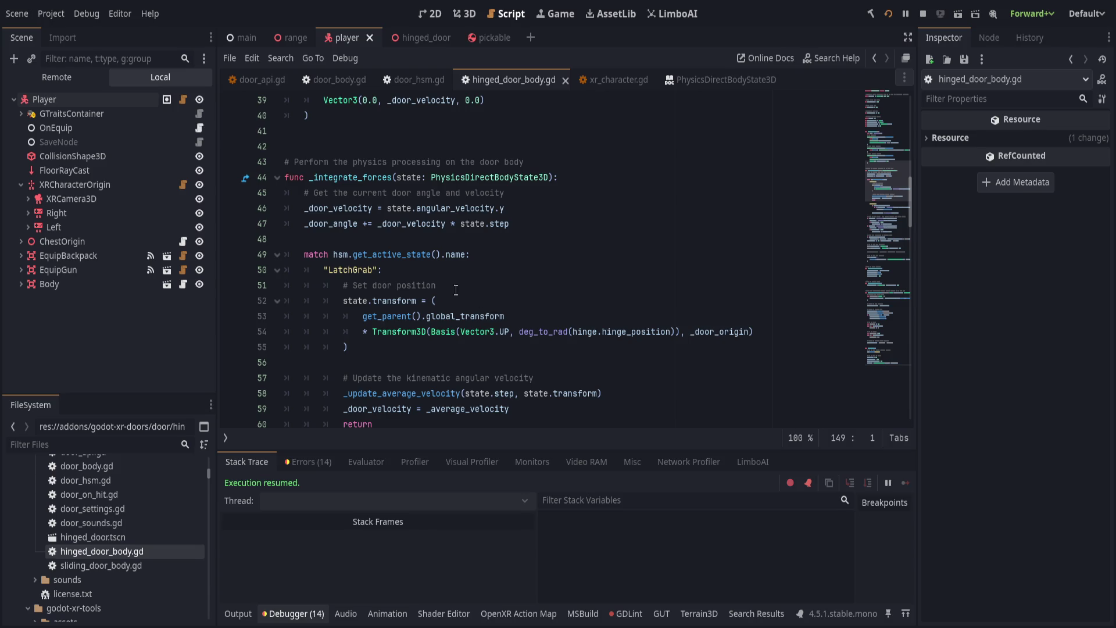
# Undo to restore the negated angular_velocity.y on line 46, then go to xr_character.gd line 116.
pyautogui.click(616, 80)
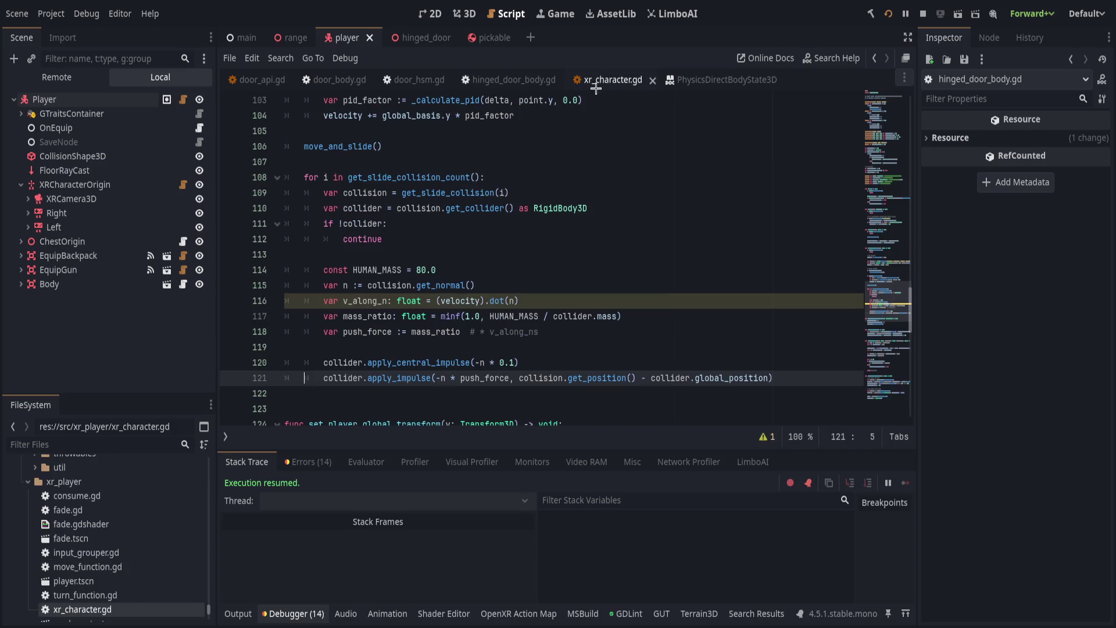
pyautogui.click(511, 79)
pyautogui.hotkey('ctrl', 'z')
pyautogui.hotkey('ctrl', 'z')
pyautogui.hotkey('ctrl', 'z')
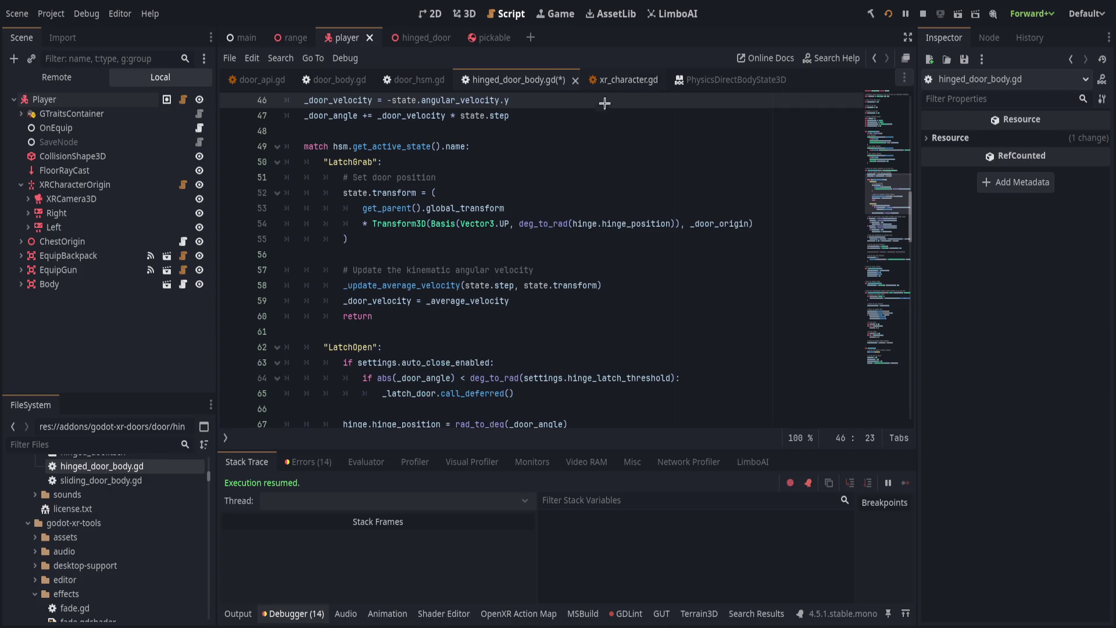
pyautogui.click(616, 80)
pyautogui.click(574, 300)
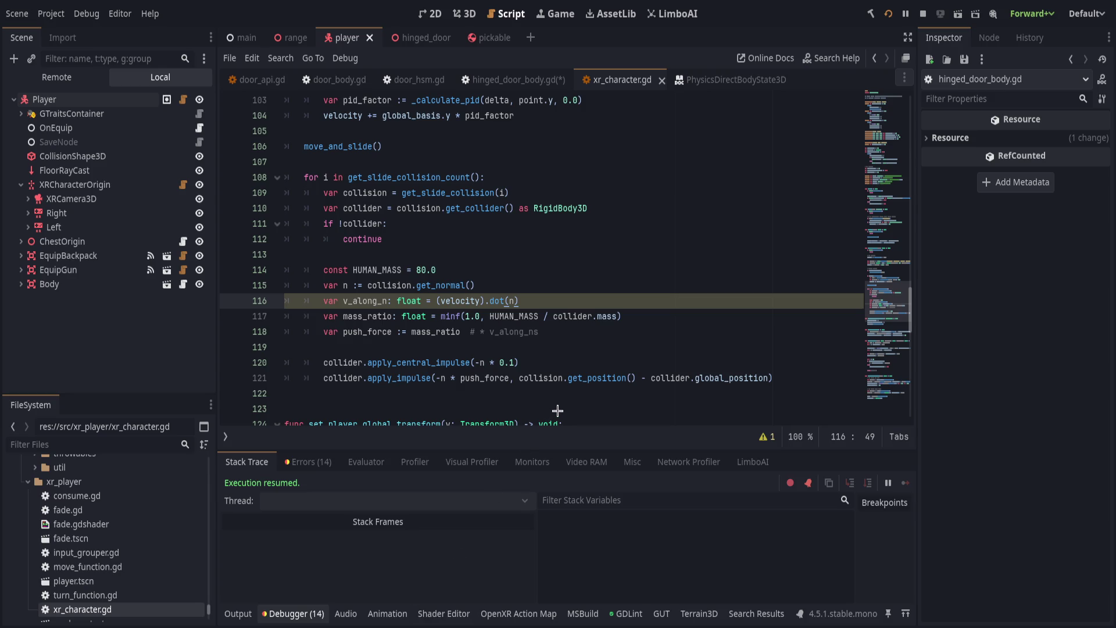
# Save the 0.3 push_force collision loop, restart from the in-game console, and quit the VR test.
pyautogui.hotkey('ctrl', 's')
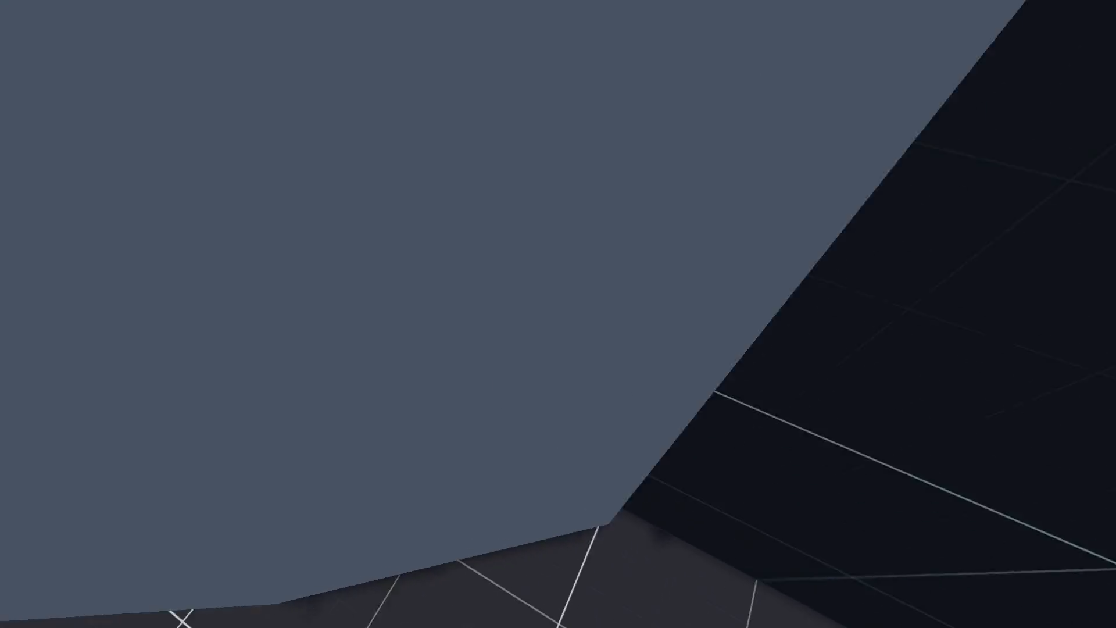
pyautogui.press('`')
pyautogui.write('restart')
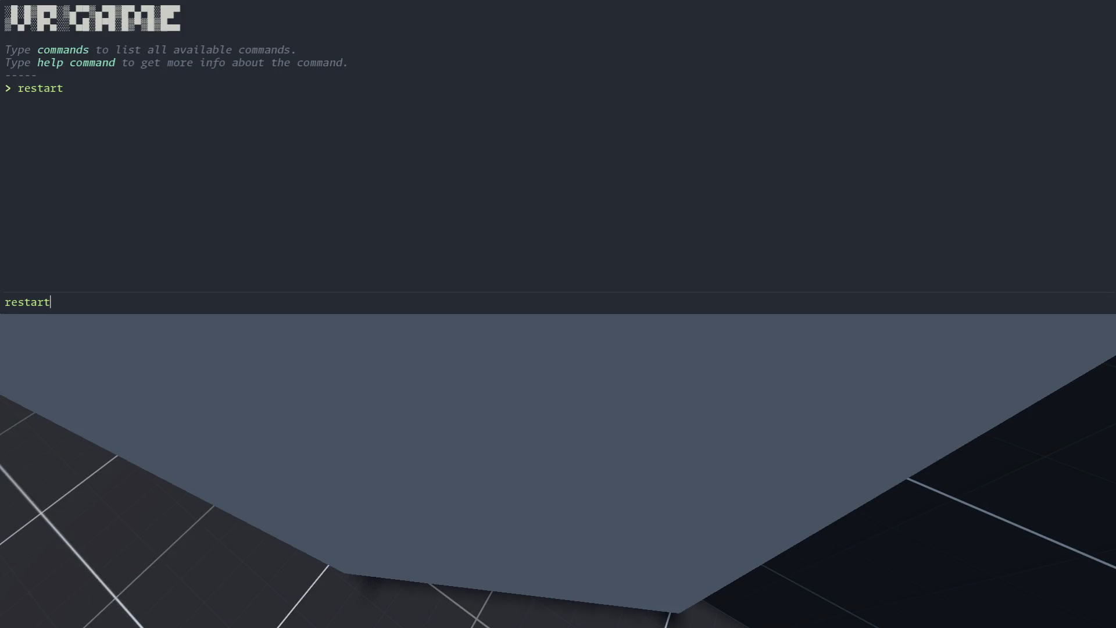
pyautogui.press('Return')
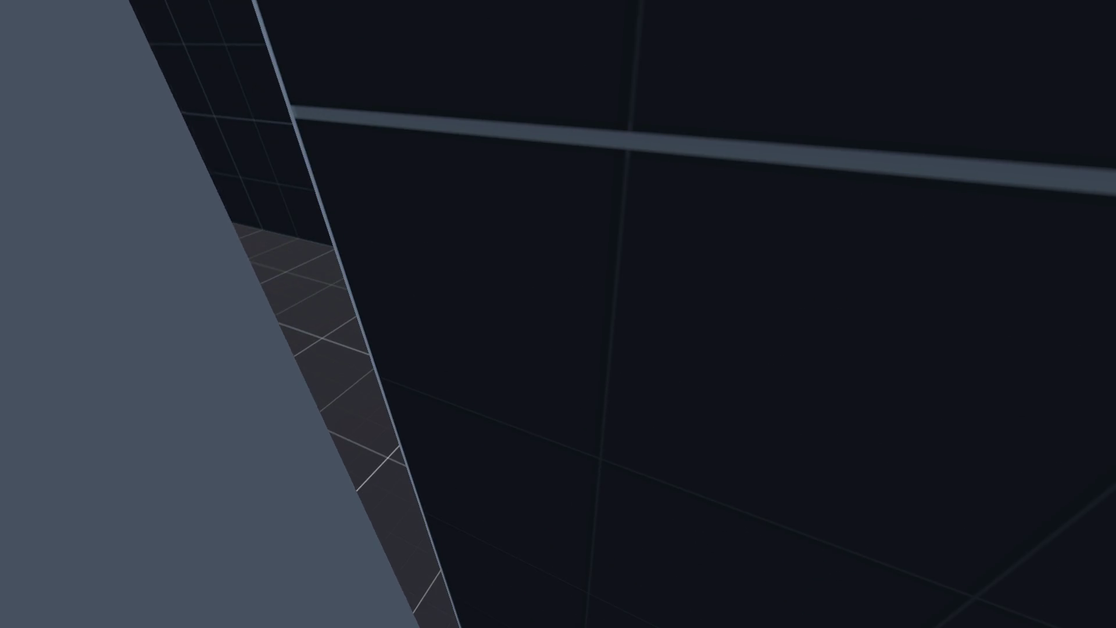
pyautogui.press('F5')
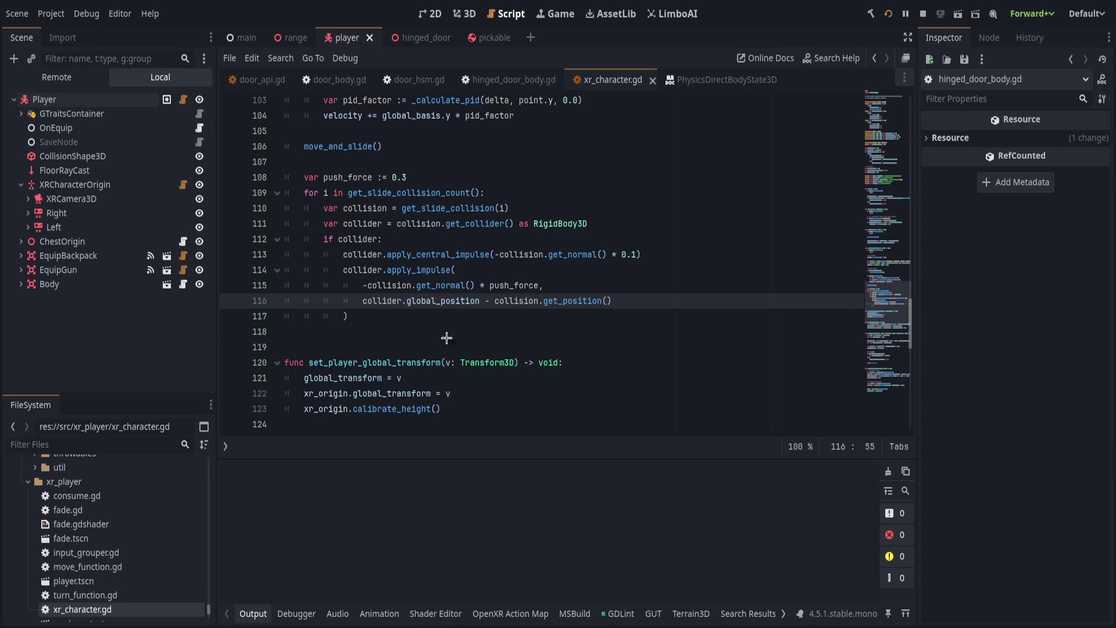
pyautogui.click(45, 99)
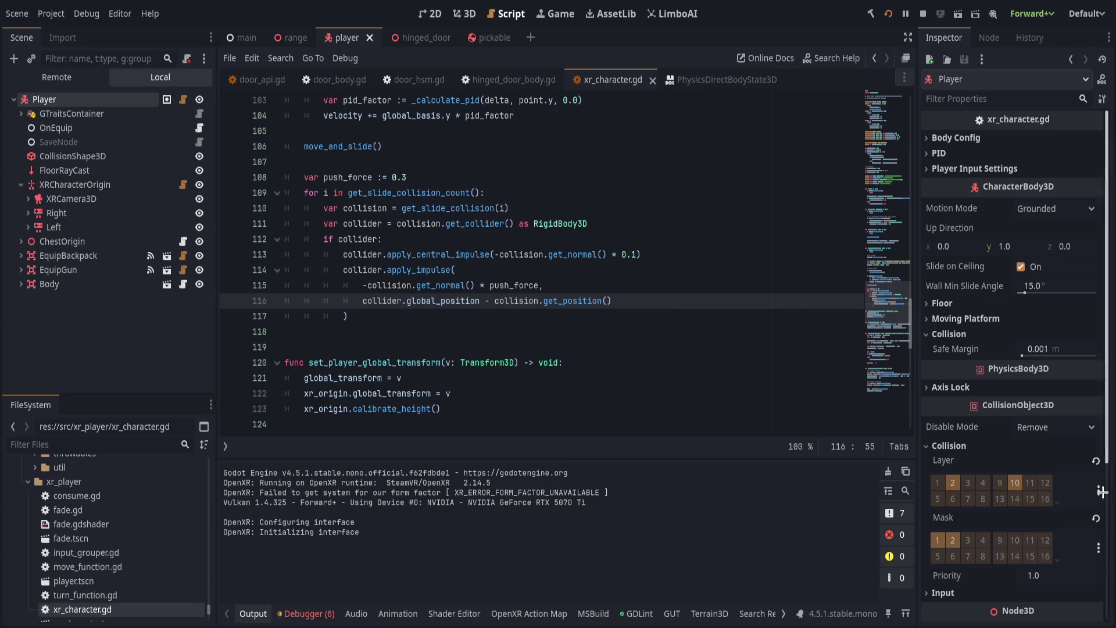
# Add layer 3 to the Player's collision mask, save the player and hinged_door scenes, and rerun in VR.
pyautogui.click(967, 540)
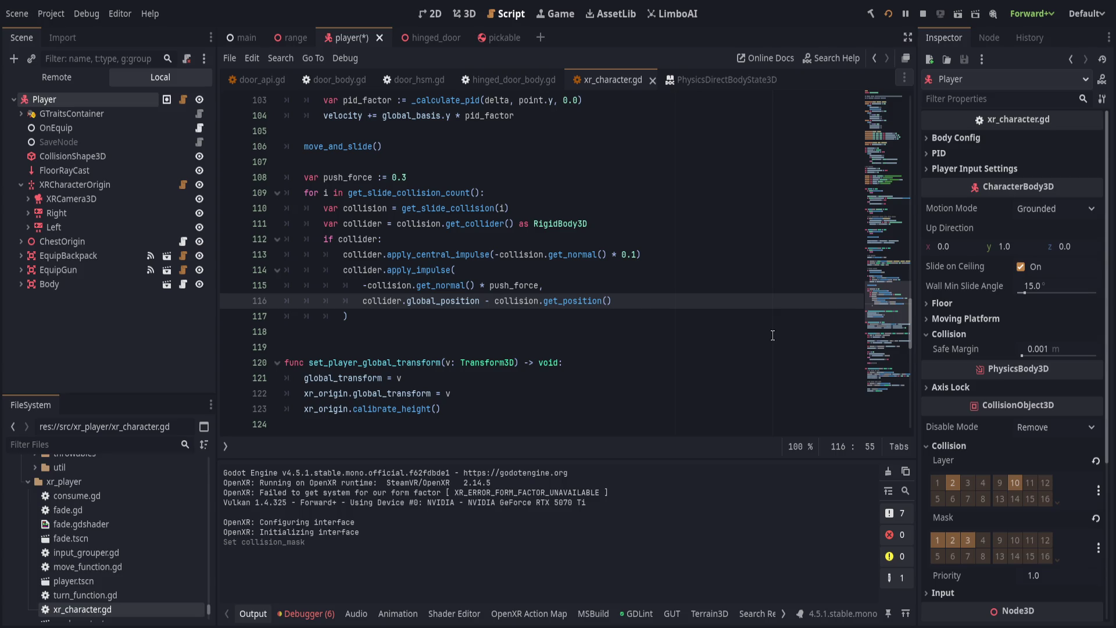
pyautogui.hotkey('ctrl', 's')
pyautogui.click(419, 37)
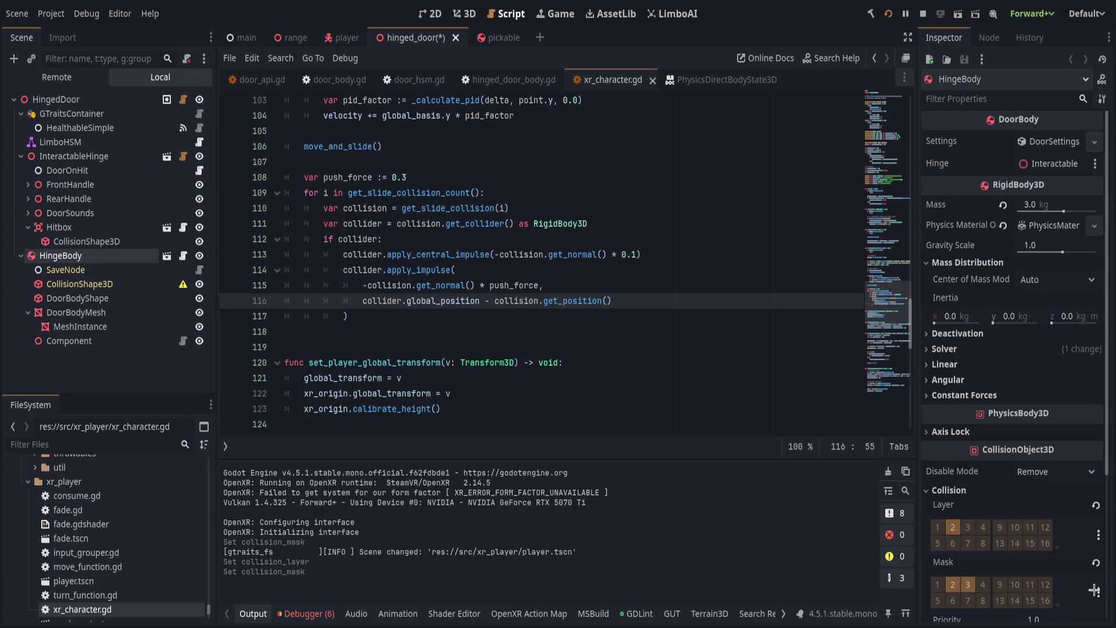
pyautogui.hotkey('ctrl', 's')
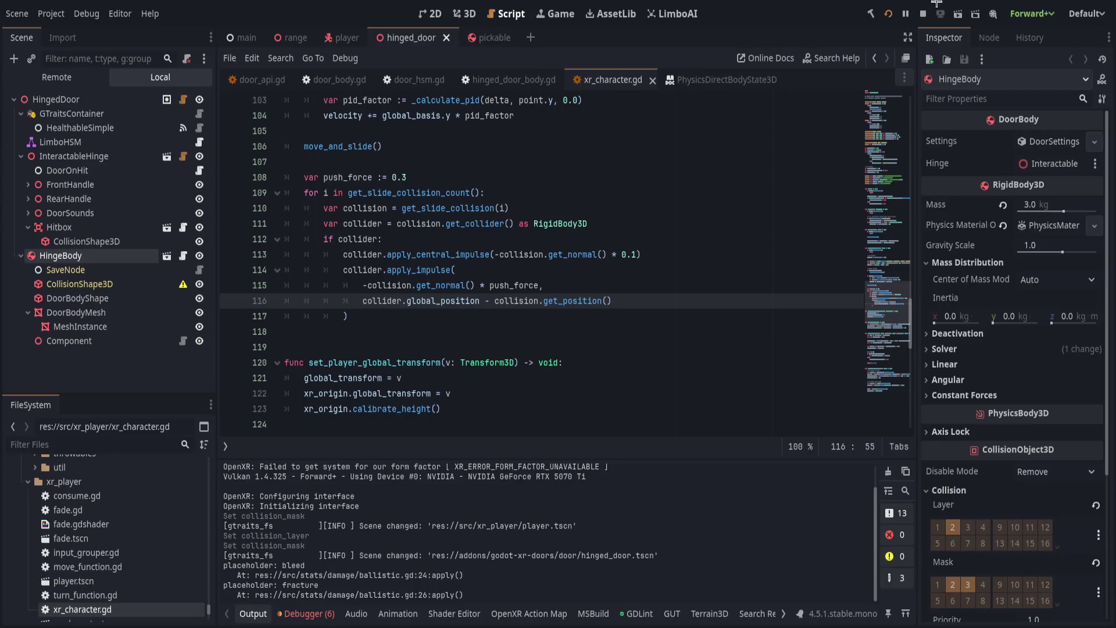
pyautogui.click(888, 14)
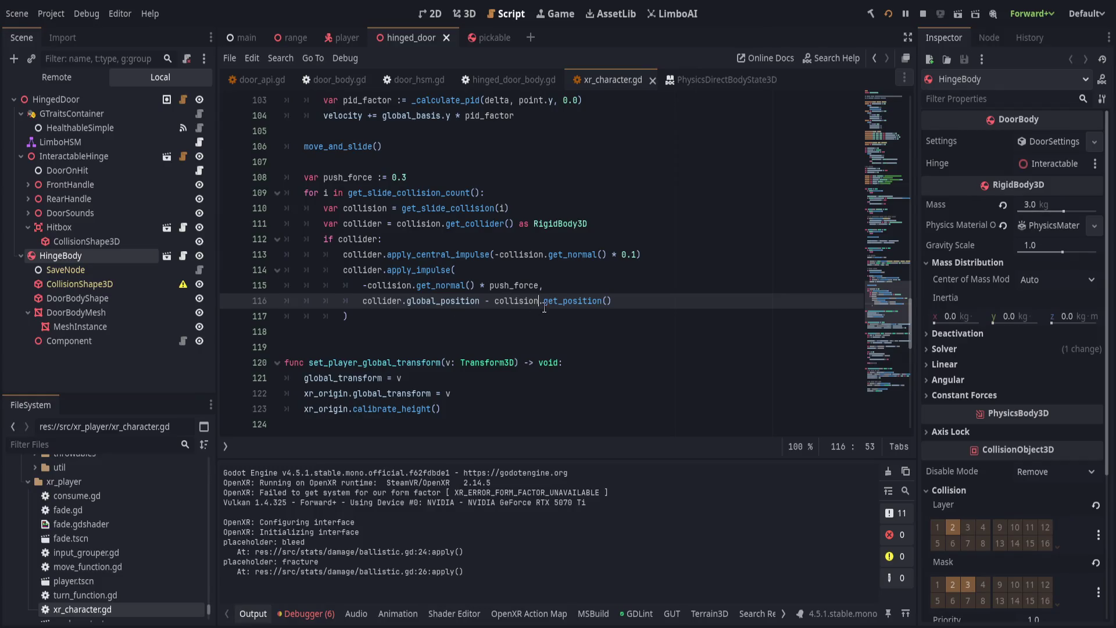
# Set the HingedDoor's Friction to 2.0 and save the hinged_door scene.
pyautogui.click(540, 316)
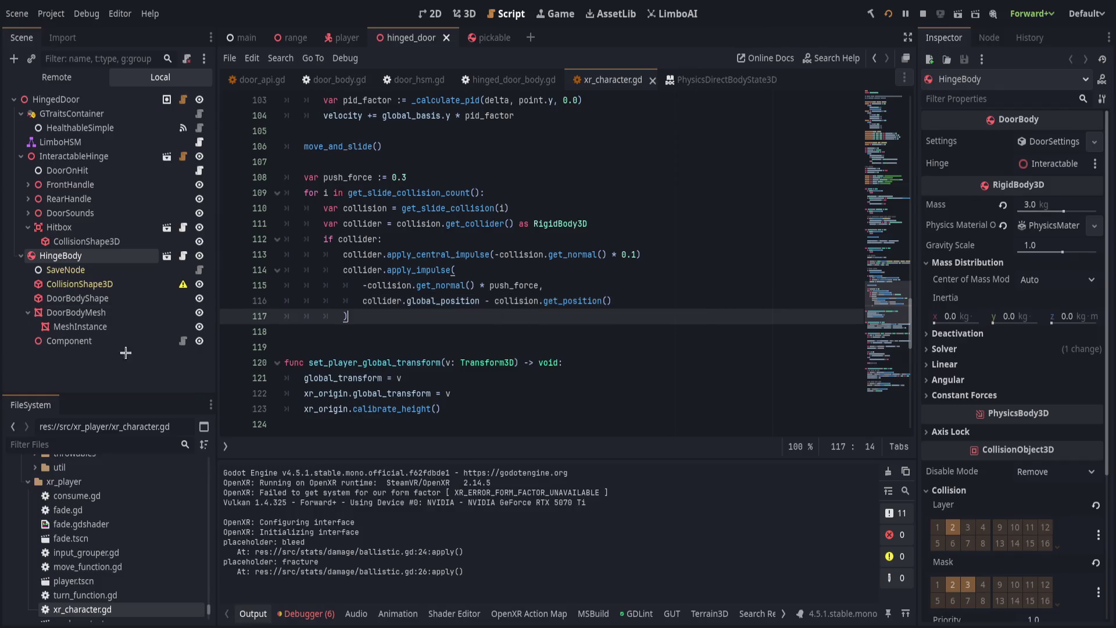
pyautogui.click(85, 100)
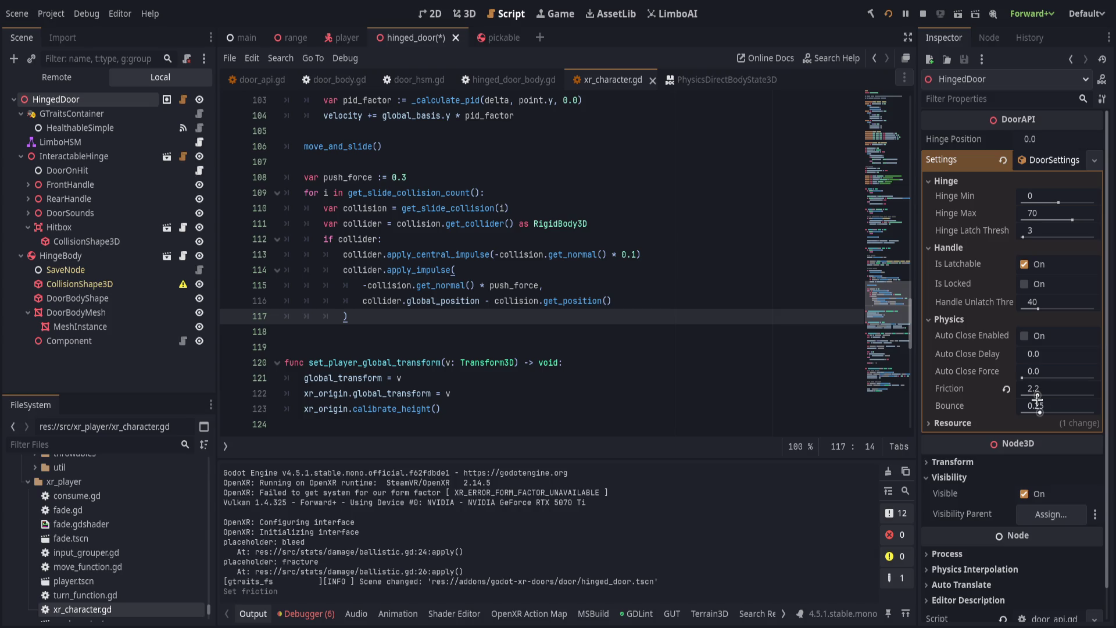
pyautogui.hotkey('ctrl', 's')
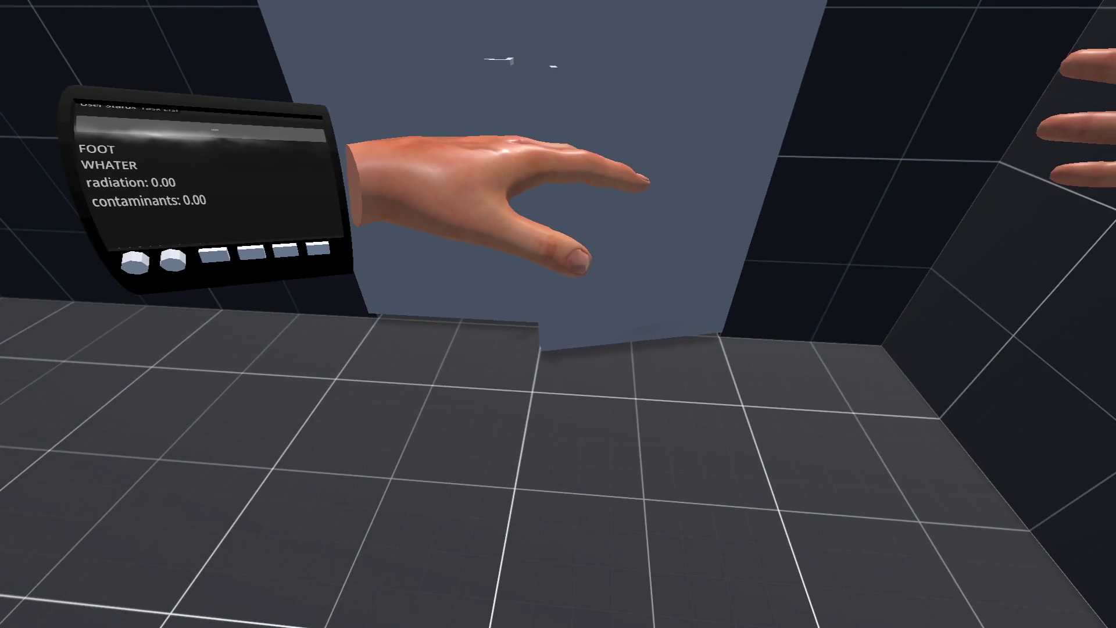
# Restart the scene with the in-game console's restart command, then return to the editor and stop the game.
pyautogui.press('`')
pyautogui.write('restart')
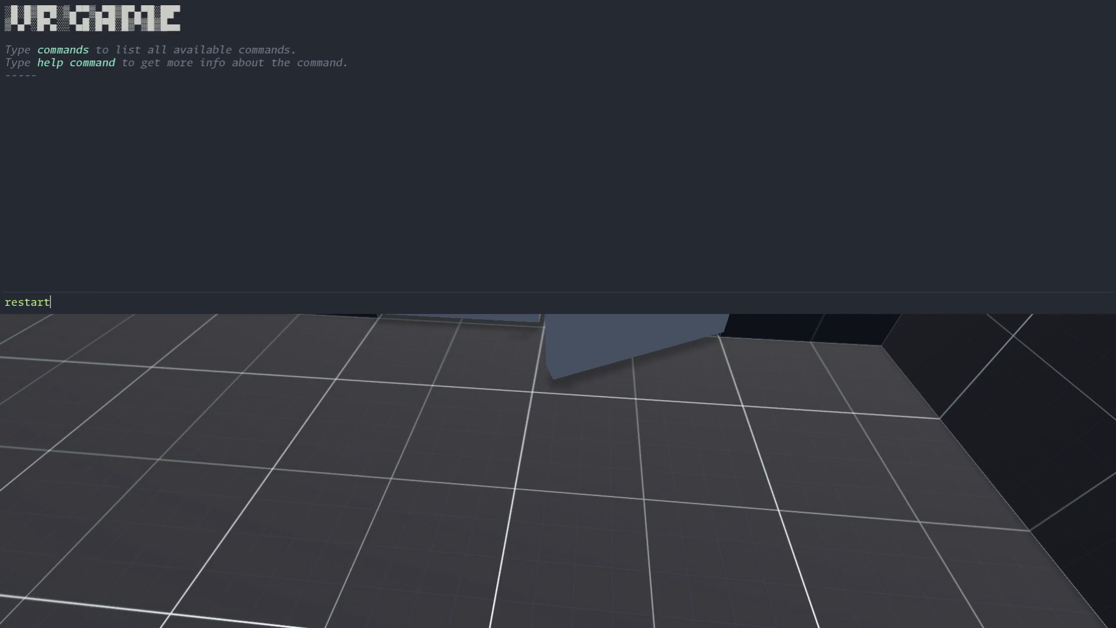
pyautogui.press('Return')
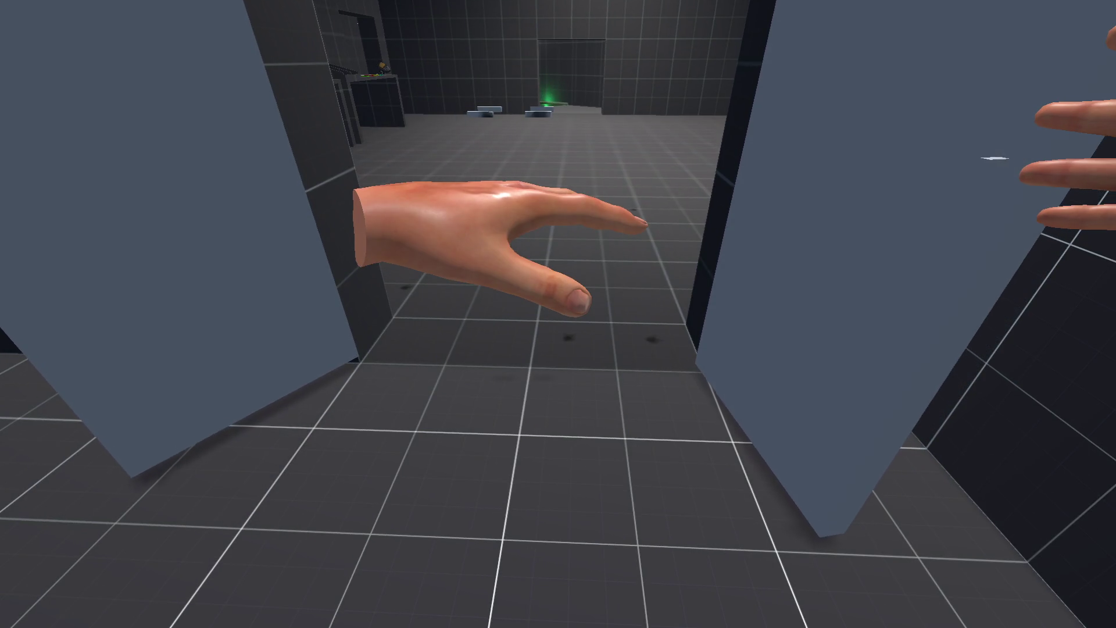
pyautogui.hotkey('alt', 'Tab')
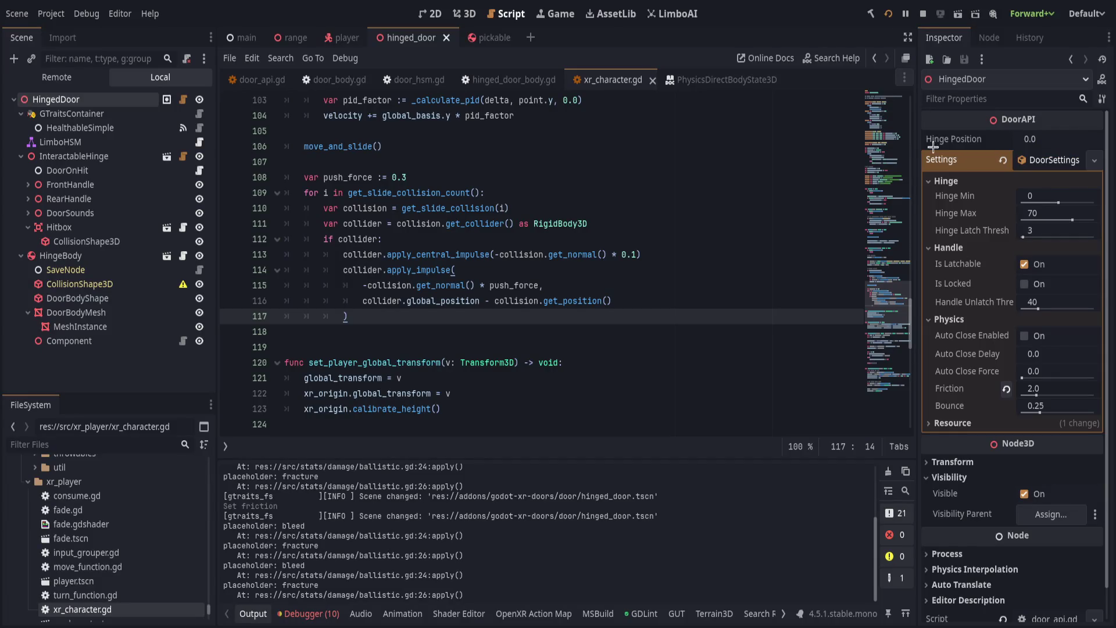
pyautogui.click(889, 16)
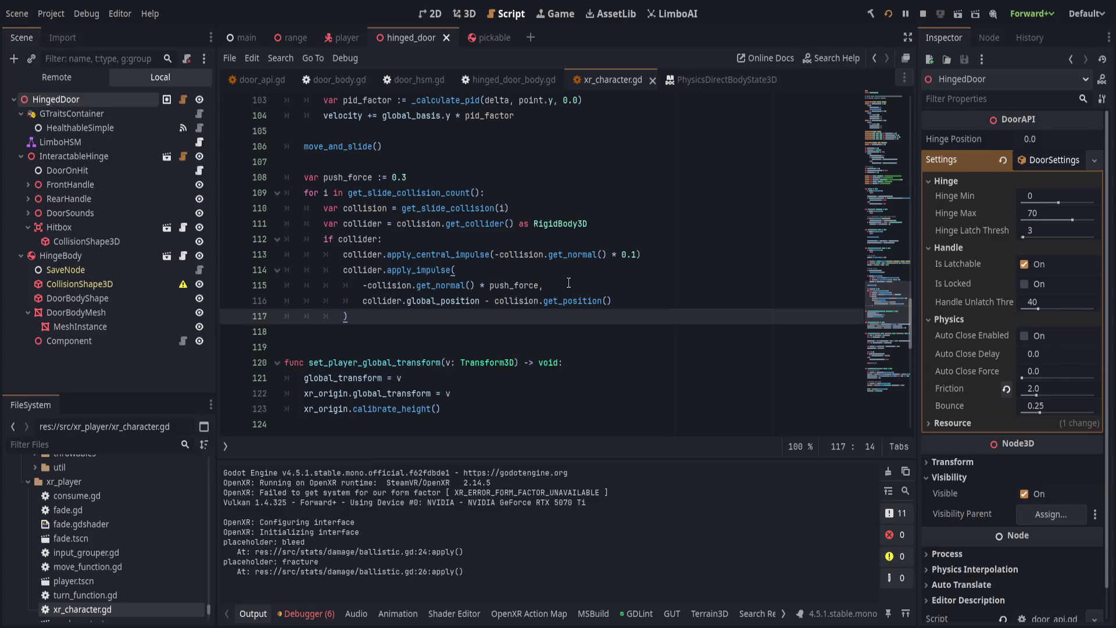
pyautogui.click(640, 182)
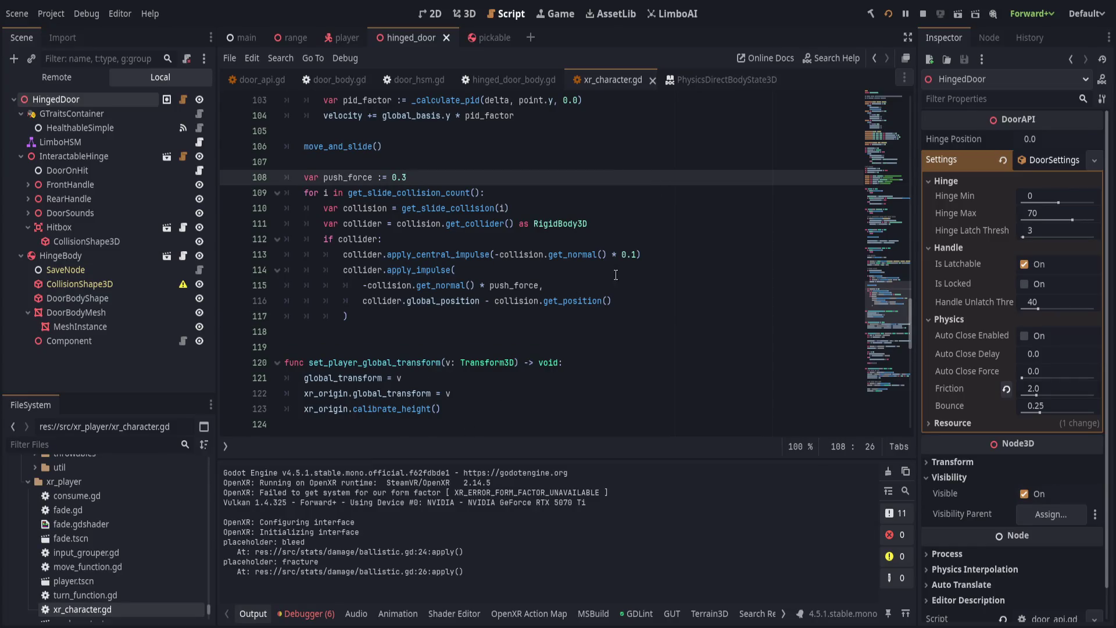
# Open hinged_door_body.gd and review its angle-clamp, friction and auto-close code.
pyautogui.click(305, 79)
pyautogui.scroll(-15, 470, 387)
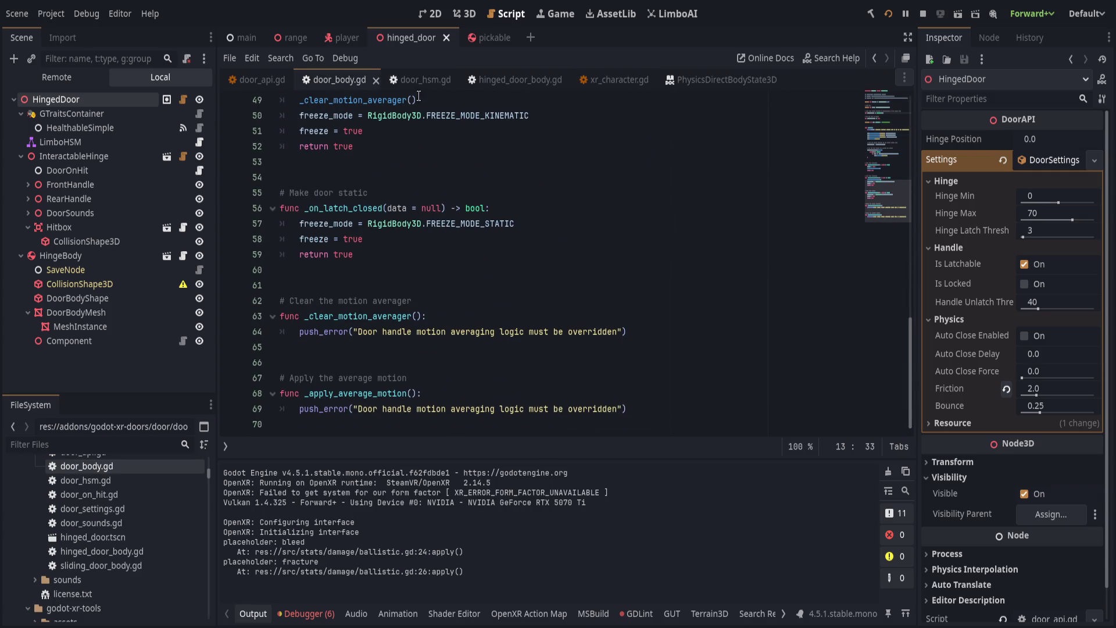
pyautogui.click(511, 80)
pyautogui.scroll(-6, 472, 368)
pyautogui.scroll(4, 472, 367)
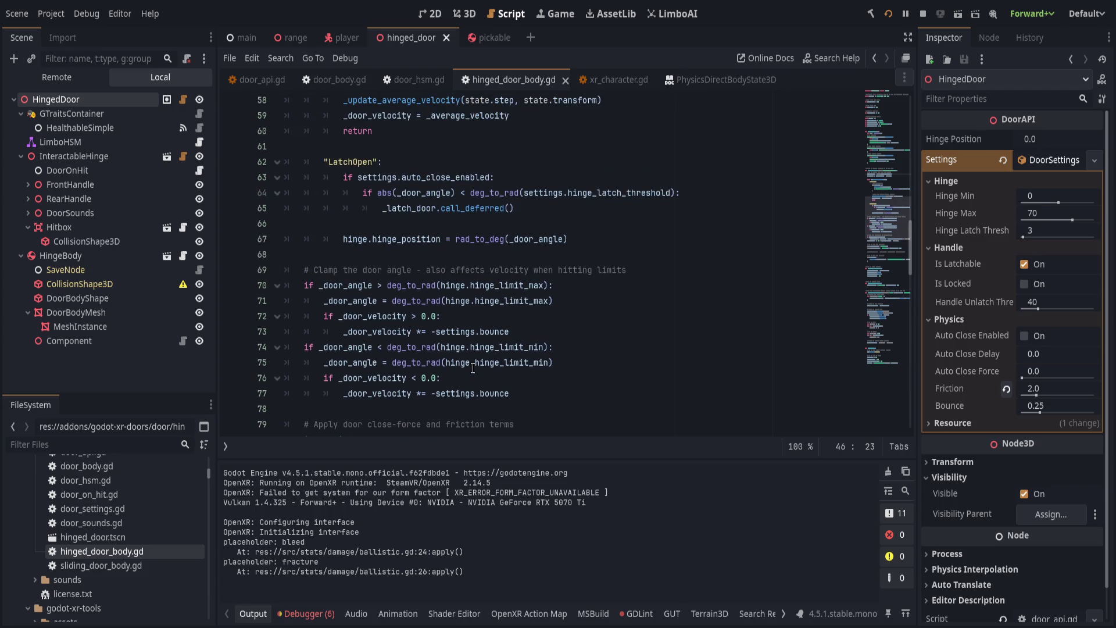
pyautogui.scroll(-3, 494, 289)
pyautogui.scroll(1, 440, 302)
pyautogui.click(568, 270)
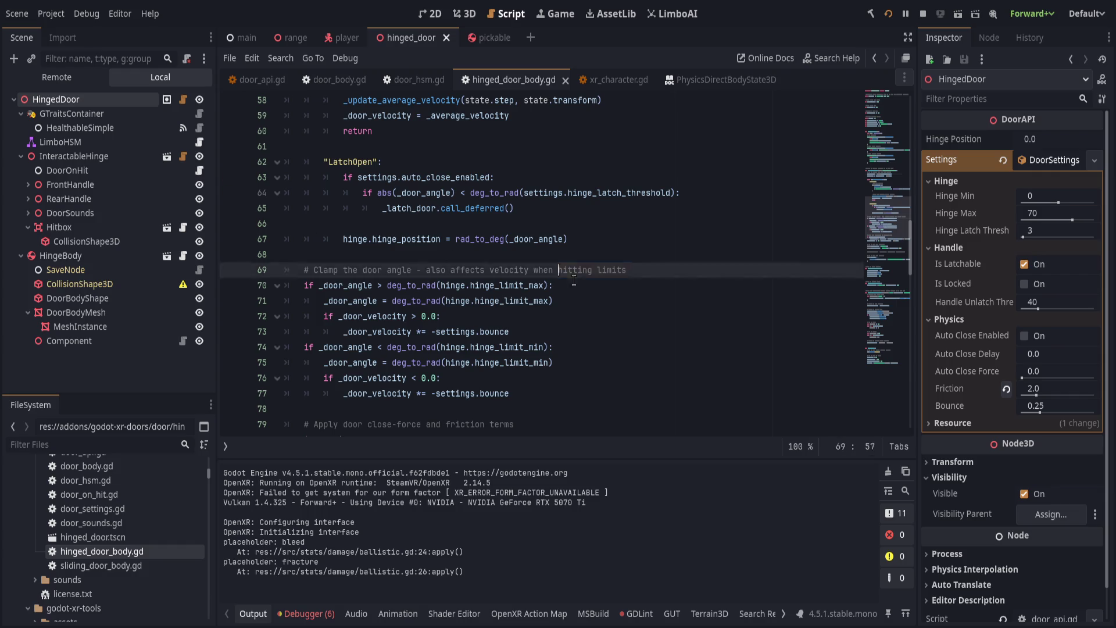
pyautogui.scroll(-2, 568, 270)
pyautogui.click(619, 315)
pyautogui.click(578, 347)
pyautogui.scroll(-2, 578, 351)
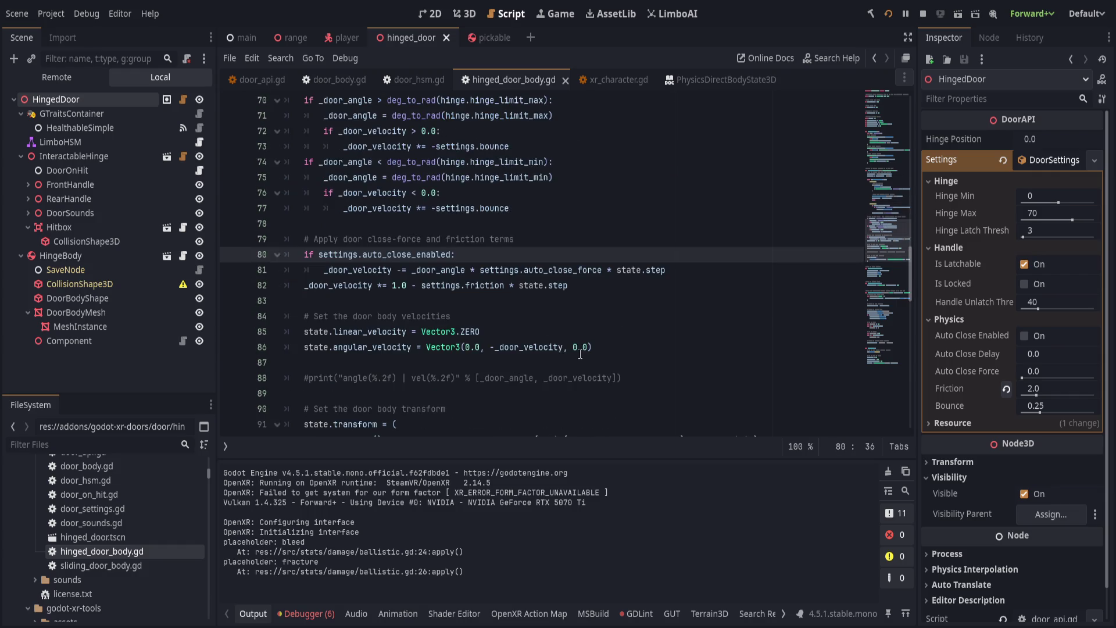
# Replace settings.friction on line 82 with a hard-coded friction value and save.
pyautogui.doubleClick(430, 286)
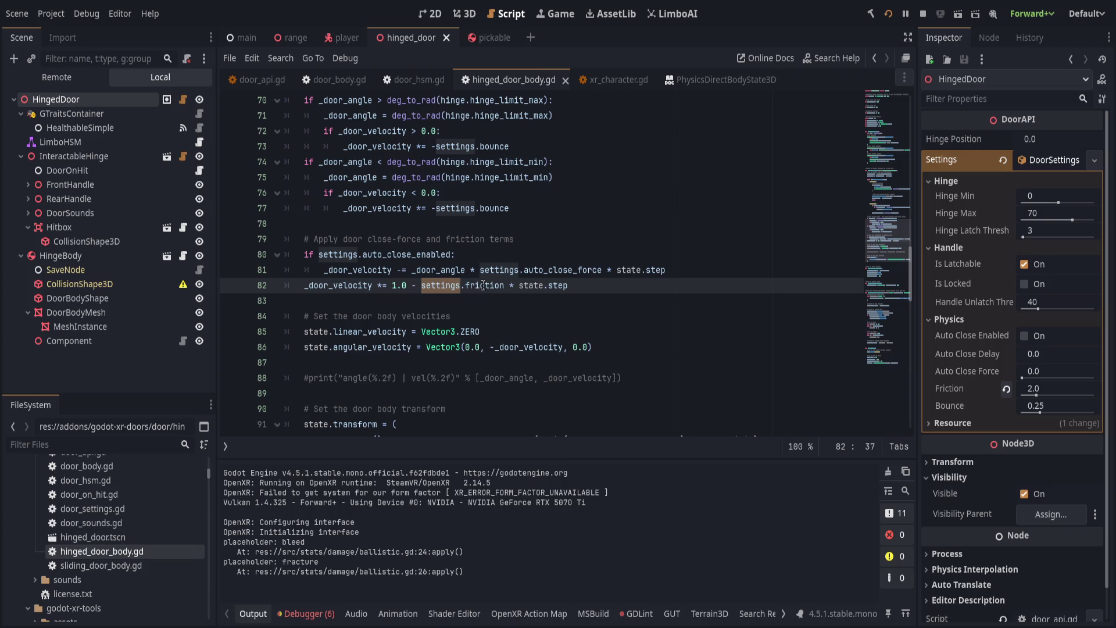
pyautogui.keyDown('shift'); pyautogui.click(510, 286); pyautogui.keyUp('shift')
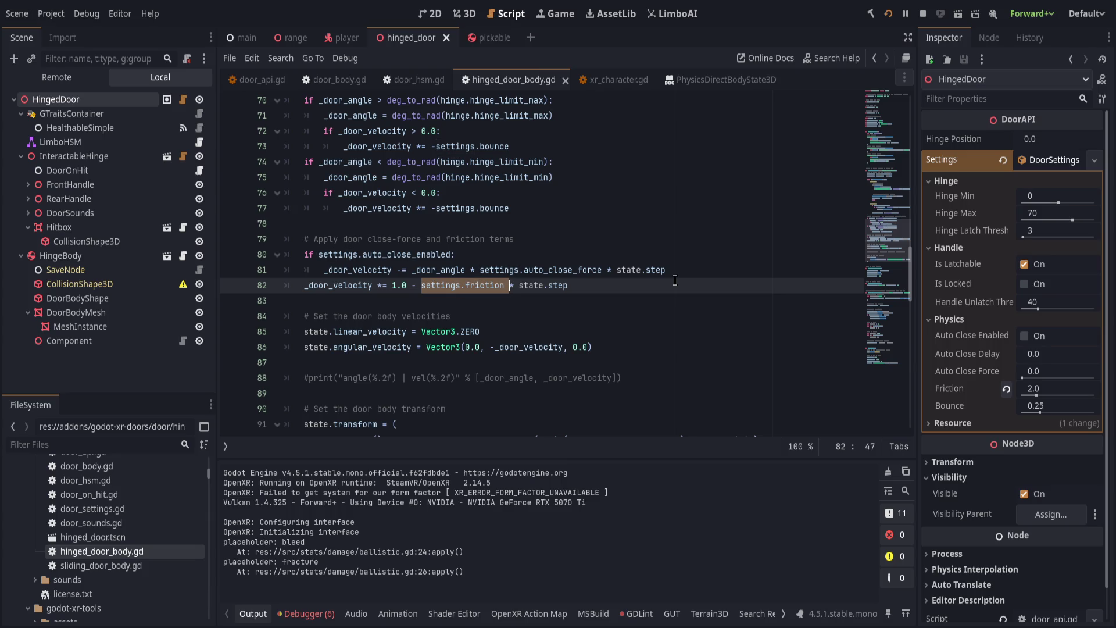
pyautogui.write('6')
pyautogui.hotkey('ctrl', 's')
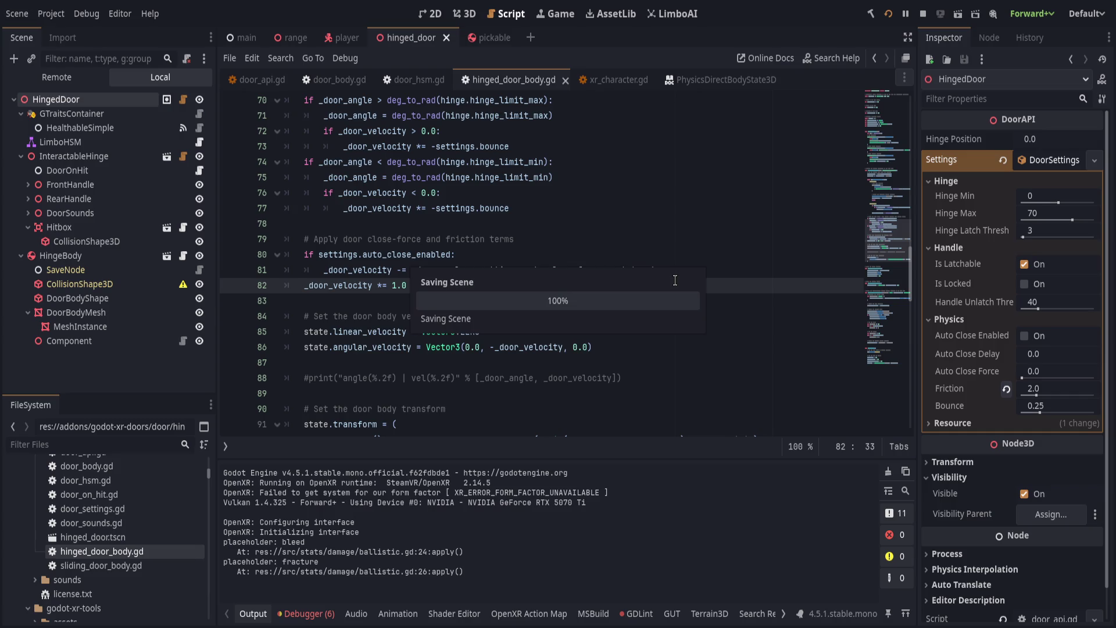
pyautogui.press('Left')
pyautogui.press('Left')
pyautogui.press('Left')
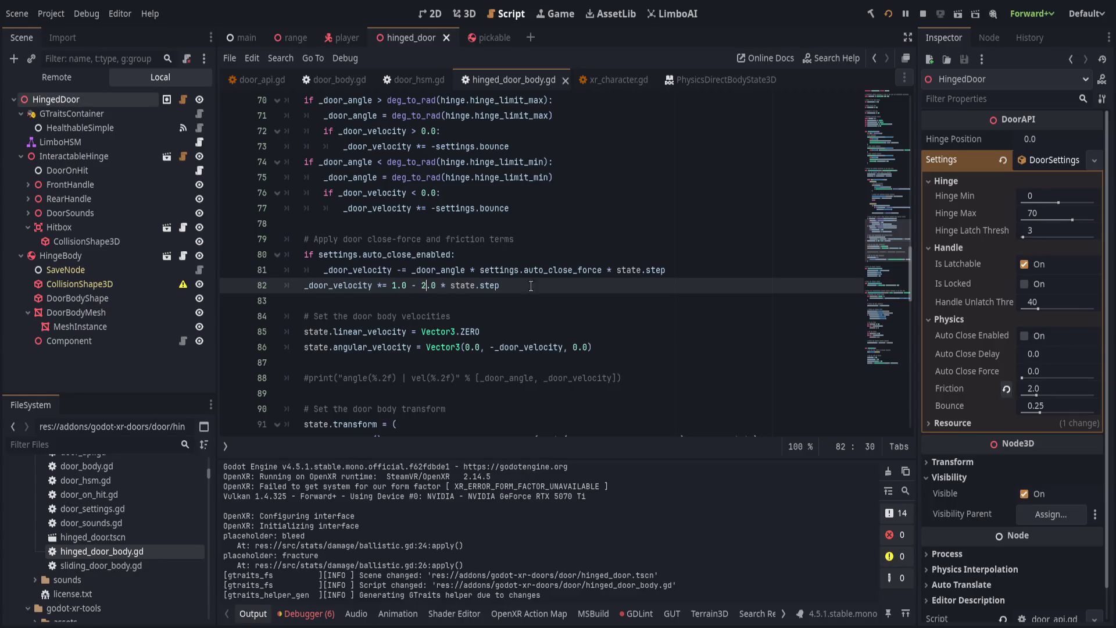
pyautogui.hotkey('ctrl', 's')
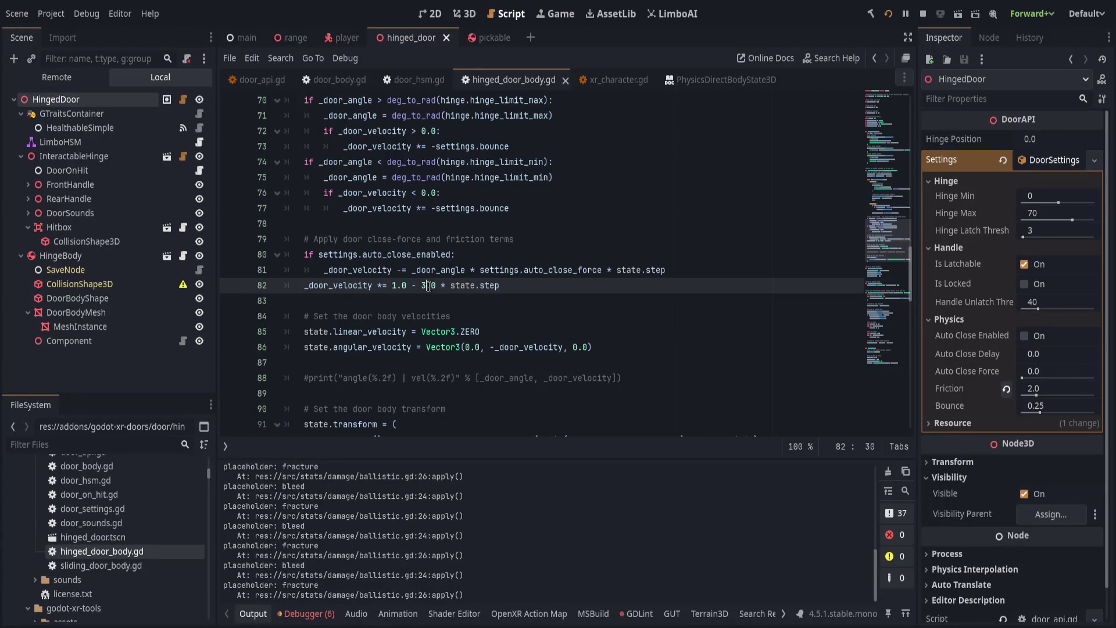
pyautogui.hotkey('ctrl', 's')
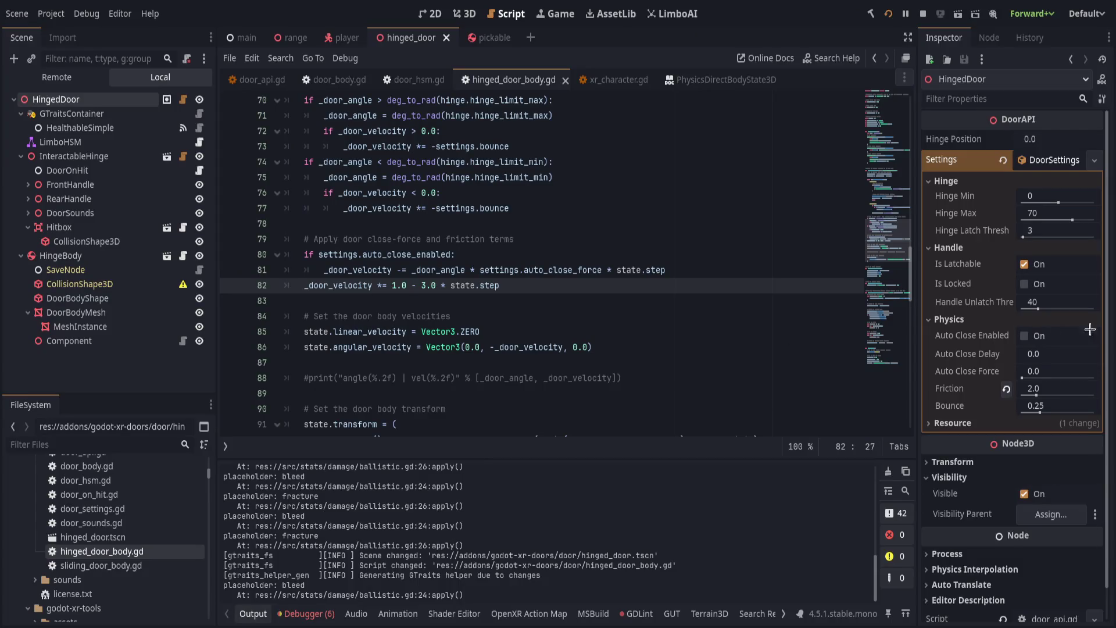
# Raise the door's Friction to 3.0 and bring up door_settings.gd.
pyautogui.moveTo(1049, 390); pyautogui.dragTo(1064, 390)
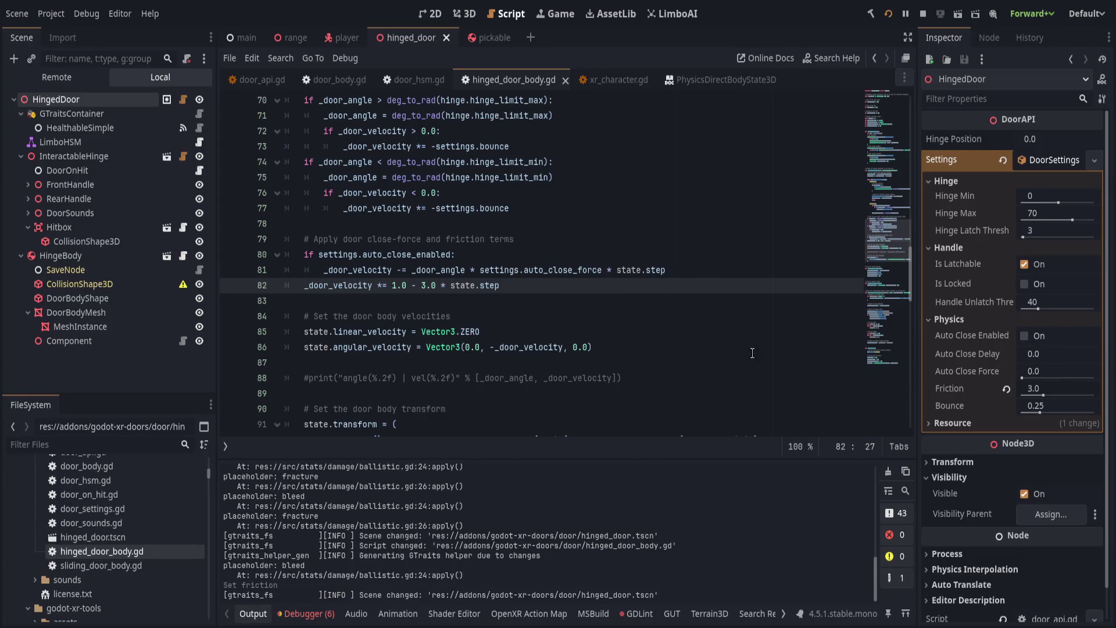
pyautogui.click(575, 331)
pyautogui.scroll(20, 605, 286)
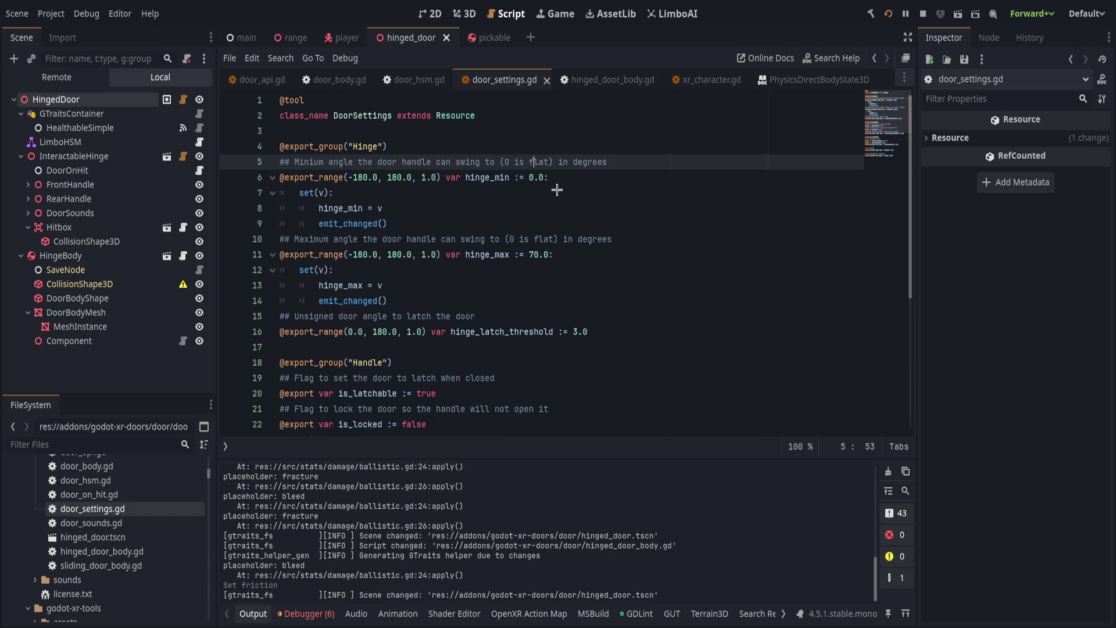
pyautogui.click(530, 208)
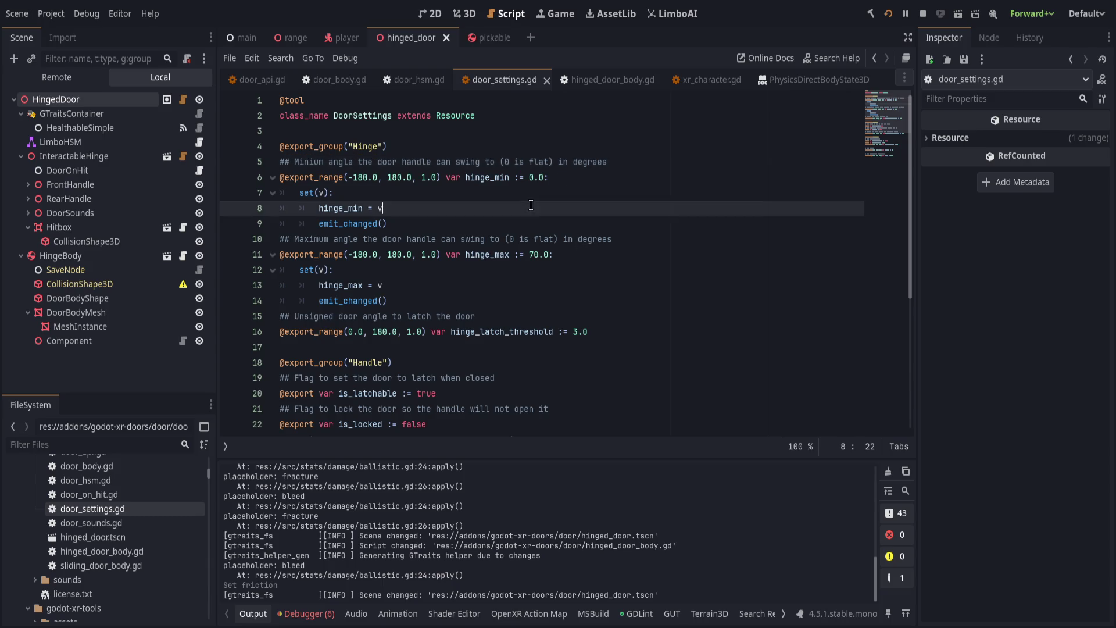
# Change the friction default in door_settings.gd from 0.1 to 1.0 and save.
pyautogui.scroll(-3, 530, 228)
pyautogui.scroll(-1, 454, 297)
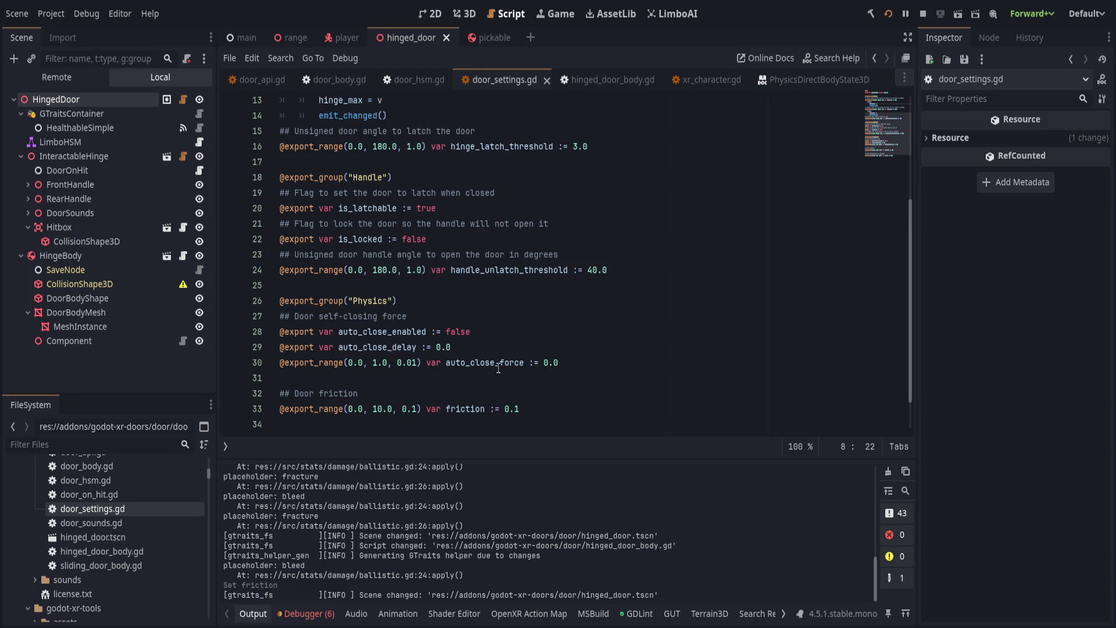
pyautogui.scroll(-1, 500, 372)
pyautogui.moveTo(505, 366); pyautogui.dragTo(544, 365)
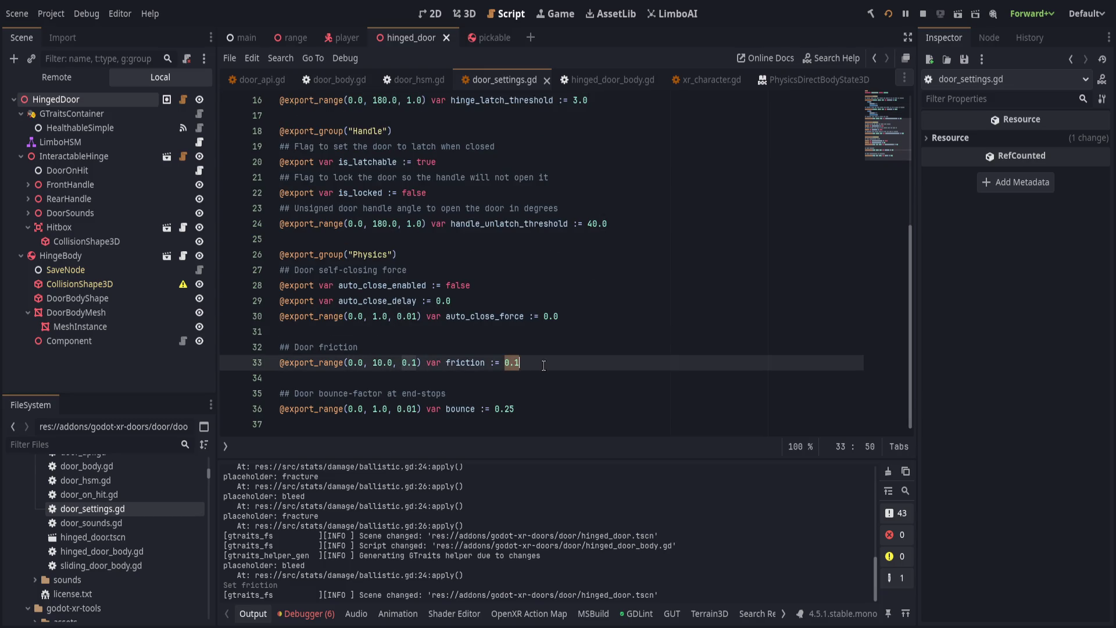
pyautogui.write('2.')
pyautogui.hotkey('ctrl', 's')
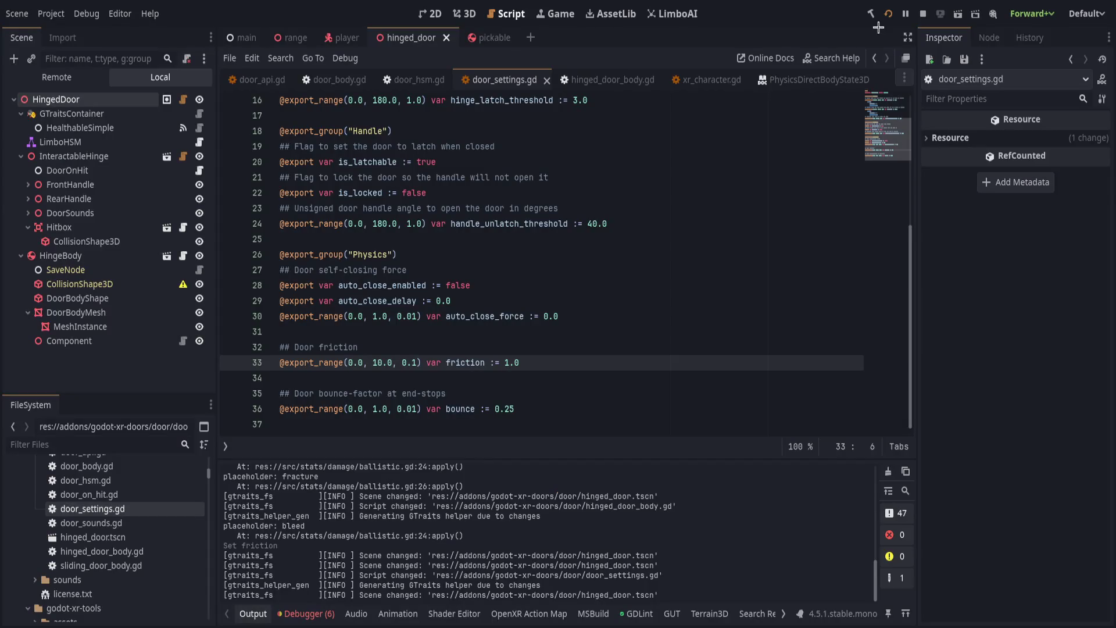
# Stop the test run and restore settings.friction on line 82 of hinged_door_body.gd, then save.
pyautogui.click(888, 13)
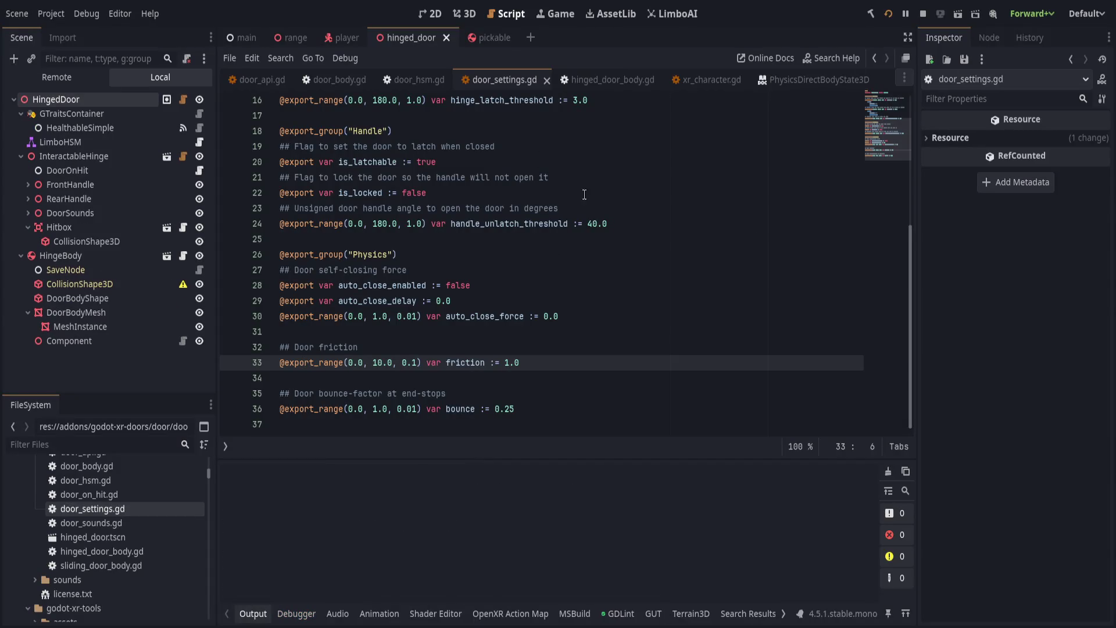
pyautogui.click(923, 13)
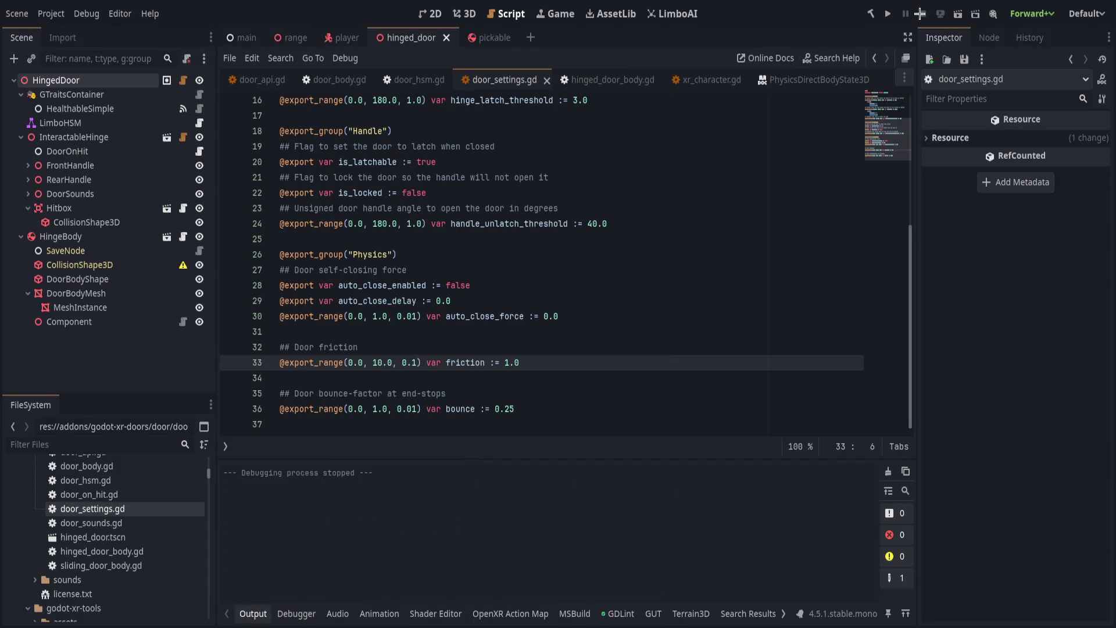
pyautogui.click(615, 80)
pyautogui.scroll(-10, 492, 389)
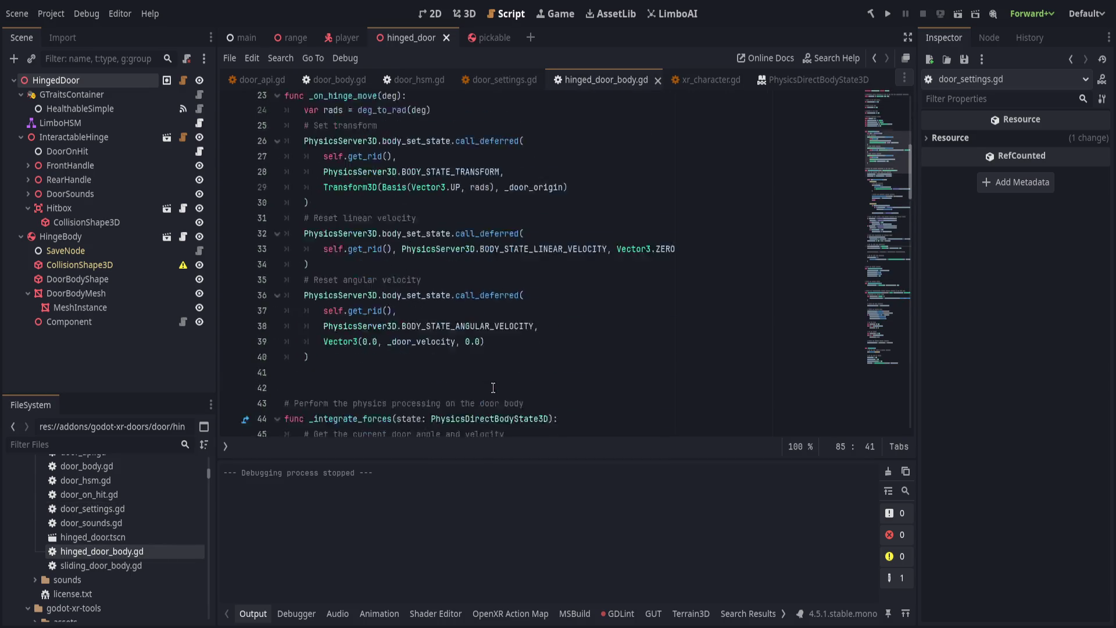
pyautogui.scroll(-3, 493, 389)
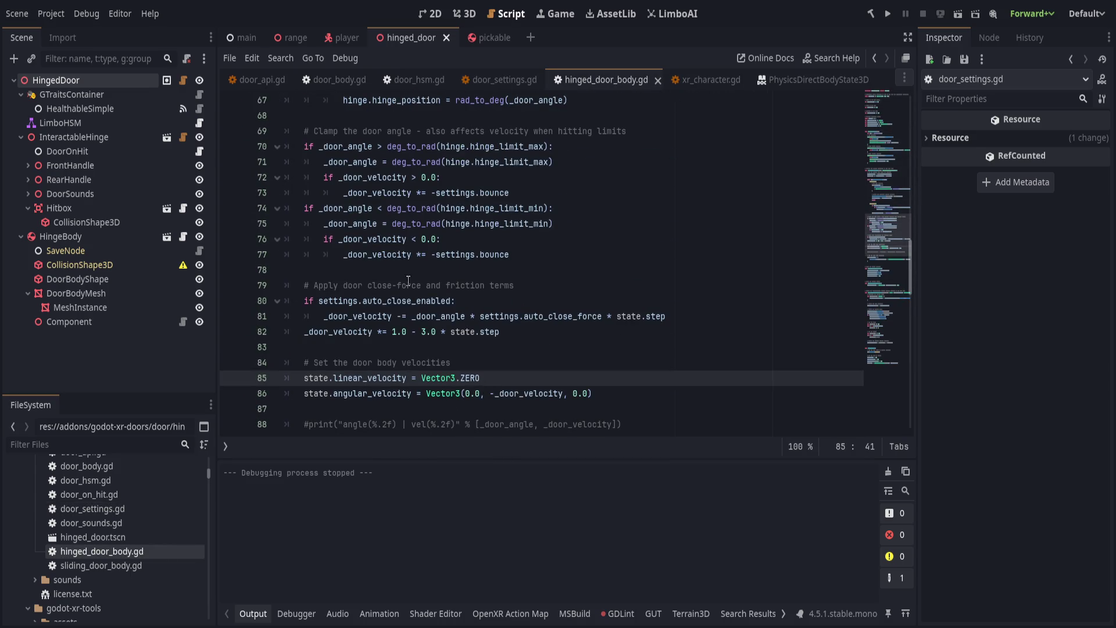
pyautogui.doubleClick(427, 332)
pyautogui.write('settings')
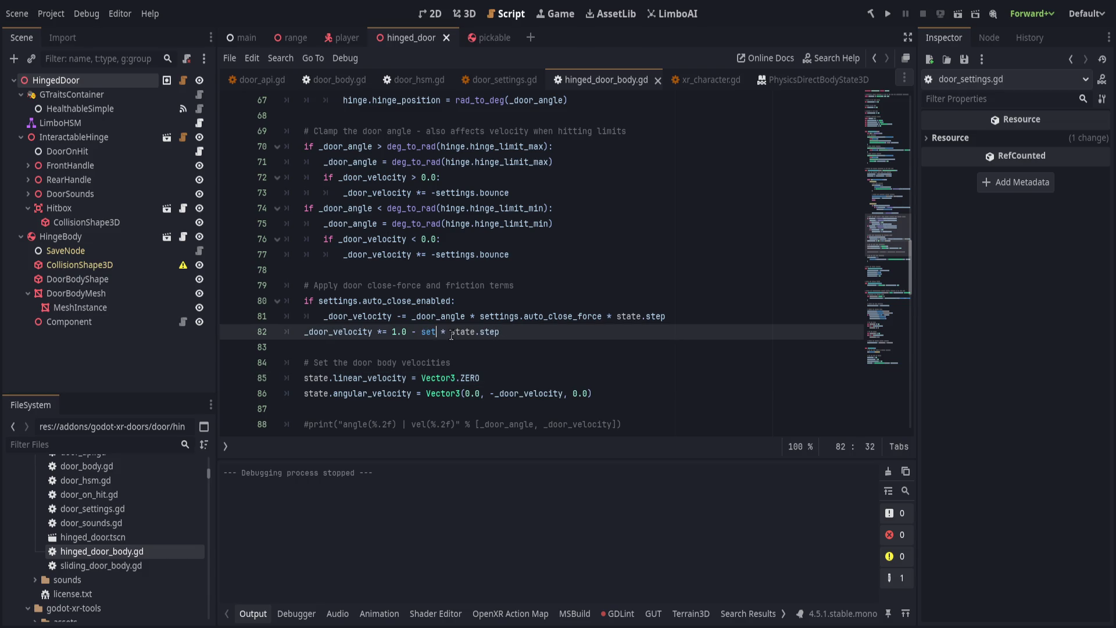
pyautogui.write('.')
pyautogui.write('friction')
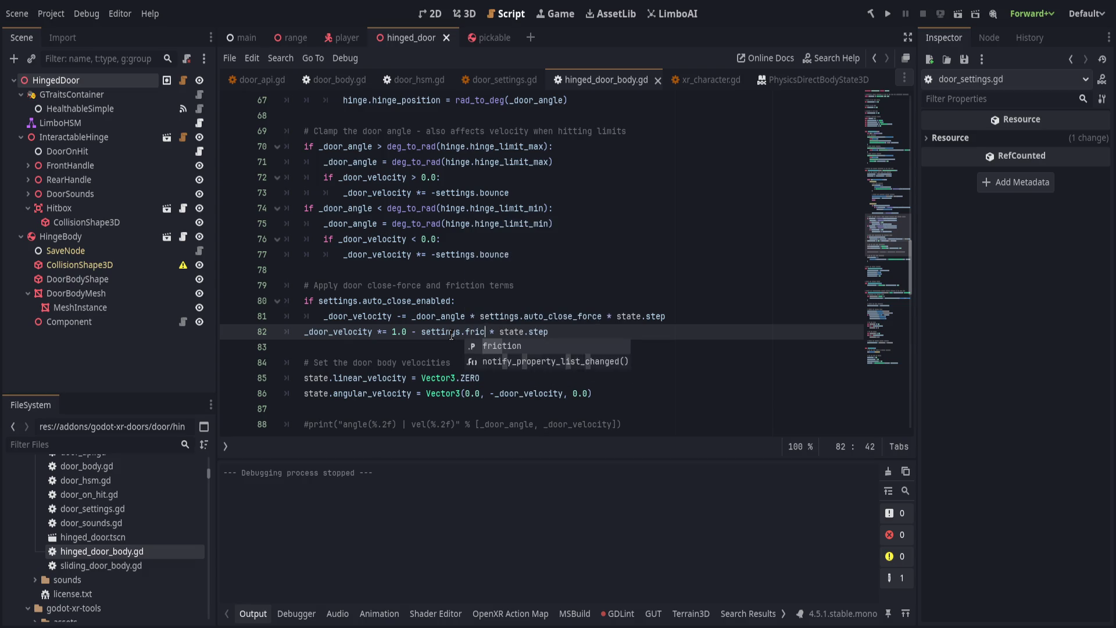
pyautogui.hotkey('ctrl', 's')
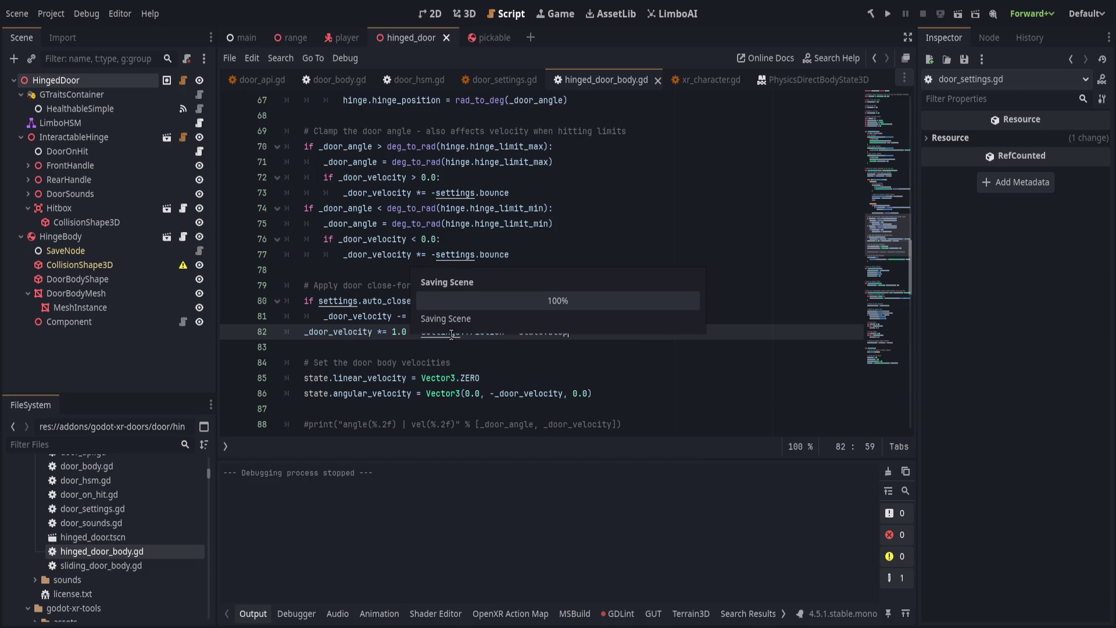
# Enable Auto Close on the HingedDoor and raise its Auto Close Force above zero.
pyautogui.click(490, 332)
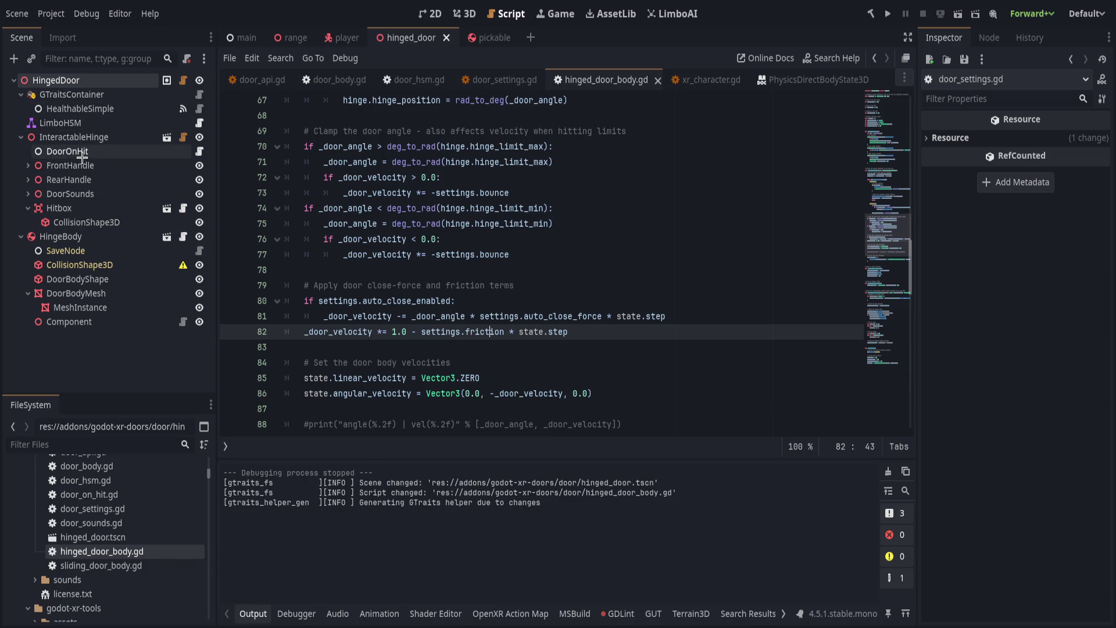
pyautogui.click(58, 80)
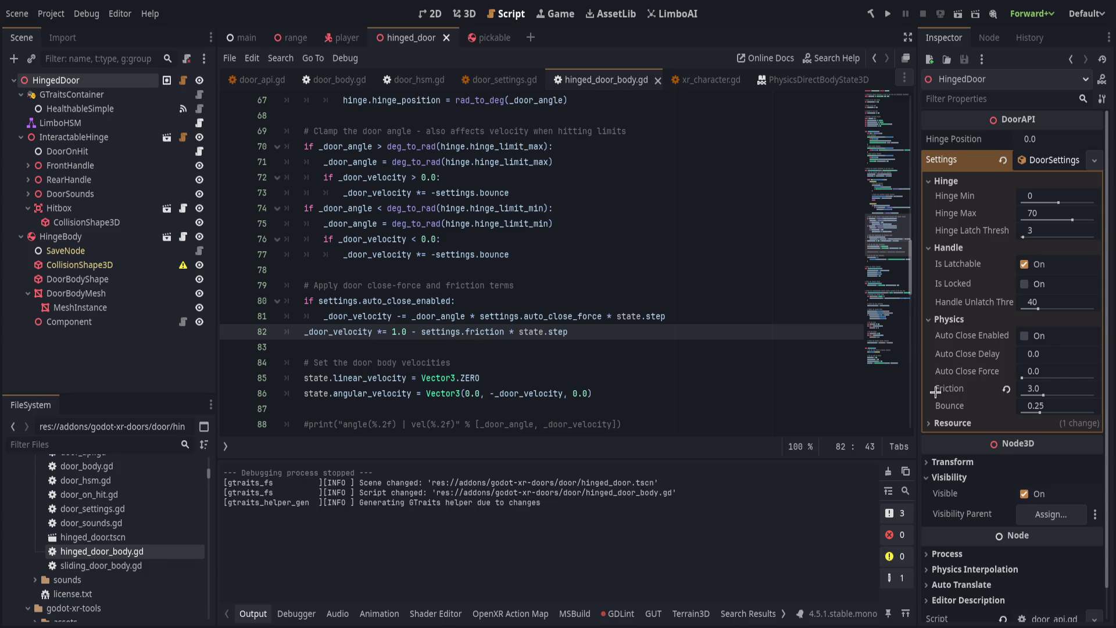
pyautogui.click(1024, 336)
pyautogui.moveTo(1024, 375)
pyautogui.mouseDown()
pyautogui.moveTo(983, 370)
pyautogui.moveTo(990, 360)
pyautogui.mouseUp()
# Save the door scene with Auto Close Force 0.48 and run it for a VR test.
pyautogui.hotkey('ctrl', 's')
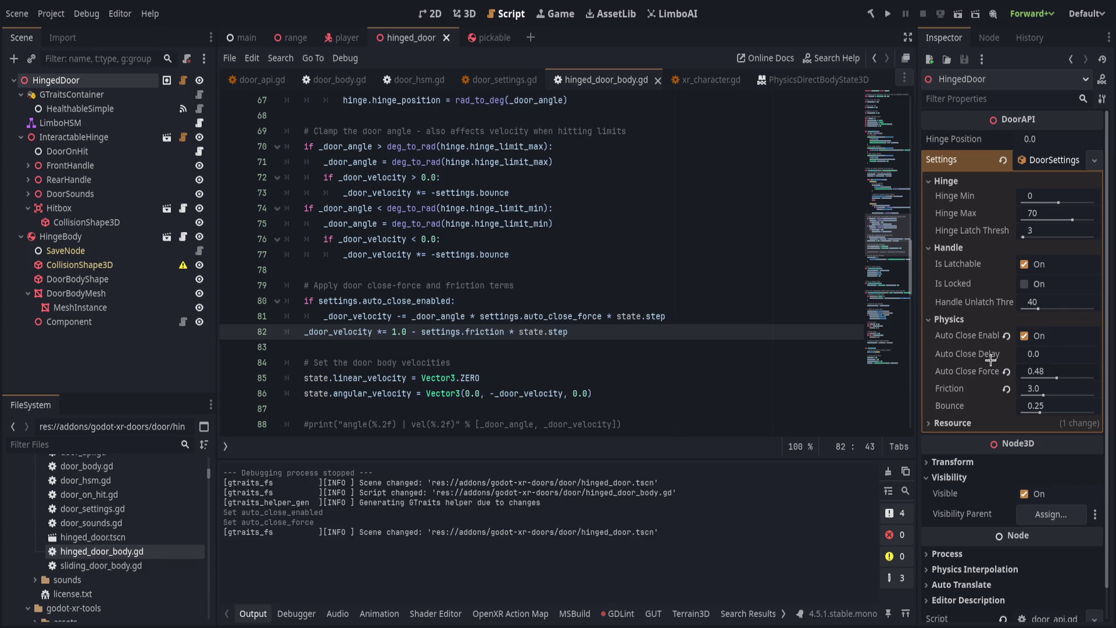
pyautogui.click(887, 13)
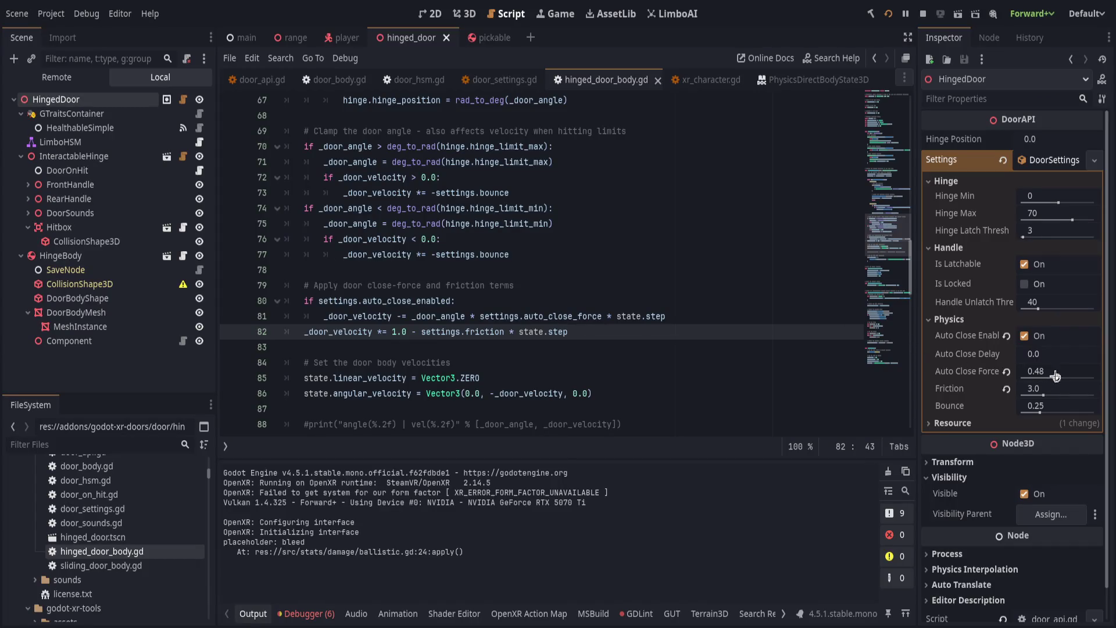
# Raise the HingedDoor's Auto Close Force to its maximum 1.0 and save.
pyautogui.click(567, 316)
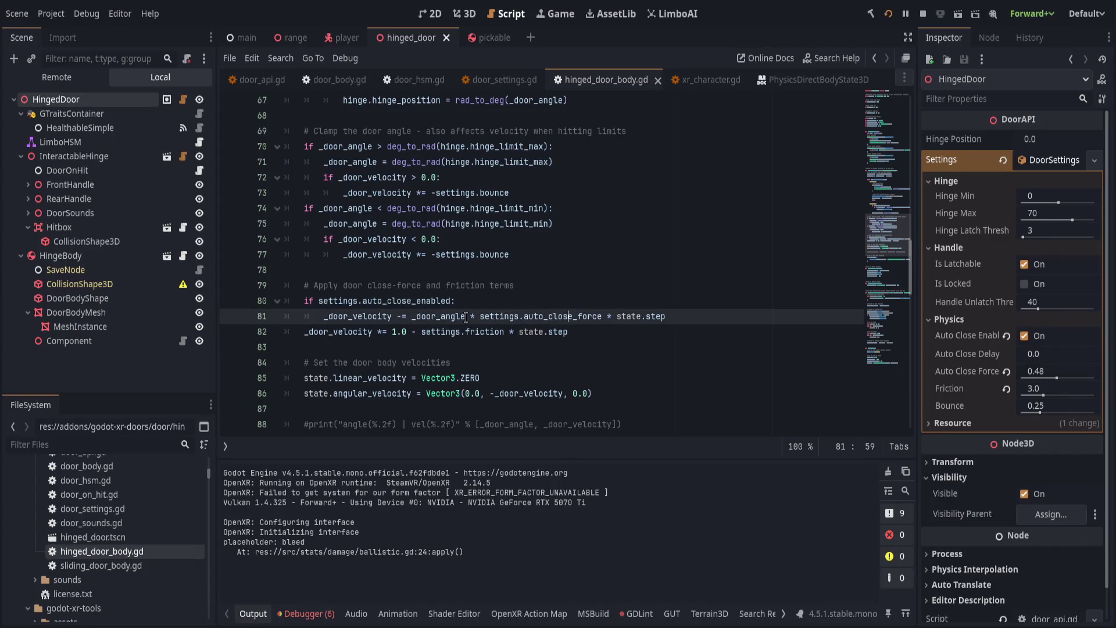
pyautogui.moveTo(1056, 377); pyautogui.dragTo(1112, 375)
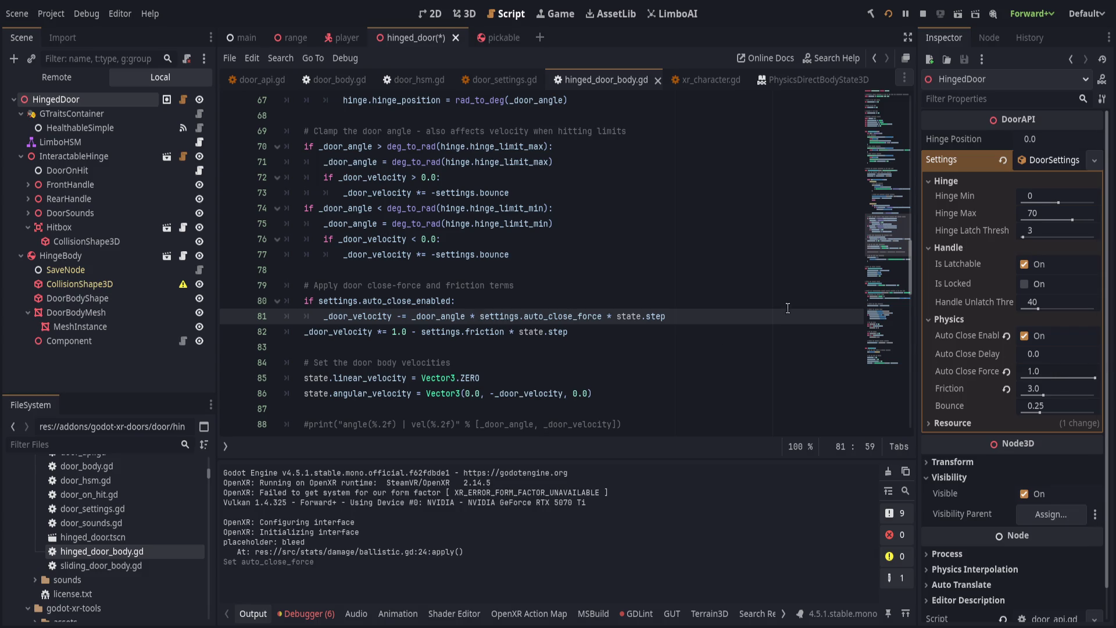
pyautogui.hotkey('ctrl', 's')
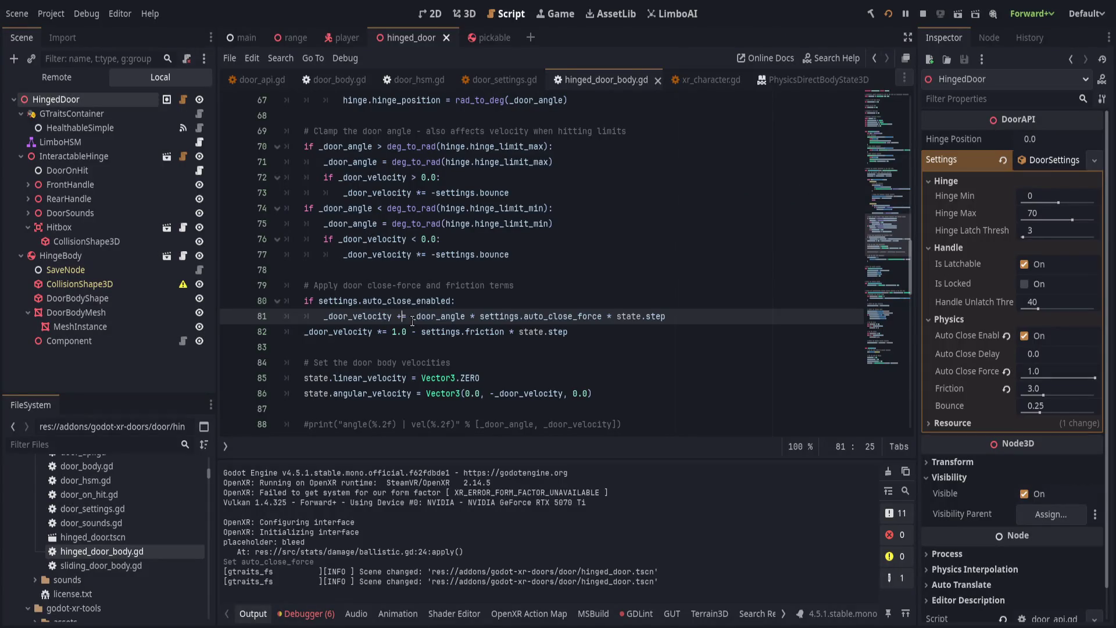
pyautogui.hotkey('ctrl', 's')
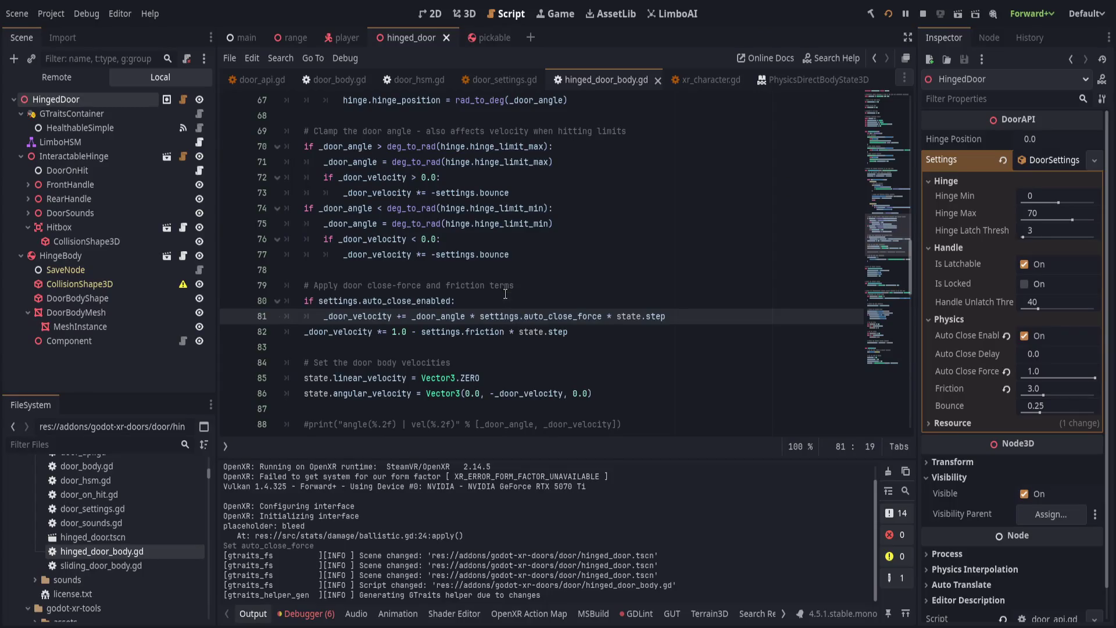
# Comment out the auto_close_enabled check on line 80 and hard-code a 10.0 force on line 81, then save.
pyautogui.click(504, 296)
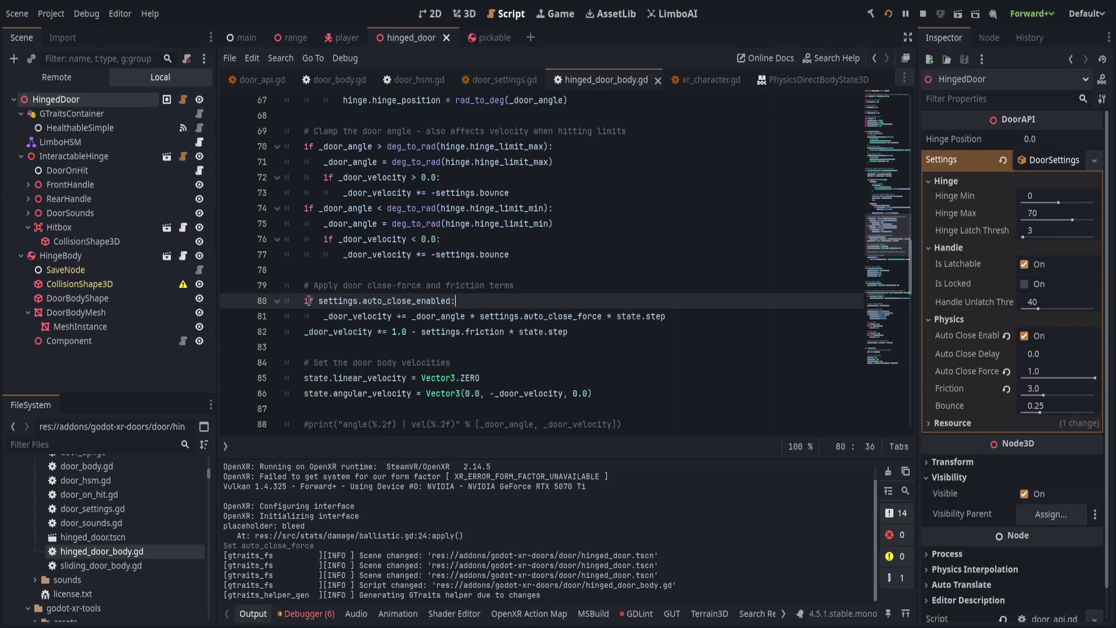
pyautogui.write('#')
pyautogui.click(368, 316)
pyautogui.hotkey('shift', 'Tab')
pyautogui.doubleClick(544, 315)
pyautogui.press('BackSpace')
pyautogui.hotkey('ctrl', 's')
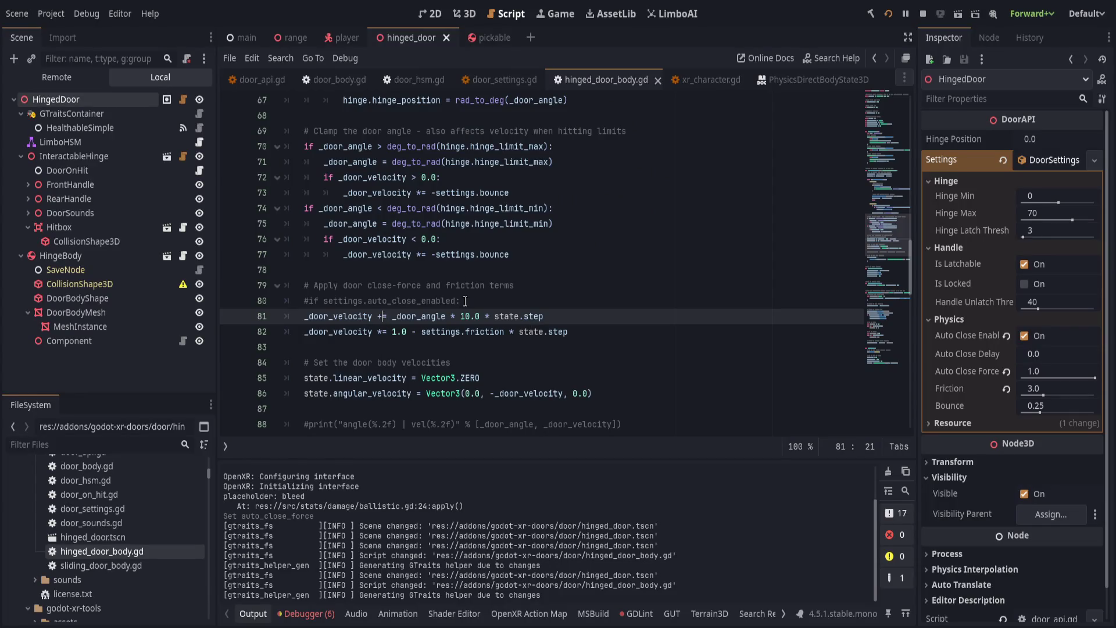
pyautogui.hotkey('ctrl', 's')
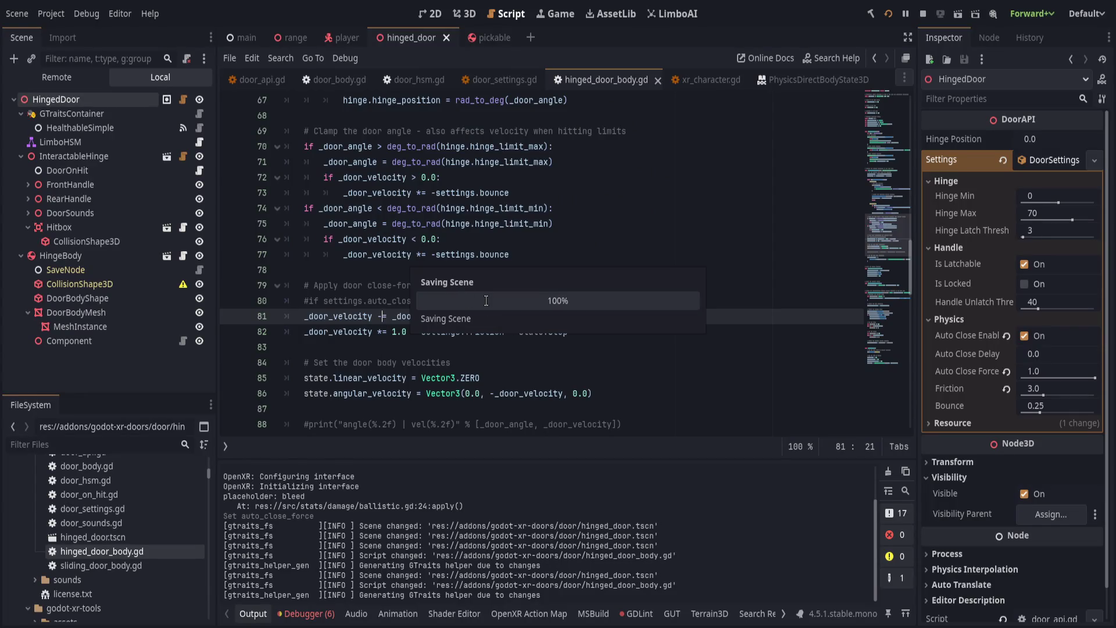
pyautogui.press('Left')
pyautogui.press('Left')
pyautogui.press('Left')
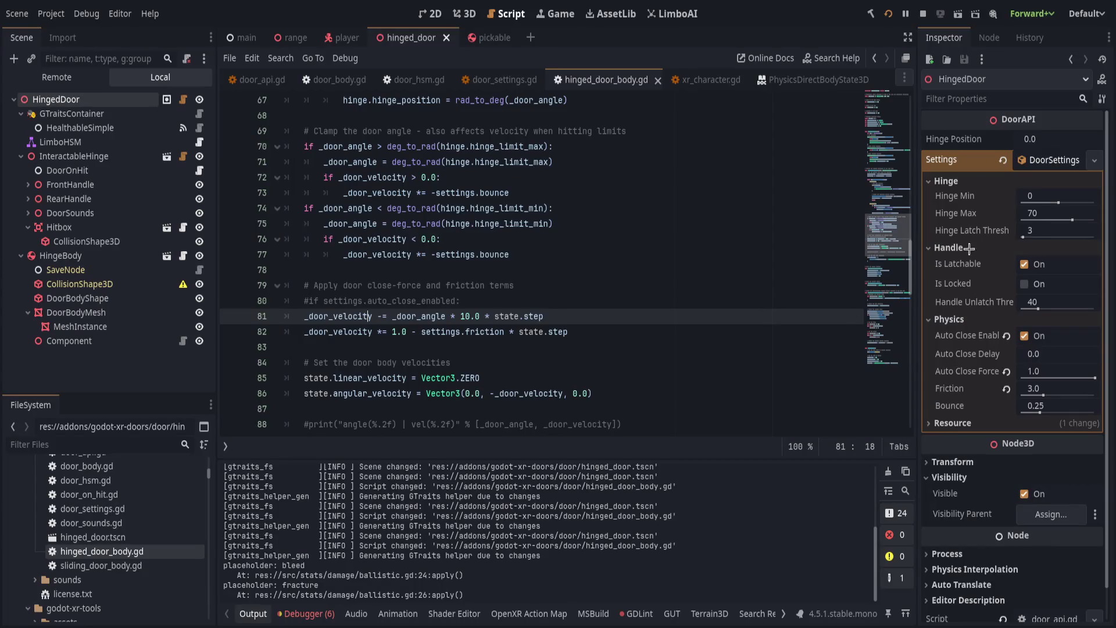
# Change auto_close_force's export_range in door_settings.gd to (0.0, 10.0, 0.5) and save.
pyautogui.click(598, 328)
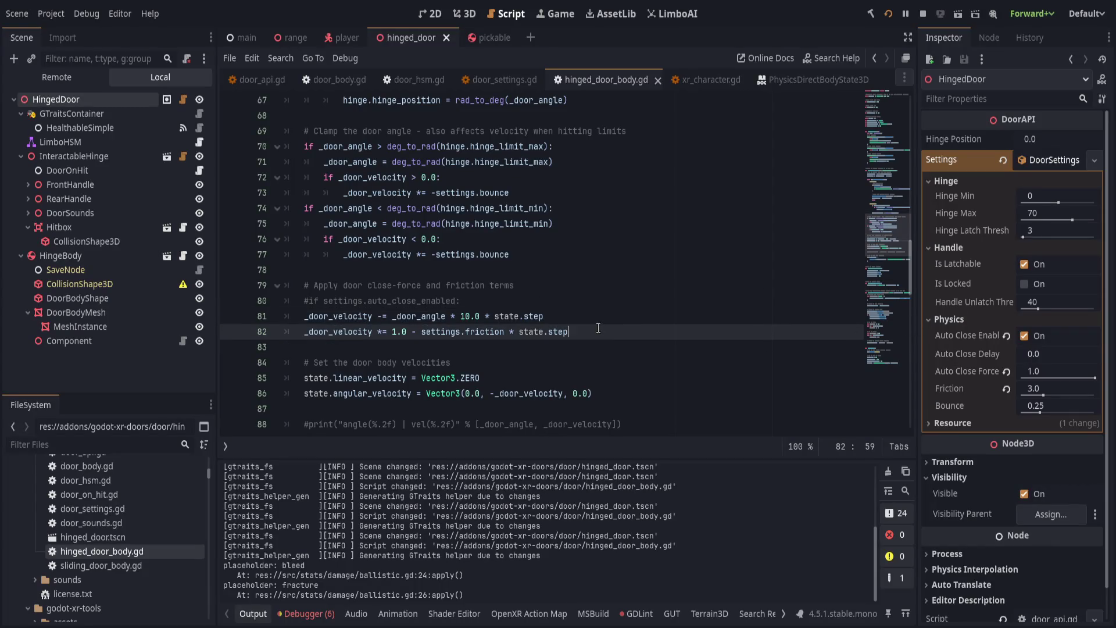
pyautogui.scroll(5, 717, 330)
pyautogui.scroll(-5, 727, 291)
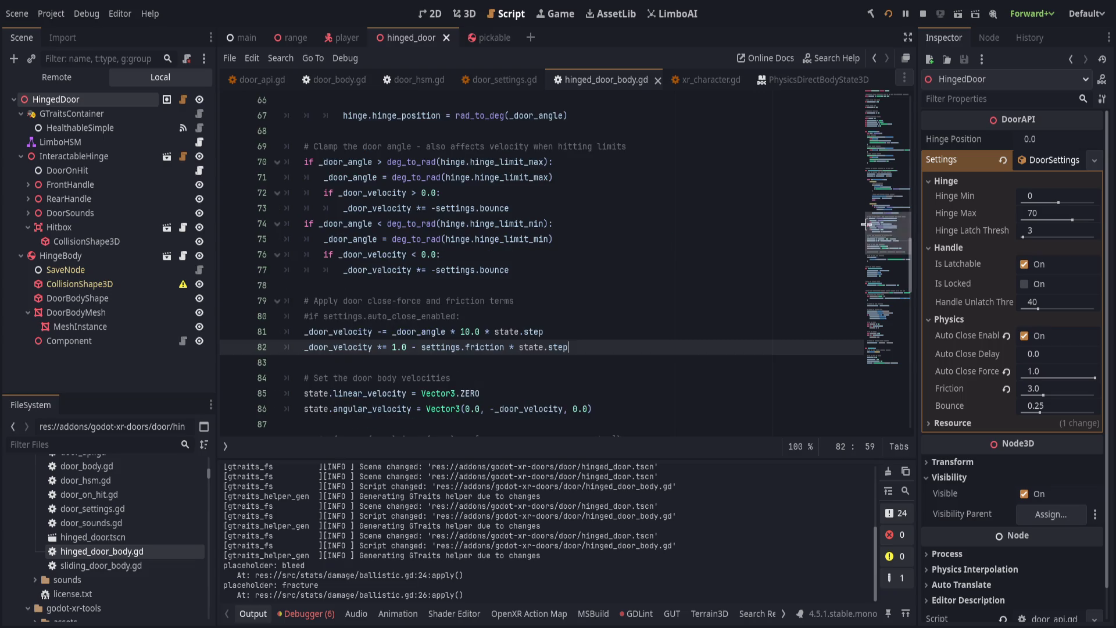
pyautogui.scroll(20, 778, 144)
pyautogui.scroll(-8, 498, 311)
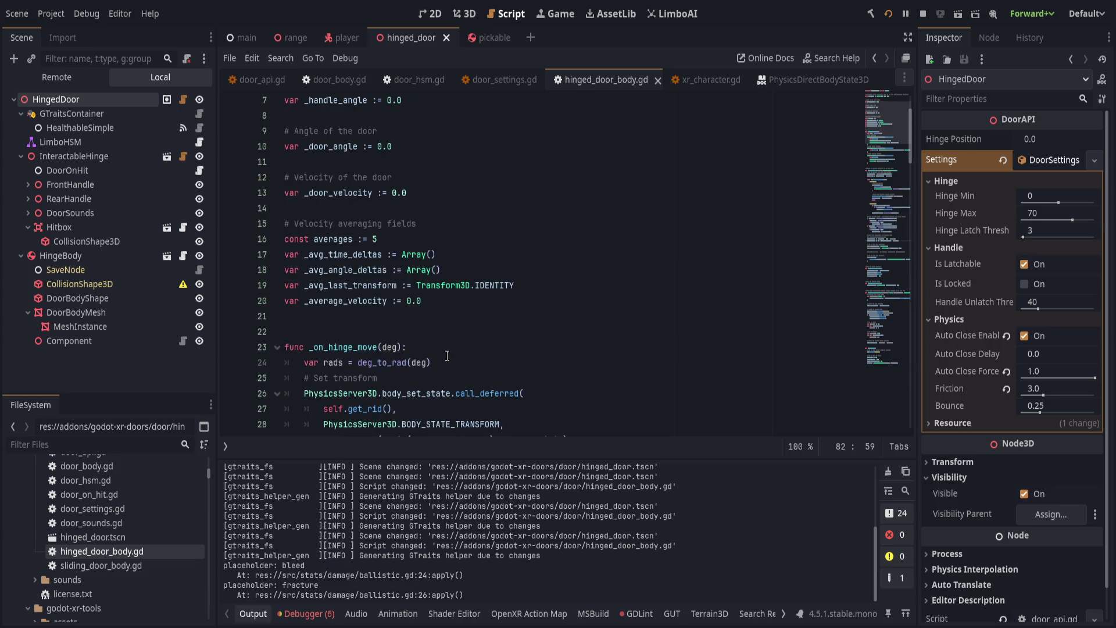
pyautogui.scroll(8, 453, 358)
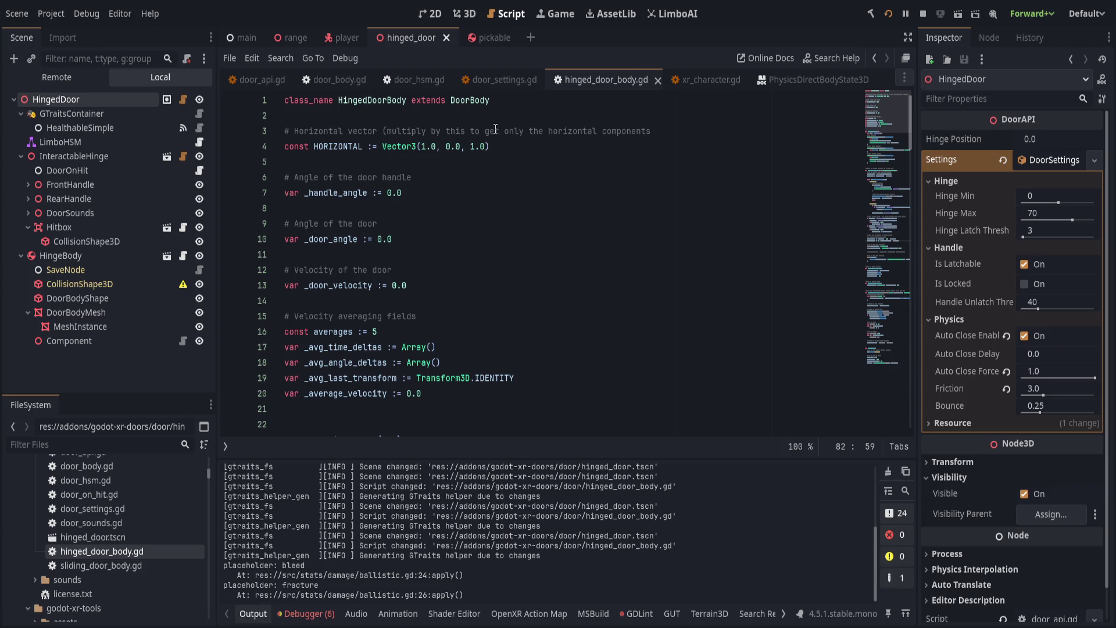
pyautogui.click(503, 80)
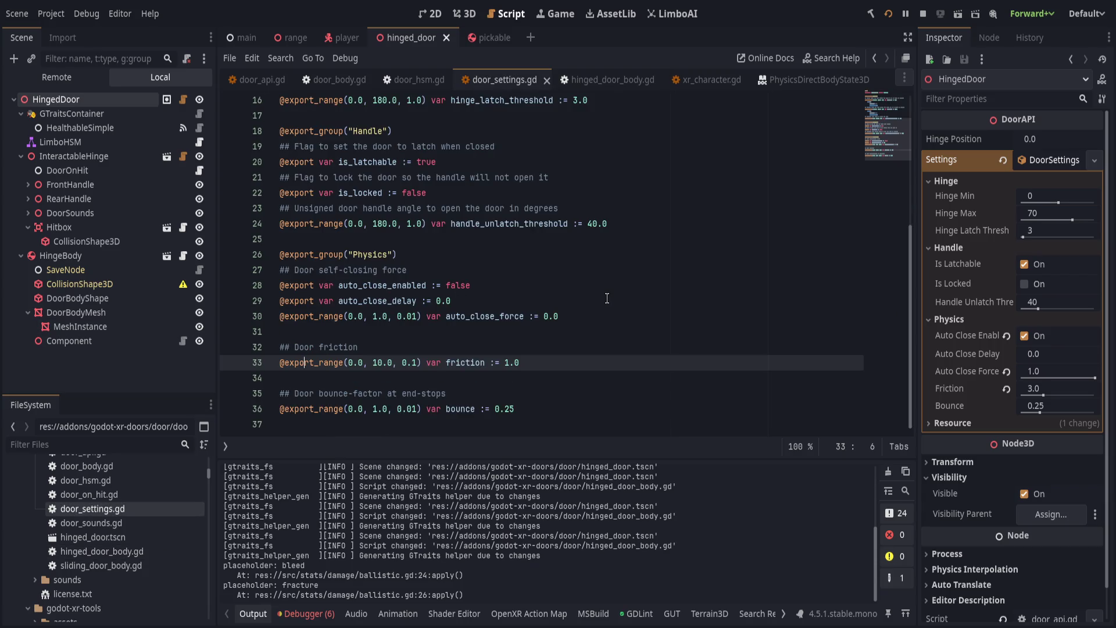
pyautogui.click(602, 317)
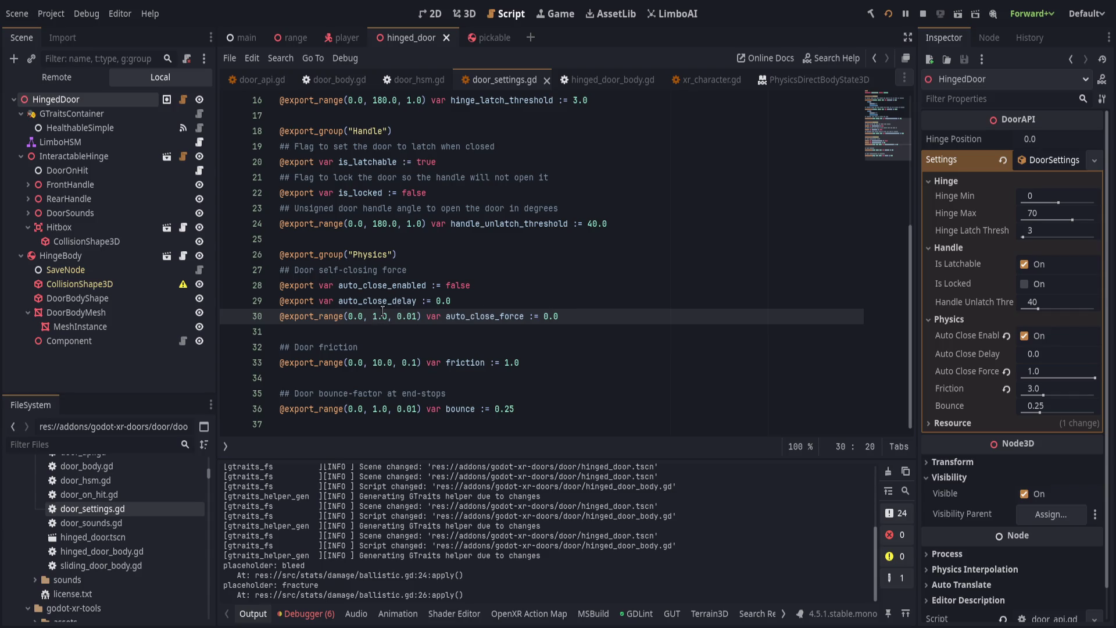
pyautogui.write('0')
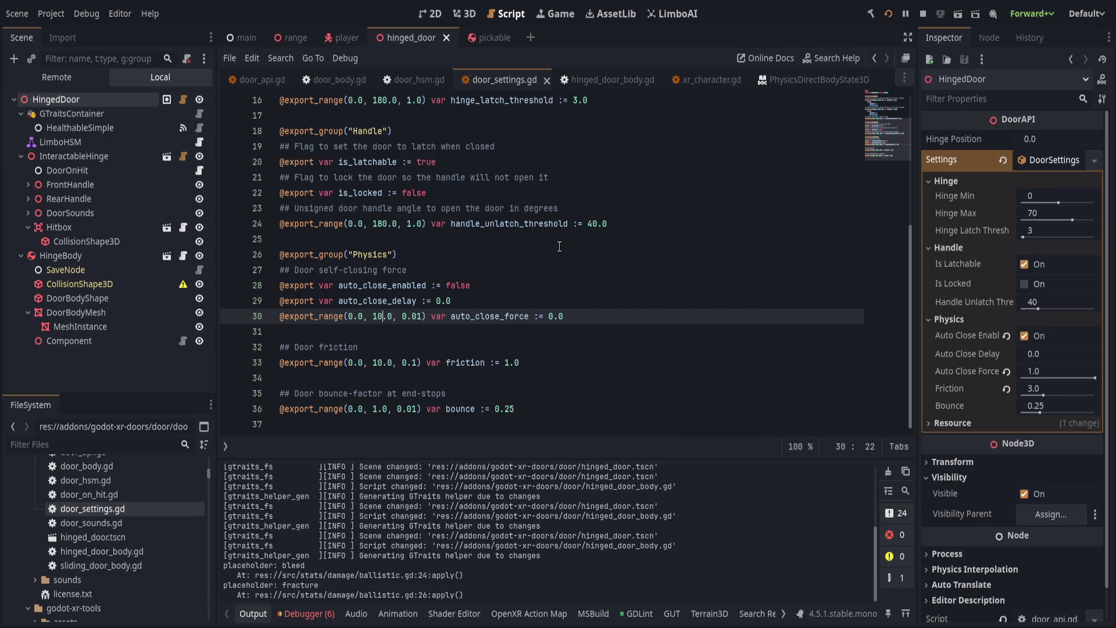
pyautogui.press('Right')
pyautogui.press('Right')
pyautogui.press('Right')
pyautogui.press('Delete')
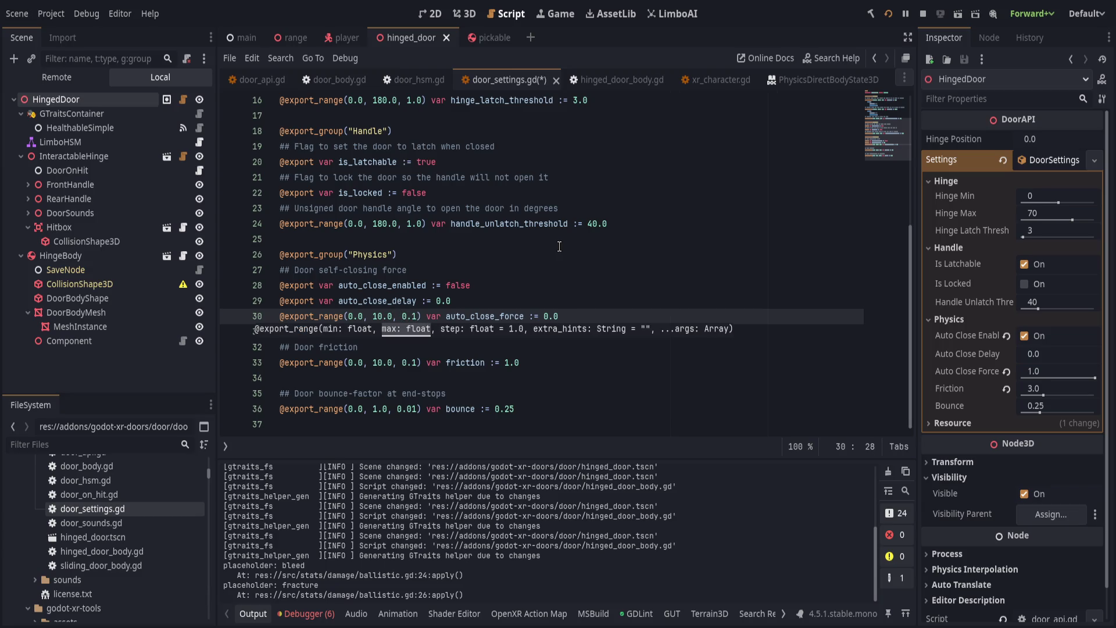
pyautogui.press('Delete')
pyautogui.write('5')
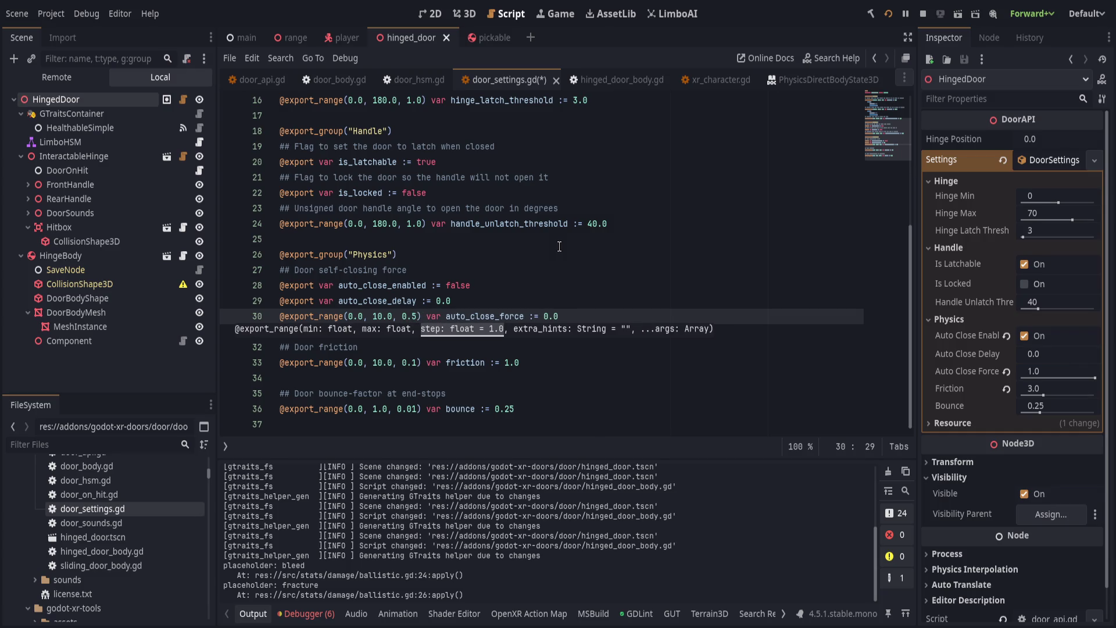
pyautogui.hotkey('ctrl', 's')
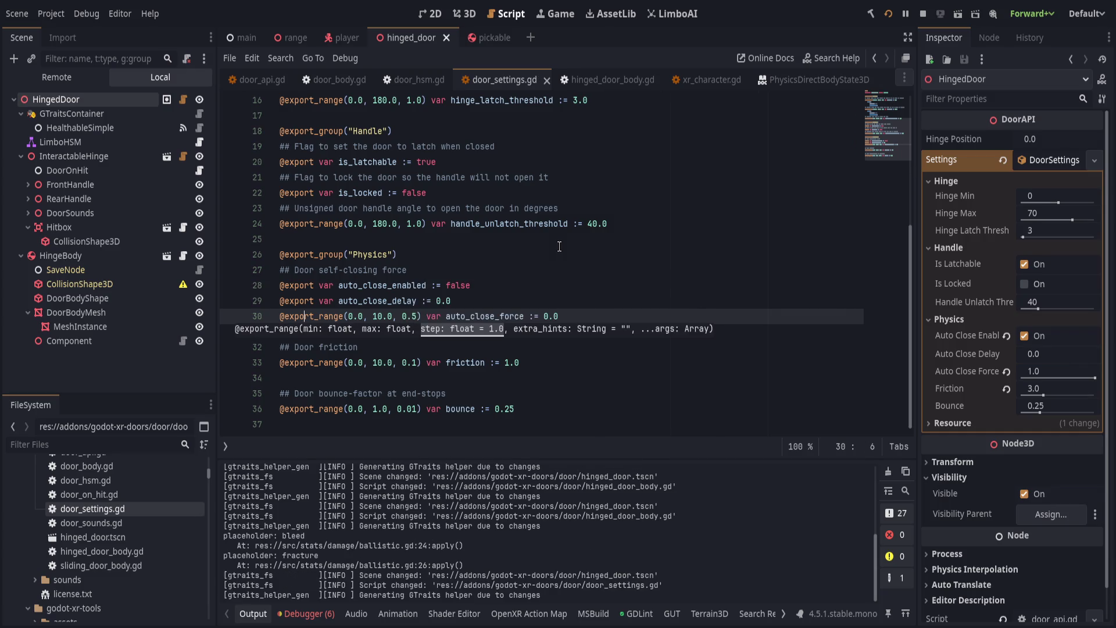
# Turn off Auto Close on the HingedDoor, reset its force to 0.0, save, and relaunch the game.
pyautogui.click(590, 311)
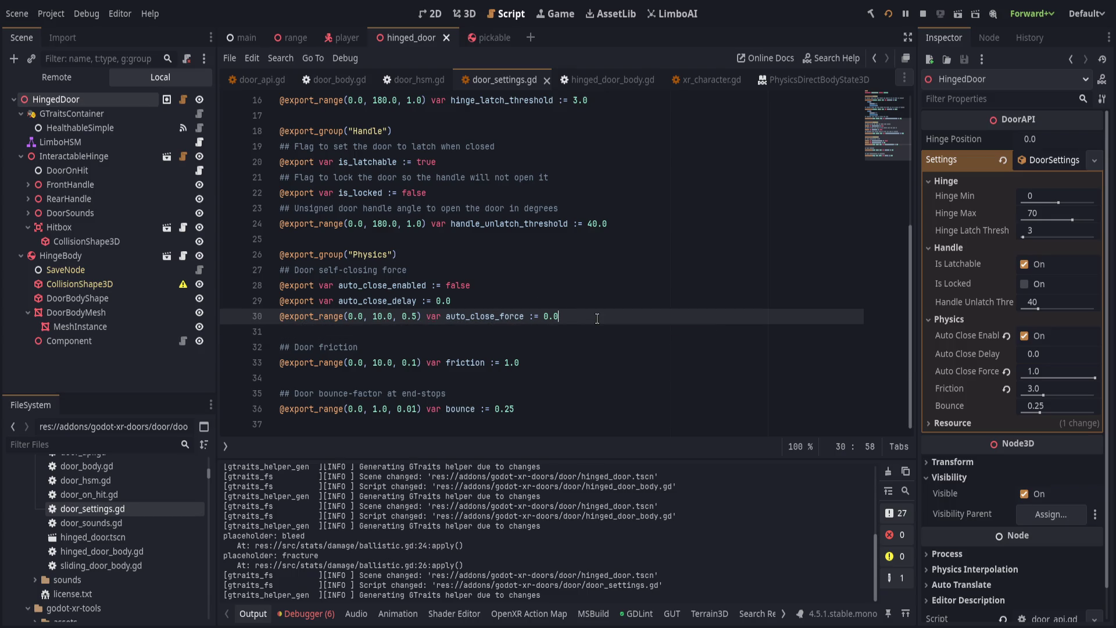
pyautogui.click(1038, 335)
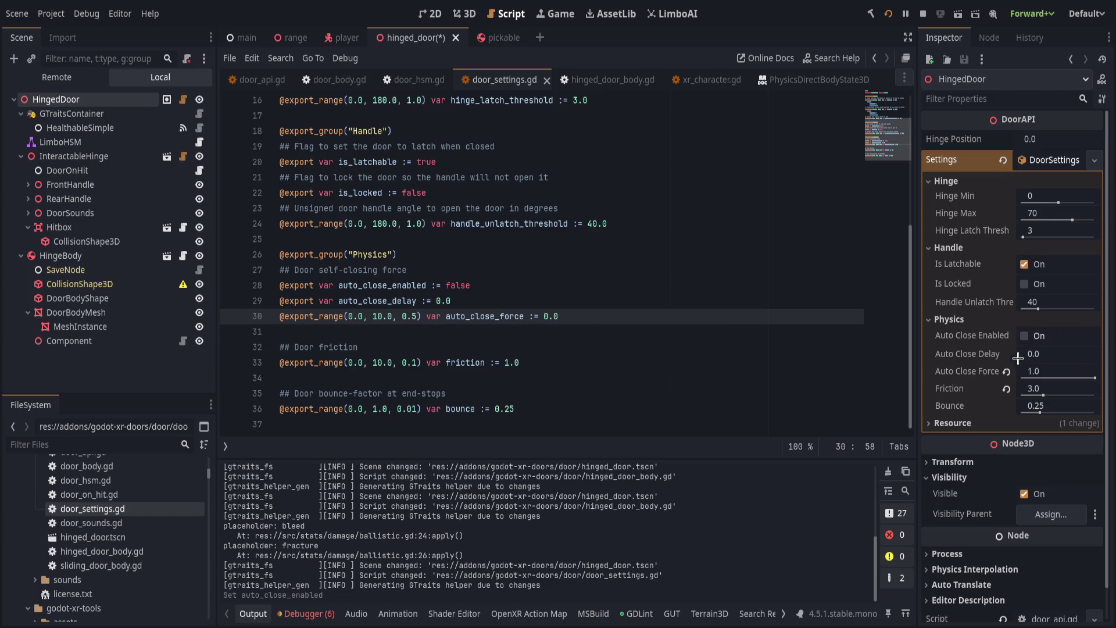
pyautogui.click(1006, 371)
pyautogui.hotkey('ctrl', 's')
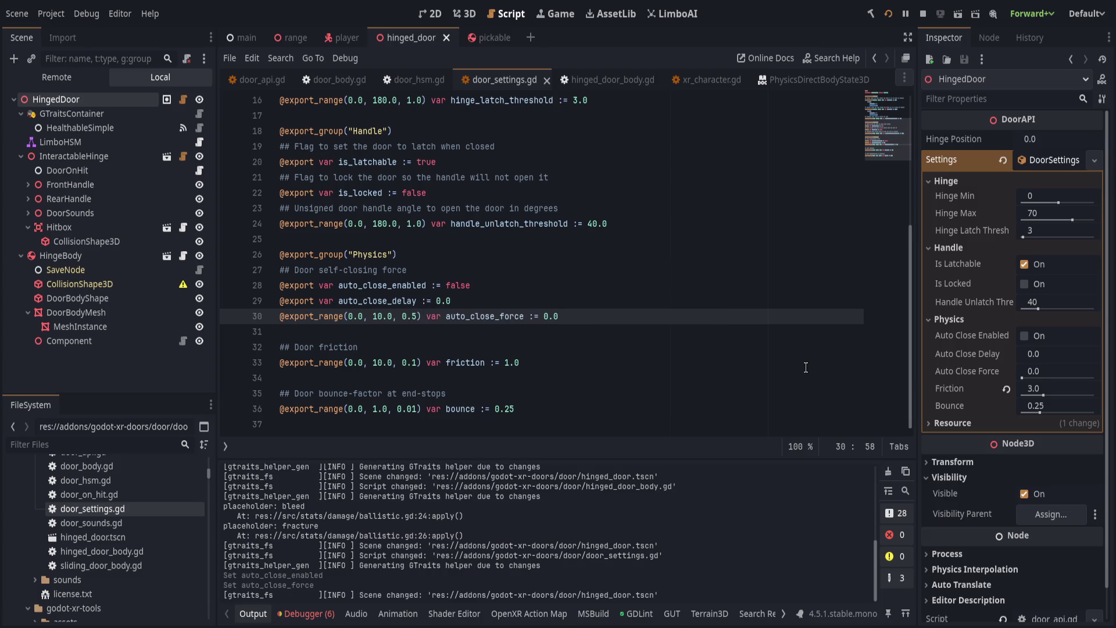
pyautogui.click(891, 15)
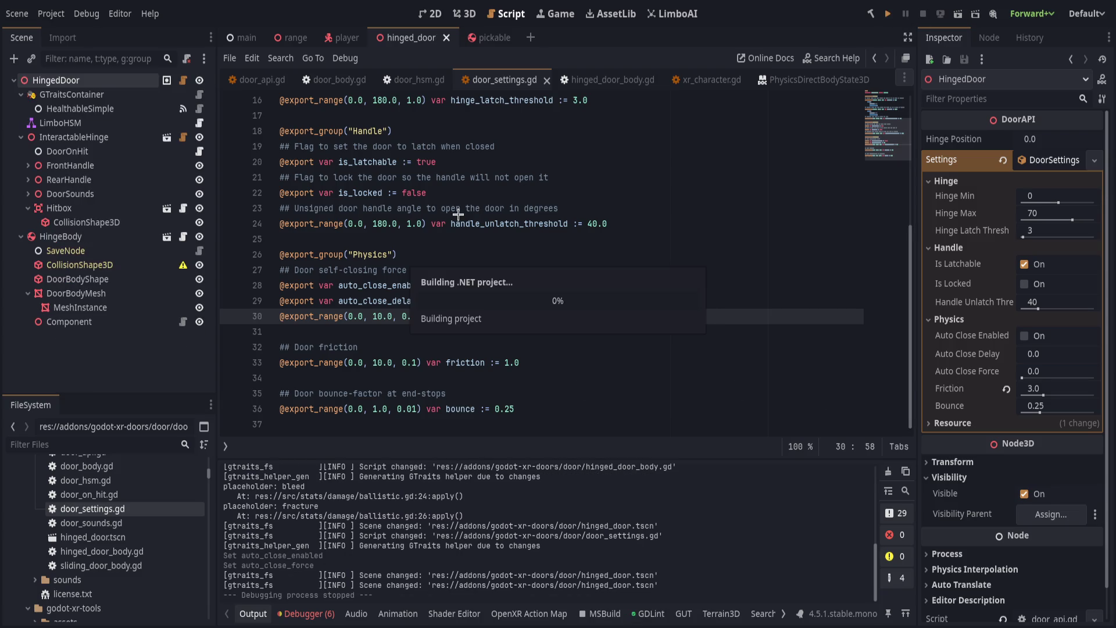
# Stop the game, save door_settings.gd with friction defaulting to 3.0, and launch it again.
pyautogui.press('F8')
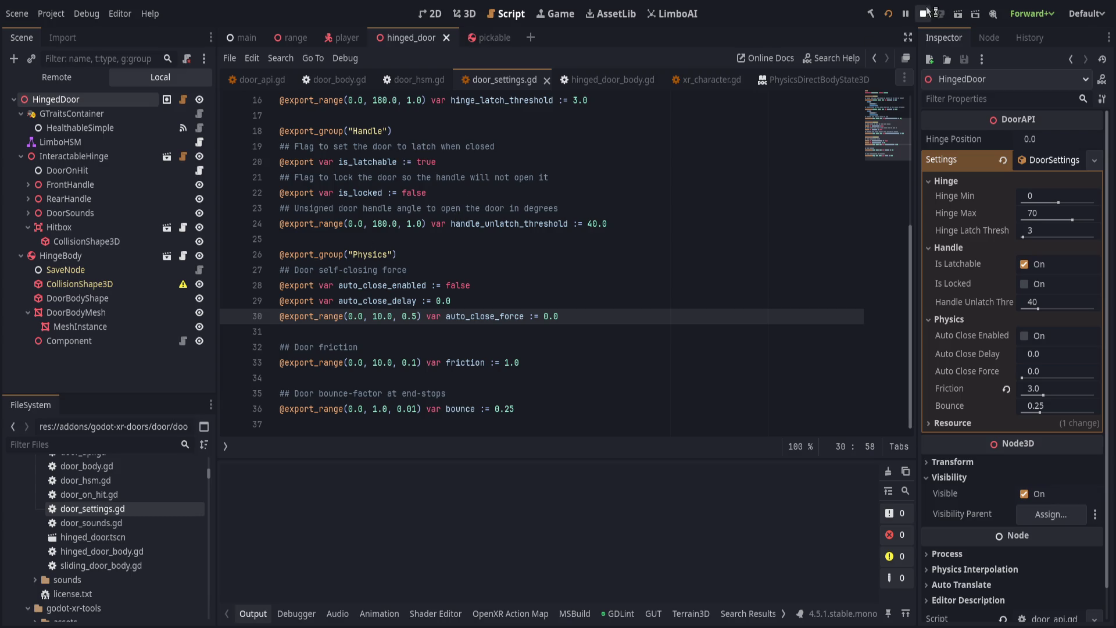
pyautogui.click(520, 363)
pyautogui.write('3')
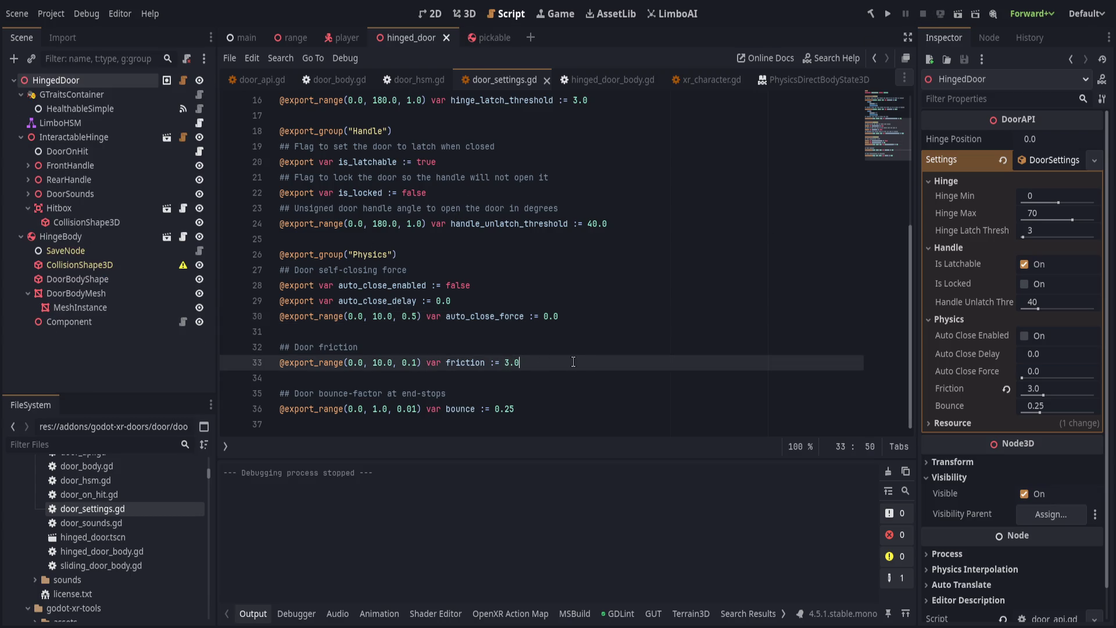
pyautogui.hotkey('ctrl', 's')
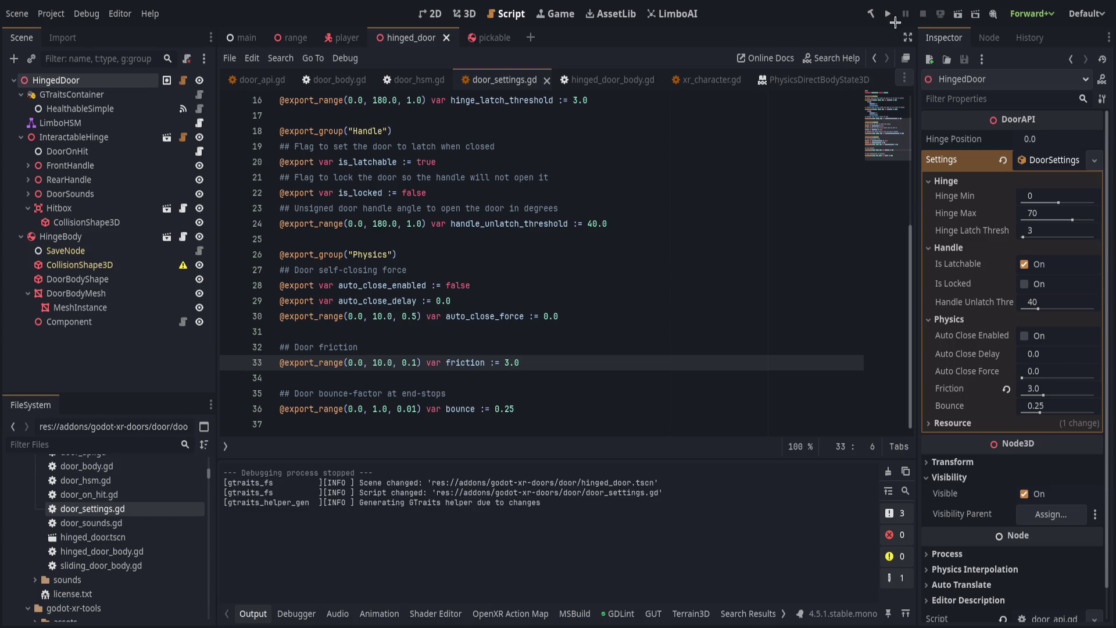
pyautogui.click(888, 13)
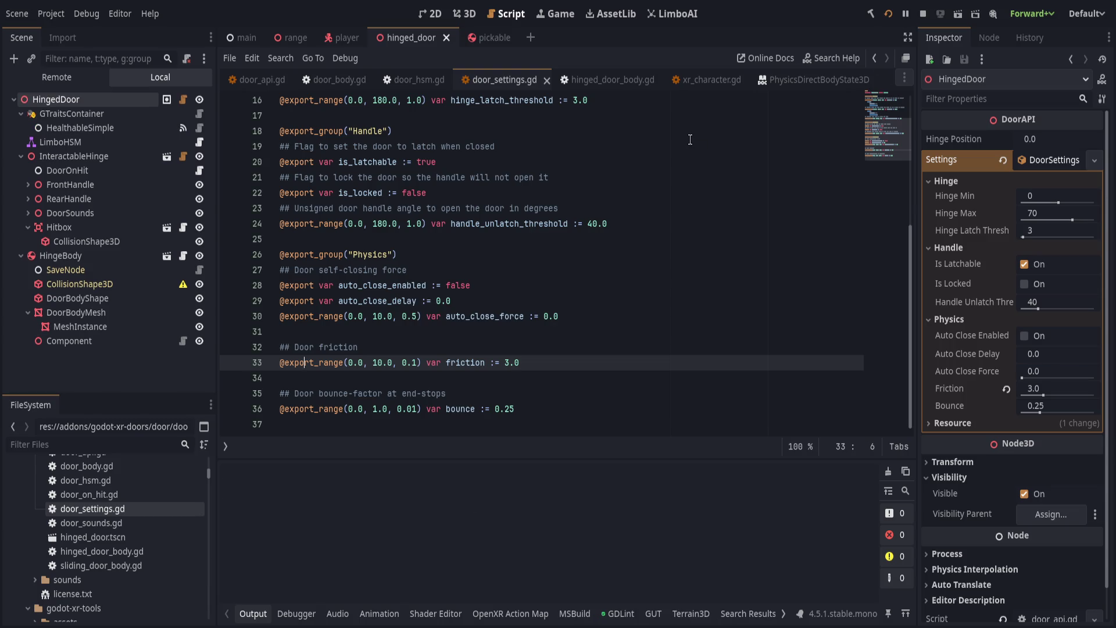
pyautogui.click(559, 316)
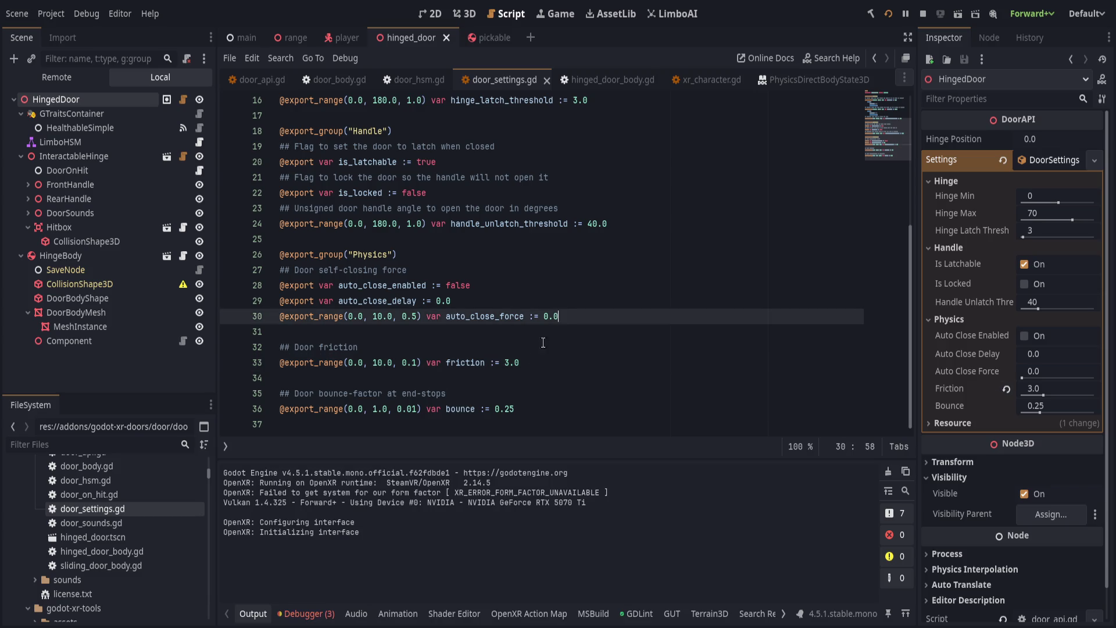
pyautogui.click(672, 335)
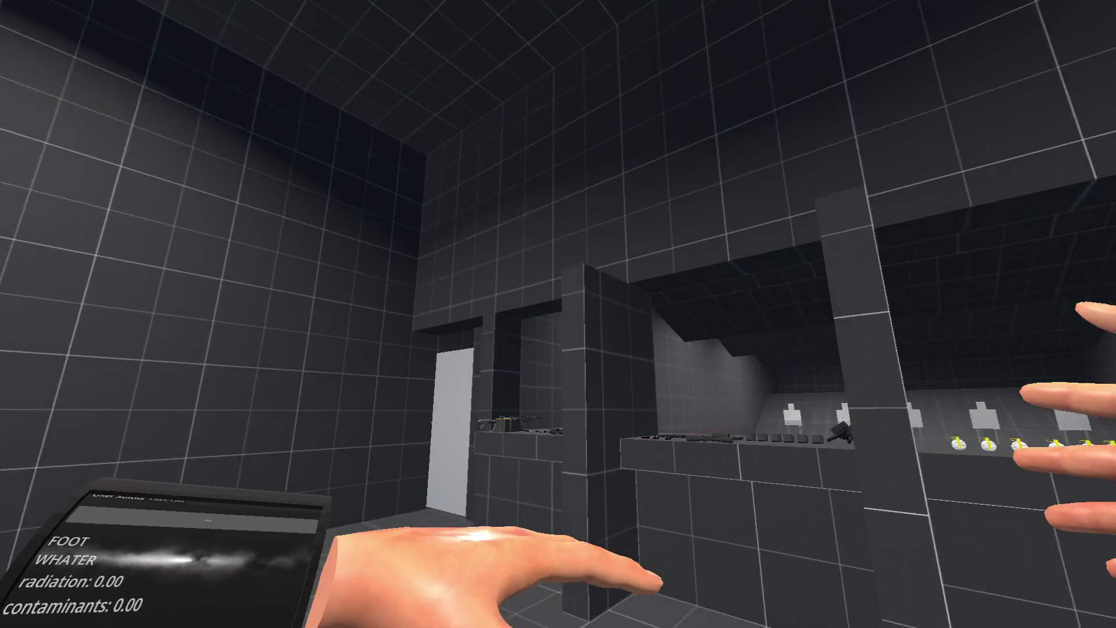
pyautogui.press('w')
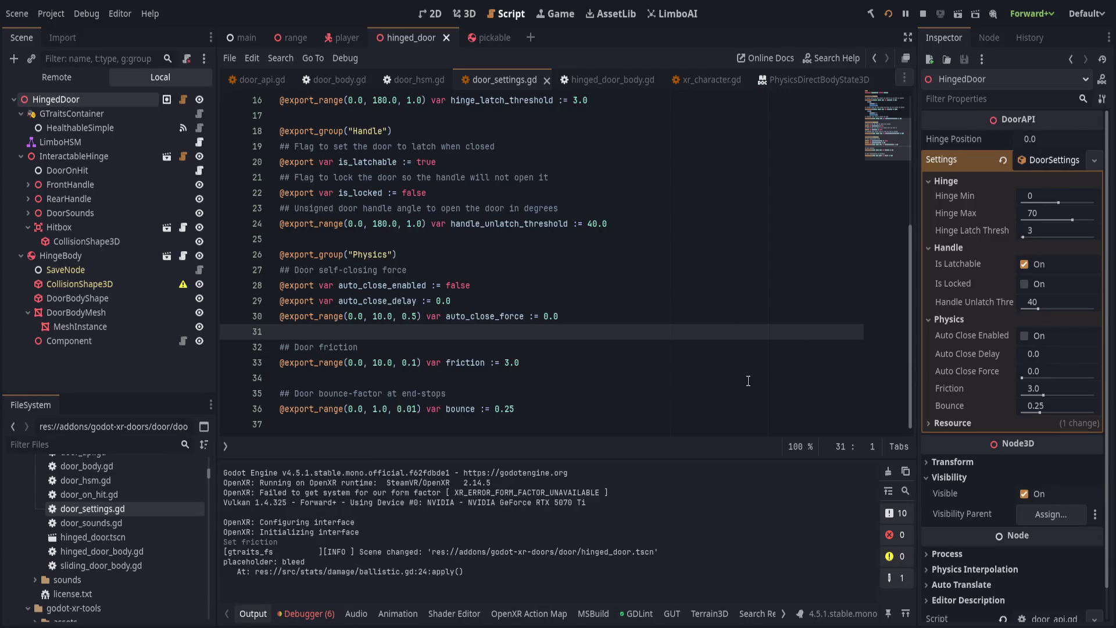
pyautogui.click(587, 285)
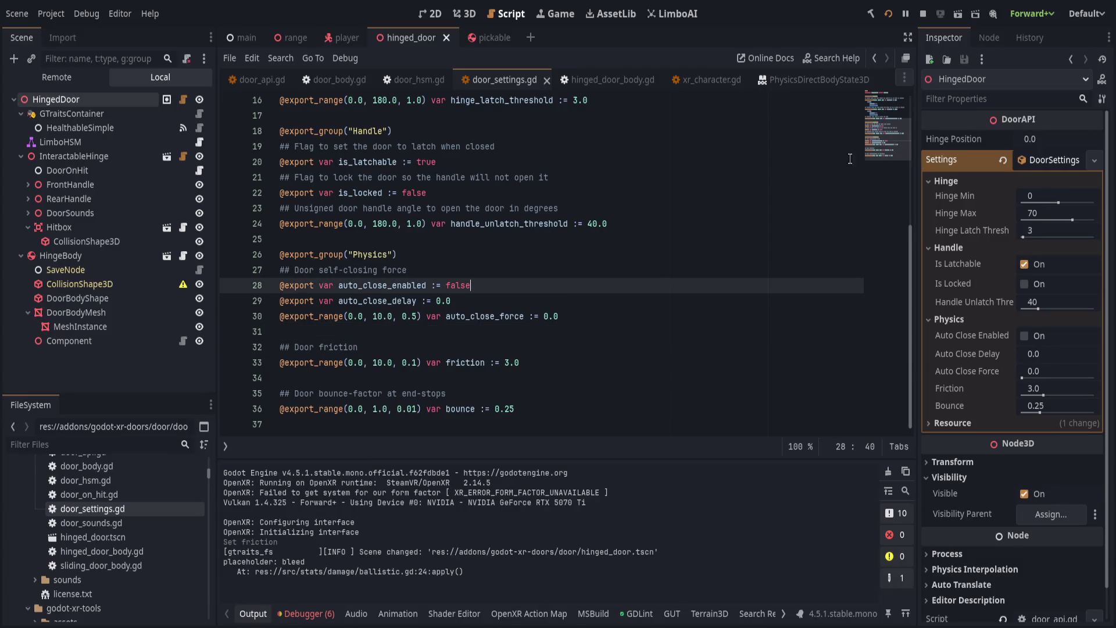
# Uncomment the auto_close_enabled check on line 80 of hinged_door_body.gd and re-indent the force line.
pyautogui.click(605, 79)
pyautogui.scroll(-20, 561, 265)
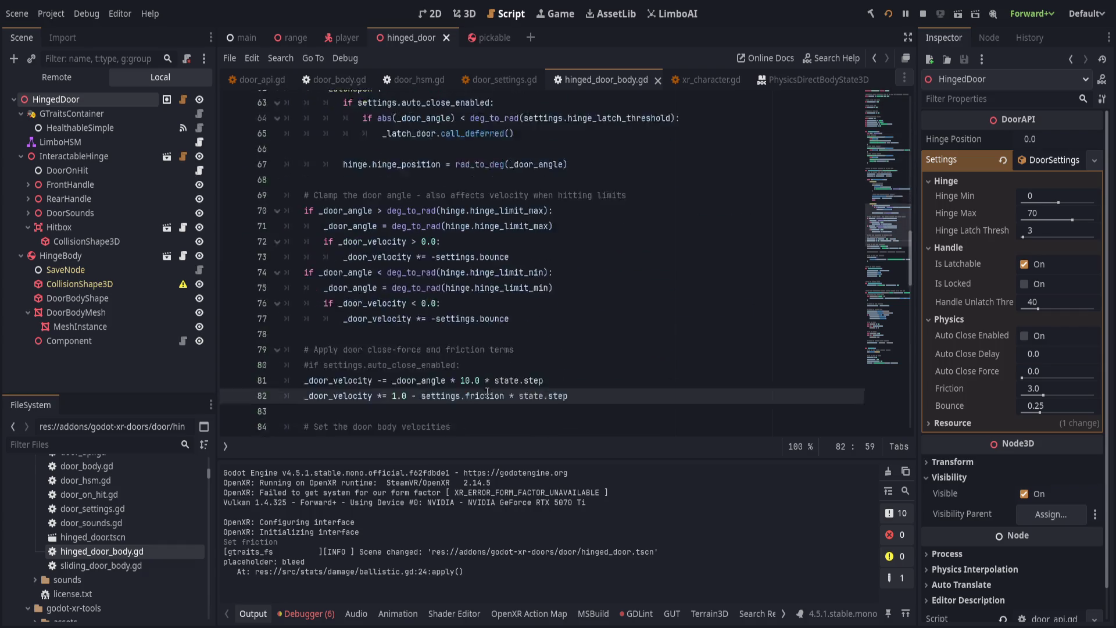
pyautogui.click(309, 256)
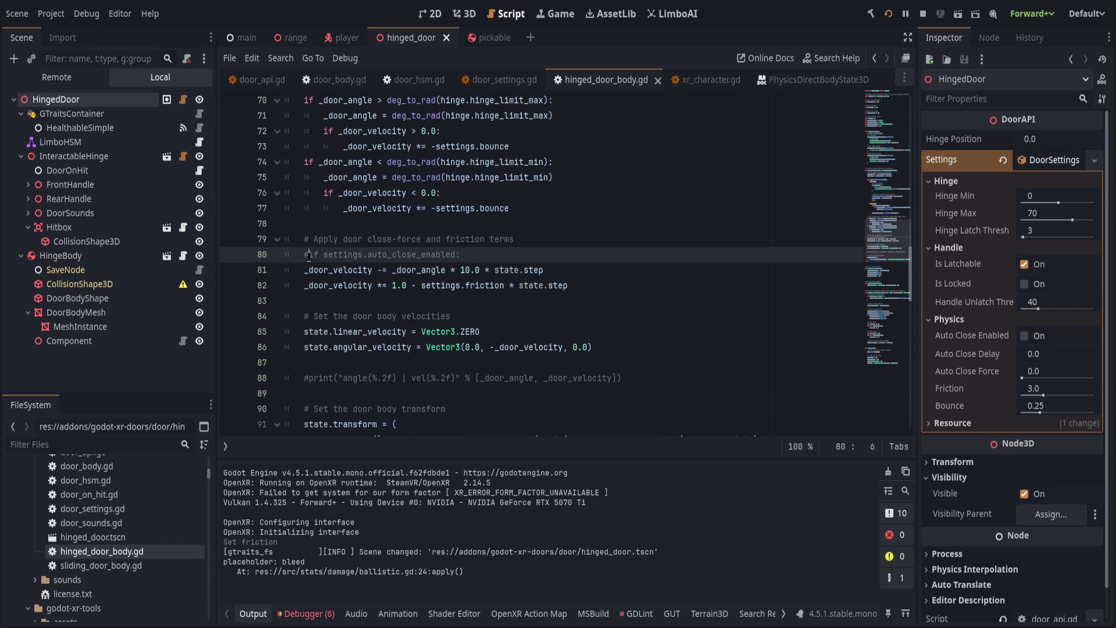
pyautogui.press('BackSpace')
pyautogui.press('Down')
pyautogui.press('Tab')
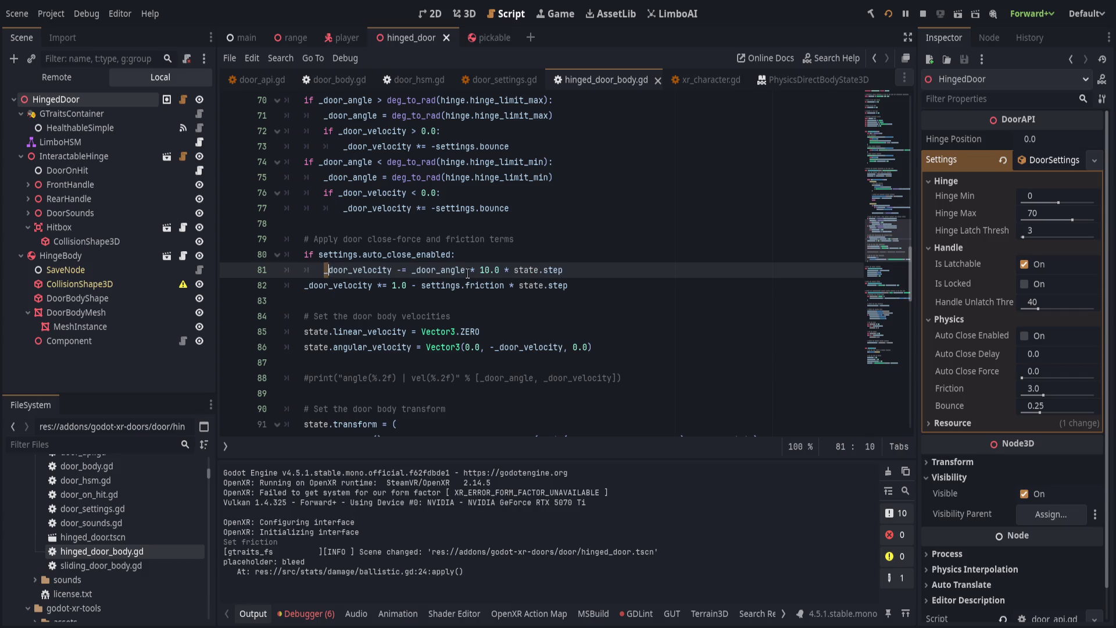
# Replace the fixed 10.0 on line 81 with settings.auto_close_force via autocomplete.
pyautogui.doubleClick(487, 271)
pyautogui.write('settoi')
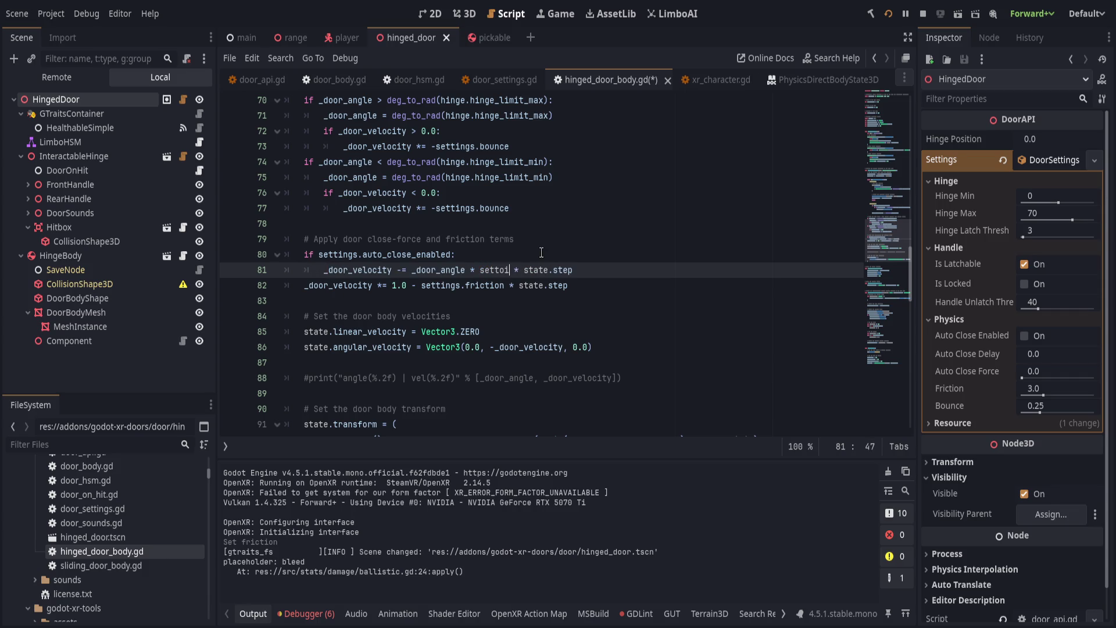
pyautogui.press('BackSpace')
pyautogui.press('BackSpace')
pyautogui.write('tings.')
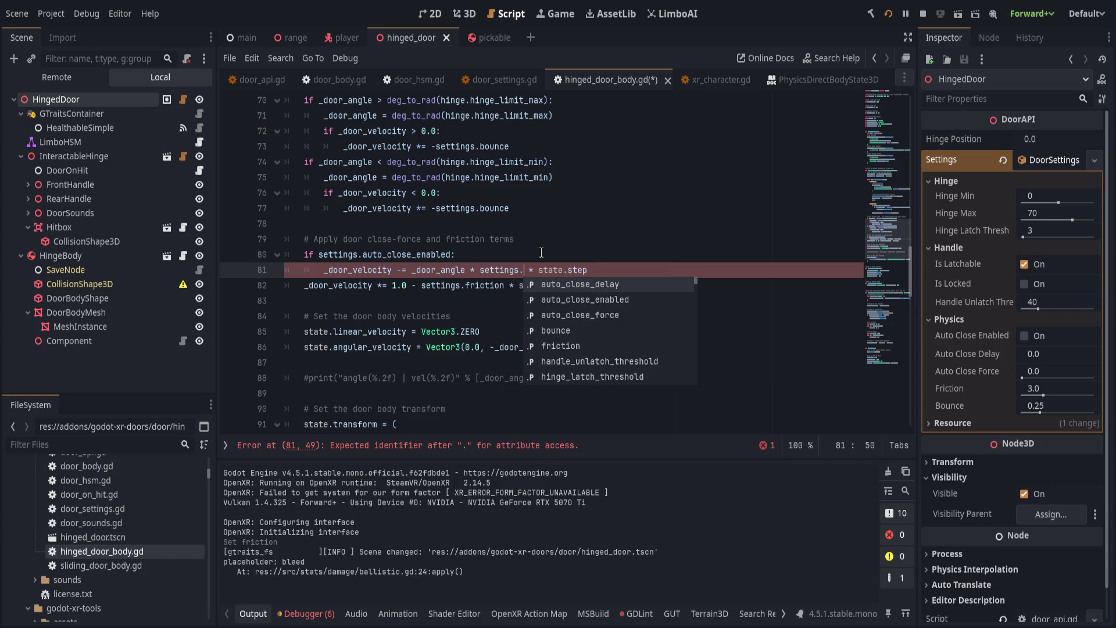
pyautogui.press('Down')
pyautogui.press('Down')
pyautogui.press('Return')
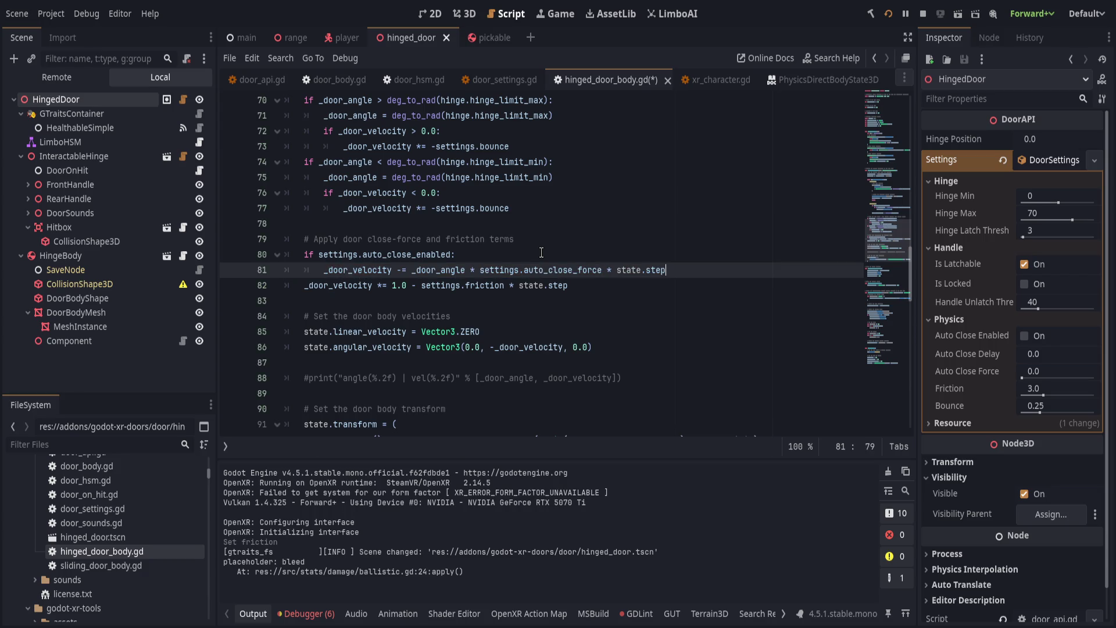
pyautogui.scroll(20, 541, 252)
# Show door_settings.gd's Handle and Physics export groups, save, and stop the game after the VR walk-through.
pyautogui.scroll(1, 543, 271)
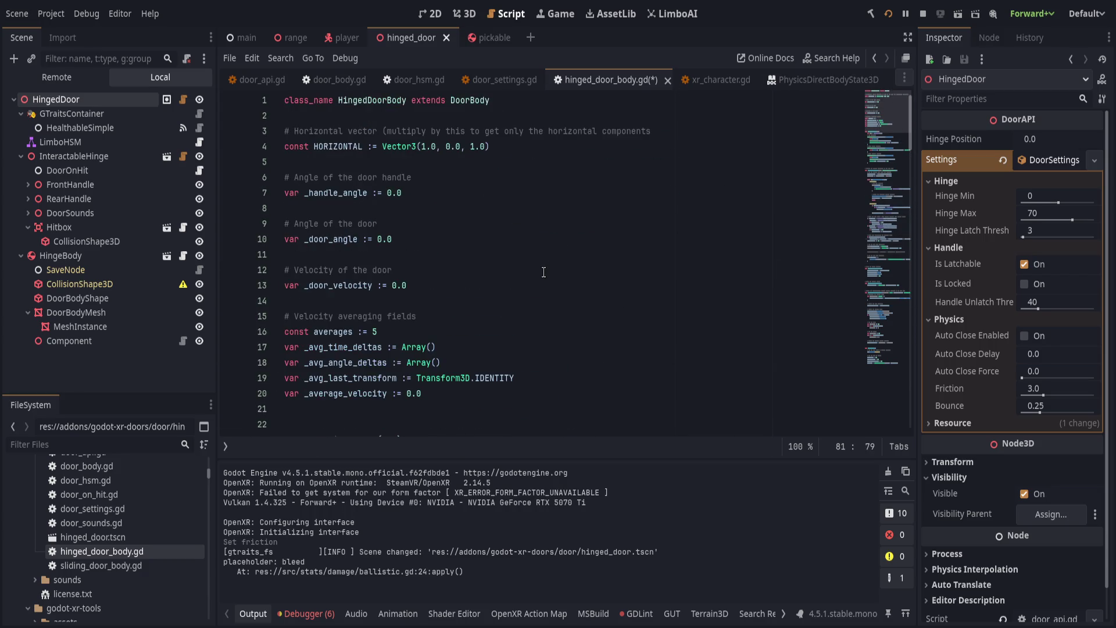
pyautogui.click(488, 80)
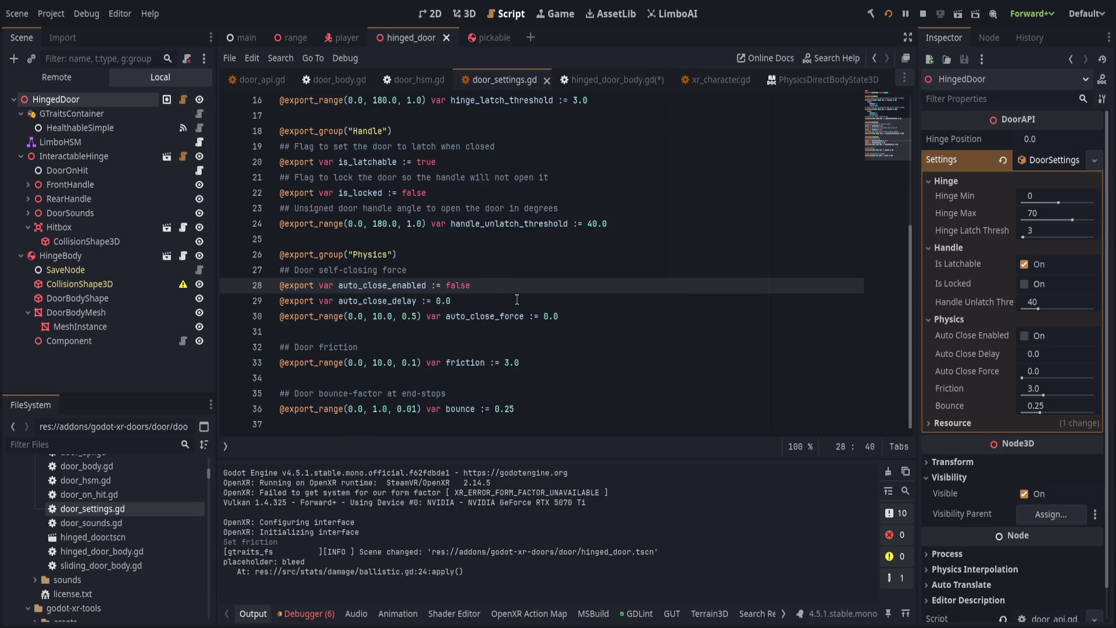
pyautogui.scroll(1, 517, 298)
pyautogui.hotkey('ctrl', 's')
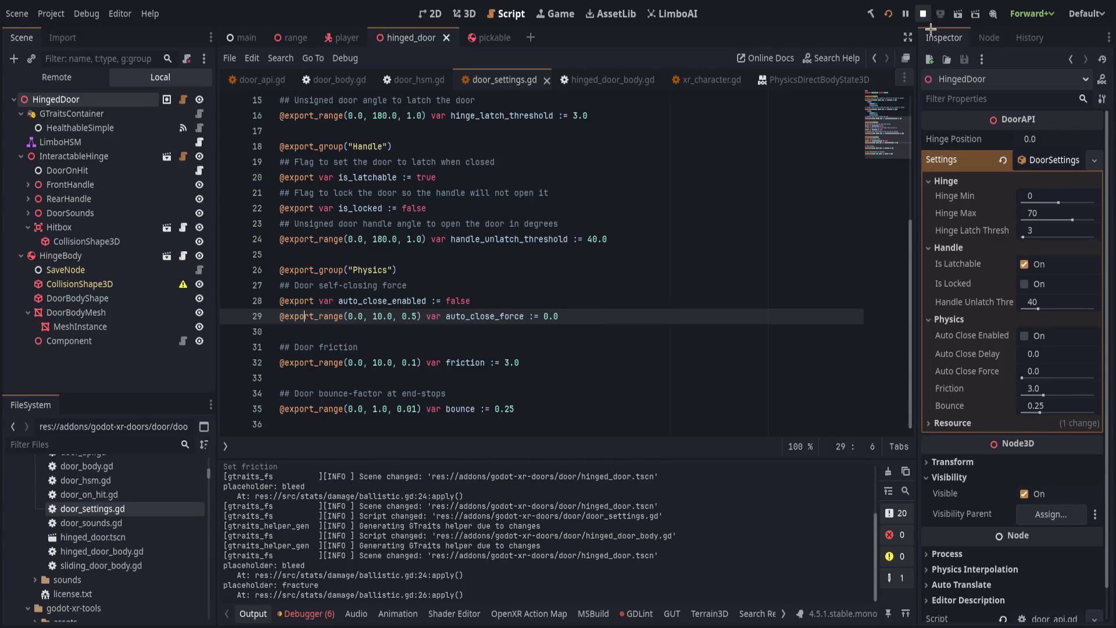
pyautogui.click(1056, 156)
# Stop the running game, collapse the Output panel and view door_settings.gd from its top.
pyautogui.click(922, 14)
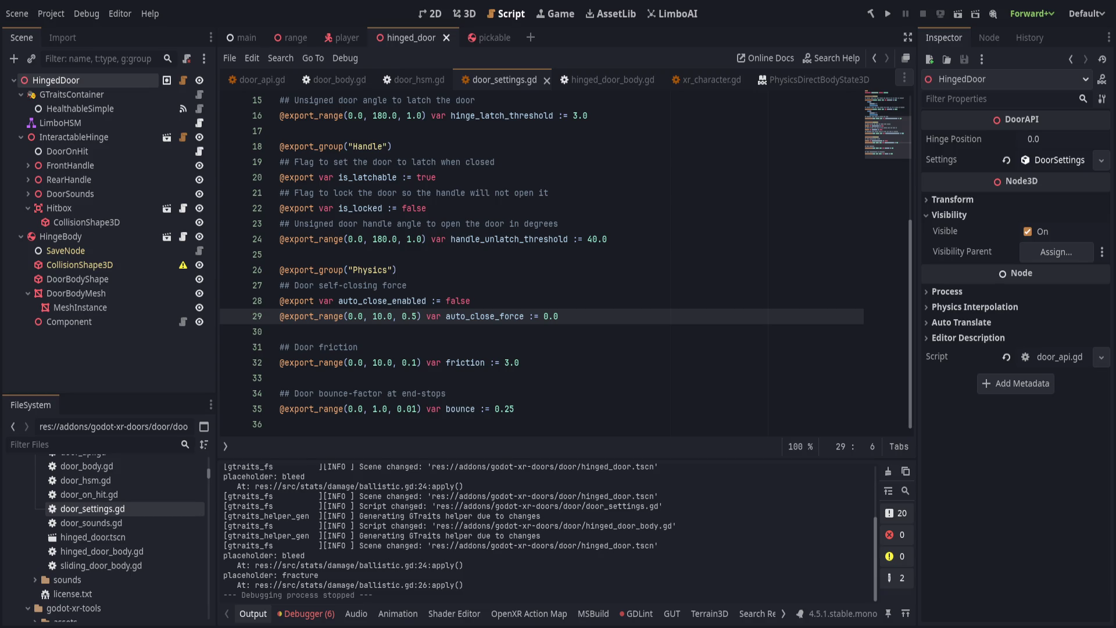
pyautogui.scroll(5, 645, 365)
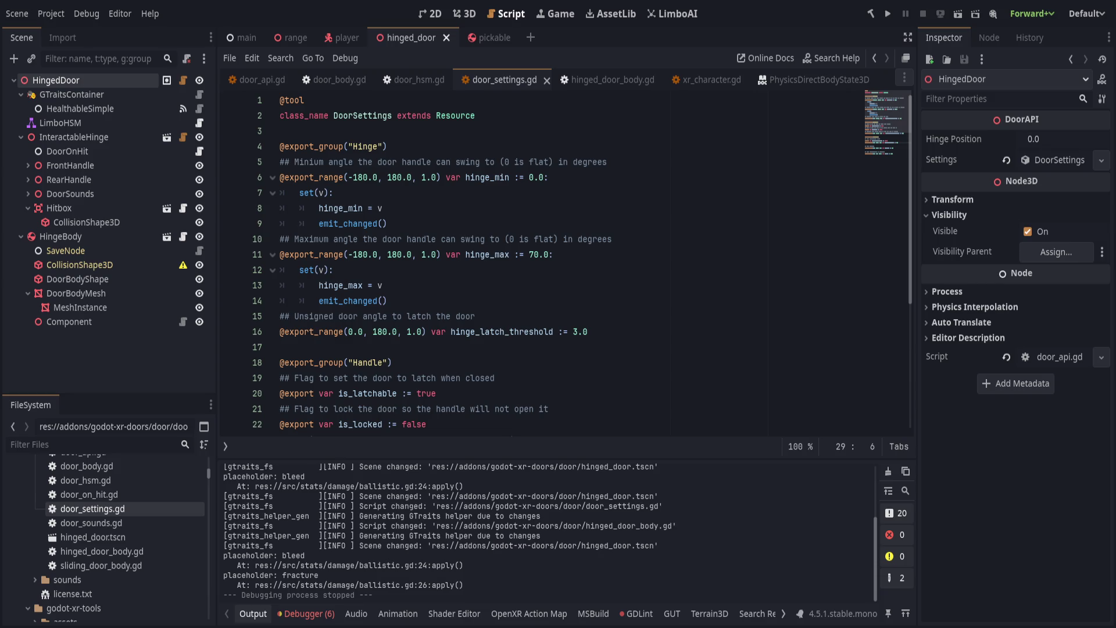
pyautogui.click(255, 618)
pyautogui.click(495, 331)
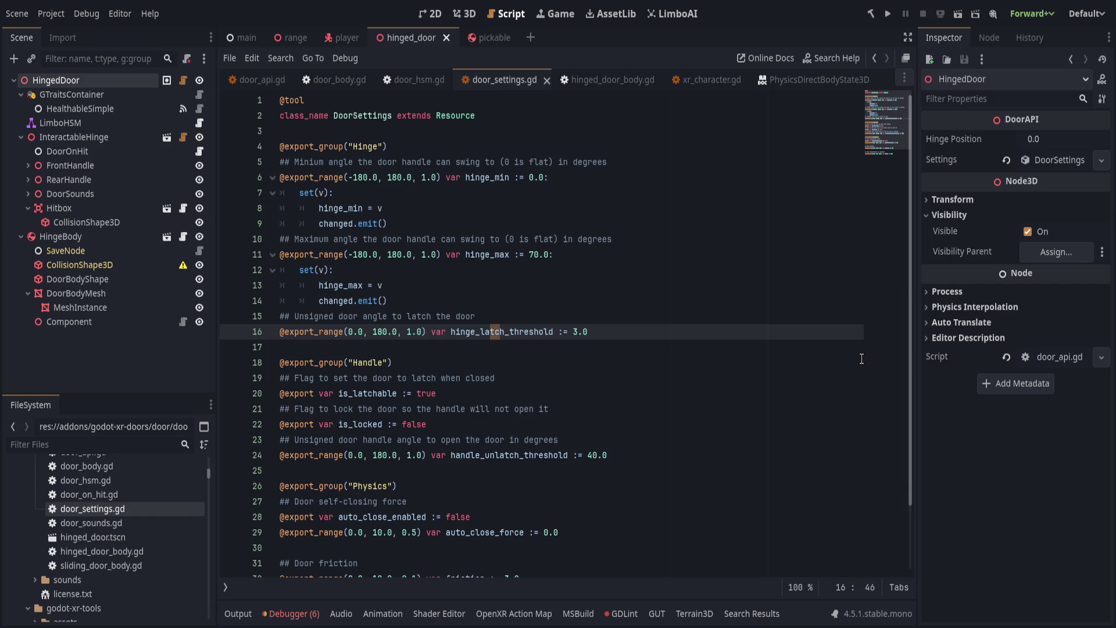
pyautogui.click(538, 269)
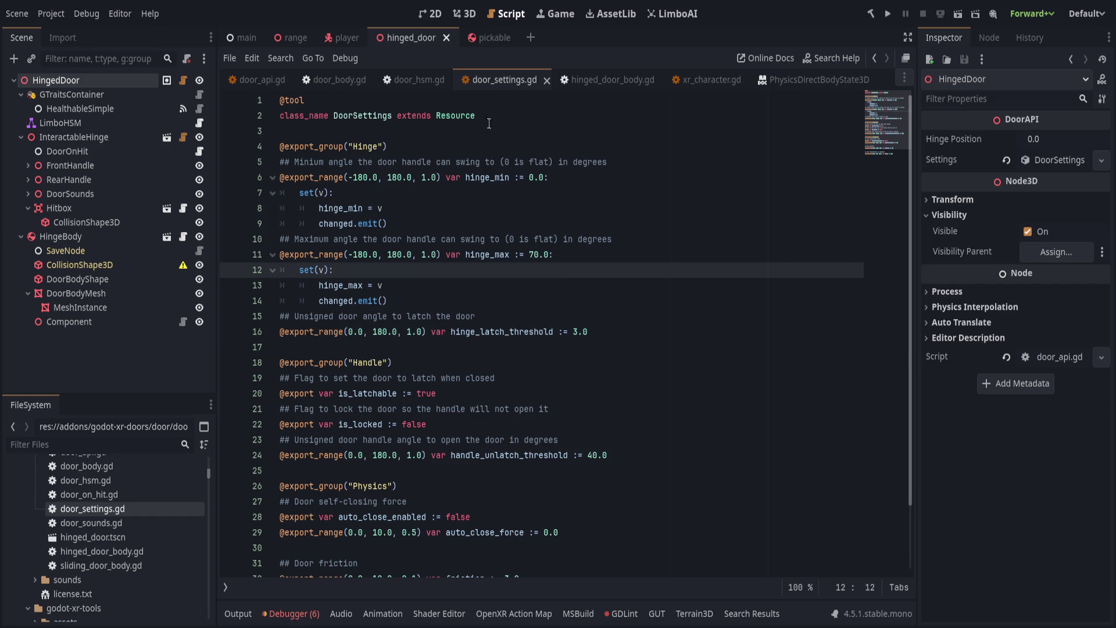
# Close door_settings.gd and the other extra open scripts.
pyautogui.hotkey('ctrl', 'w')
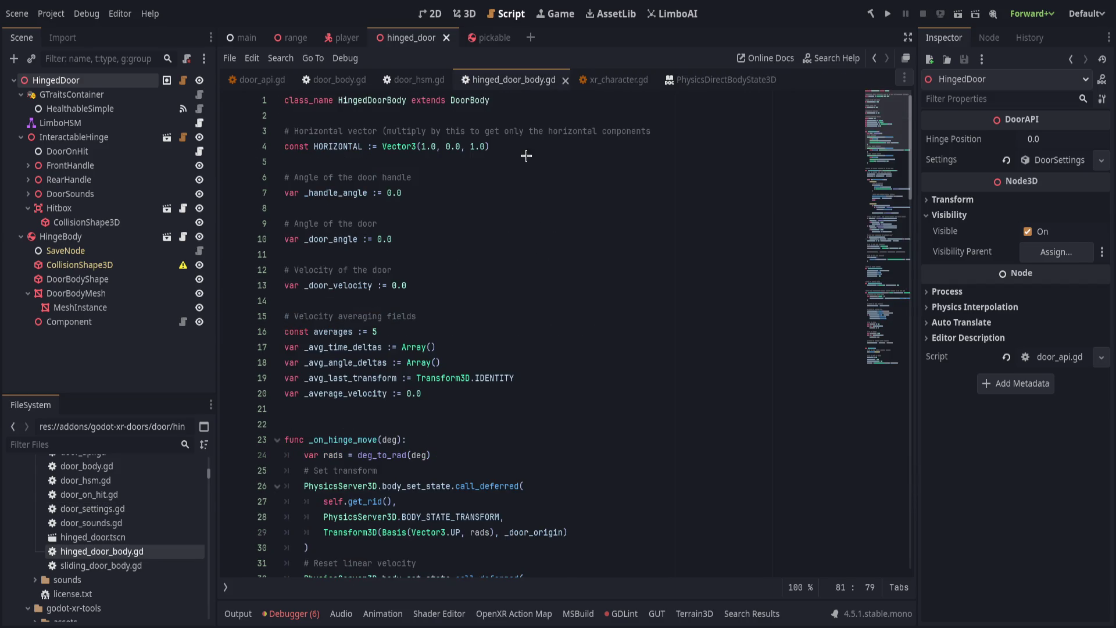
pyautogui.hotkey('ctrl', 'w')
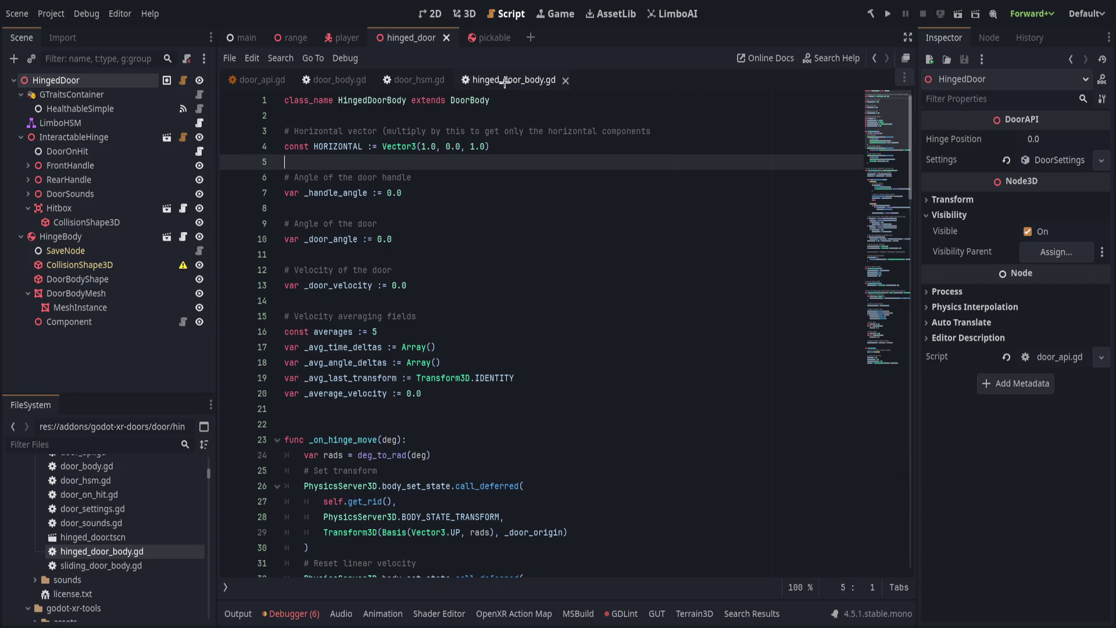
pyautogui.hotkey('ctrl', 'w')
pyautogui.hotkey('ctrl', 'w')
pyautogui.hotkey('ctrl', 'w')
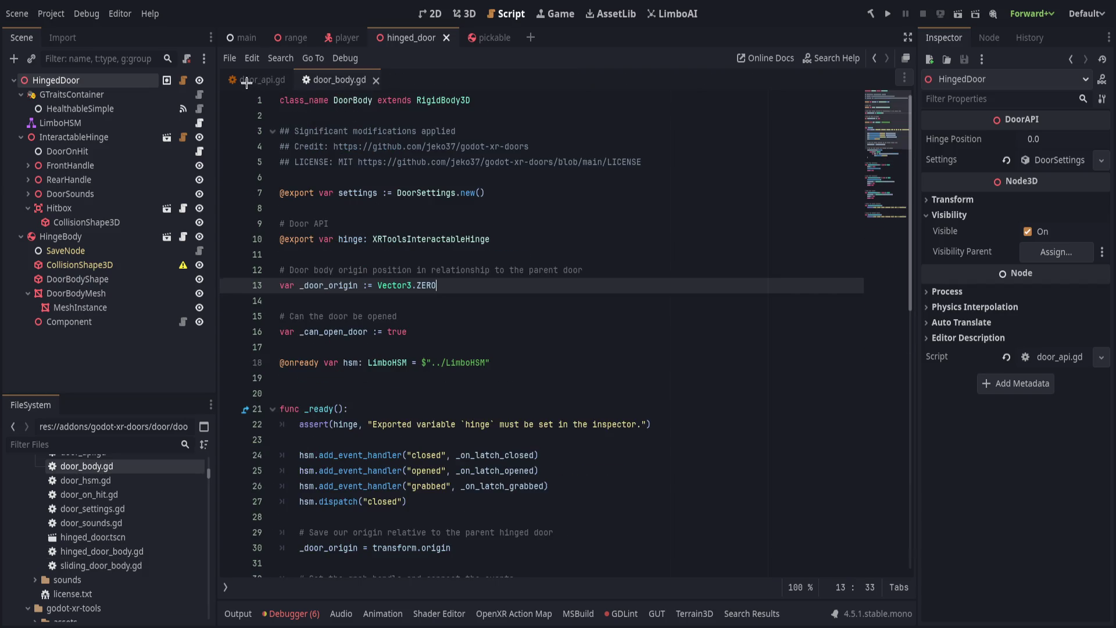
# Close the pickable and range scene tabs, leaving main and hinged_door open.
pyautogui.middleClick(409, 38)
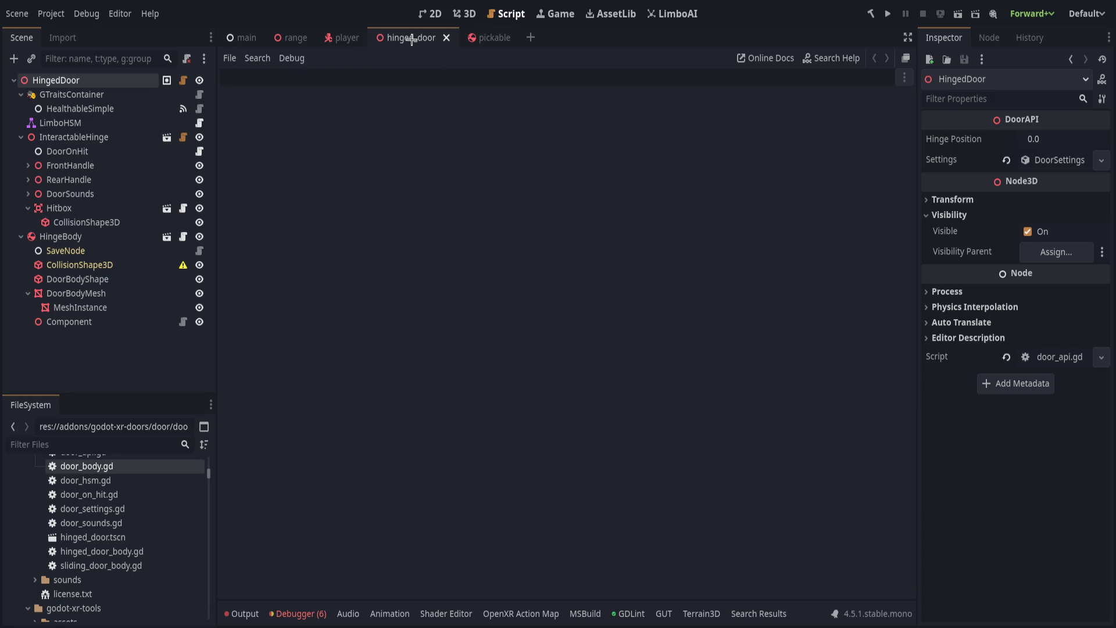
pyautogui.click(432, 47)
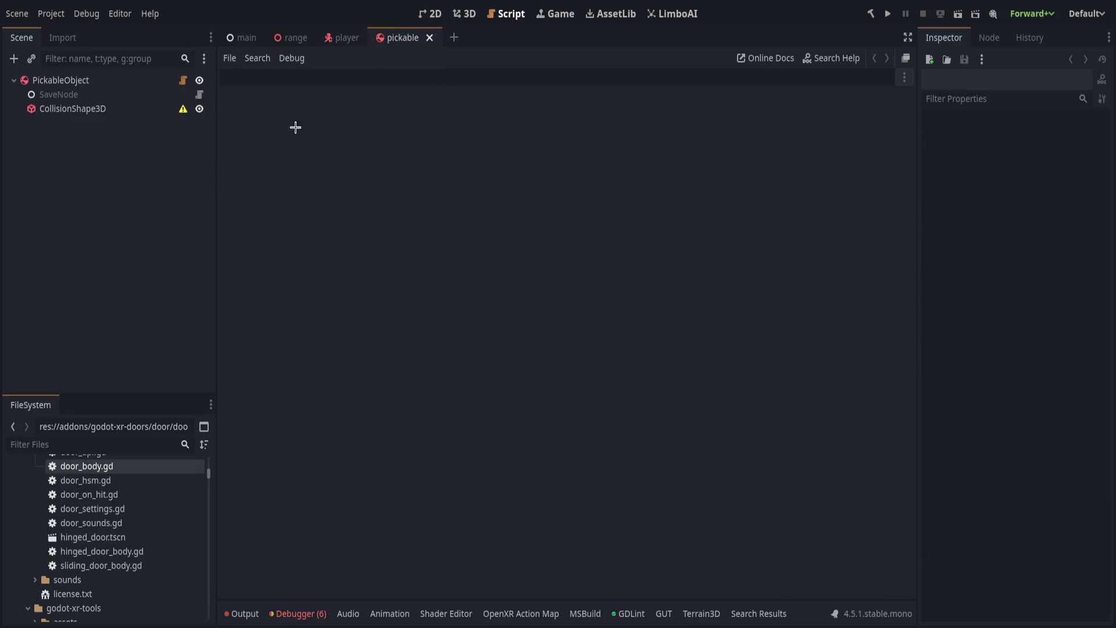
pyautogui.hotkey('ctrl', 'shift', 'w')
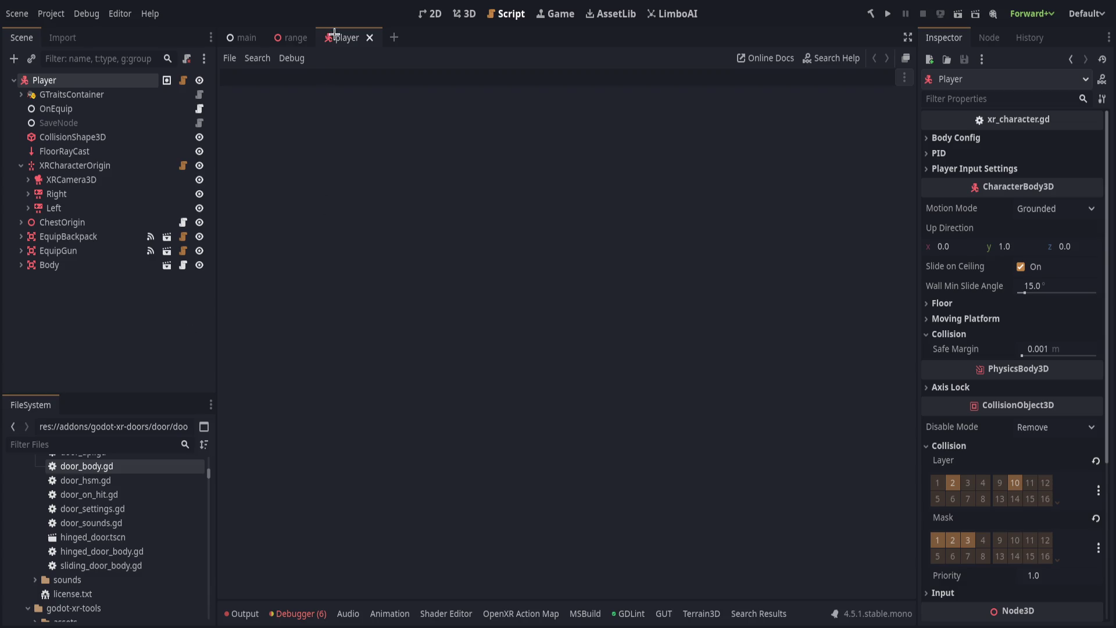
pyautogui.click(295, 37)
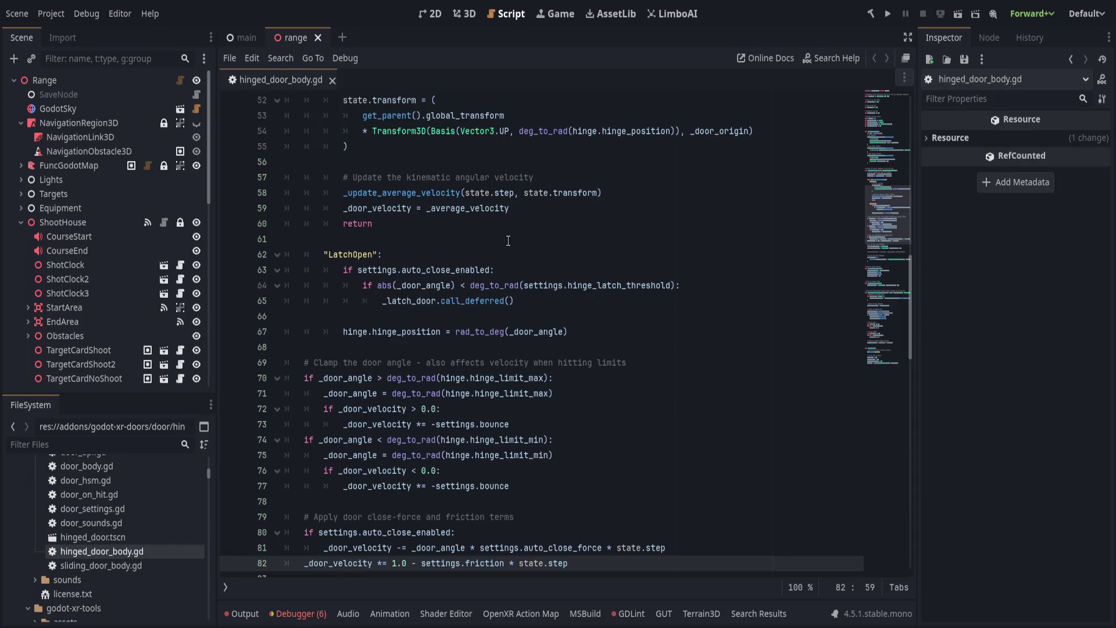
pyautogui.middleClick(299, 36)
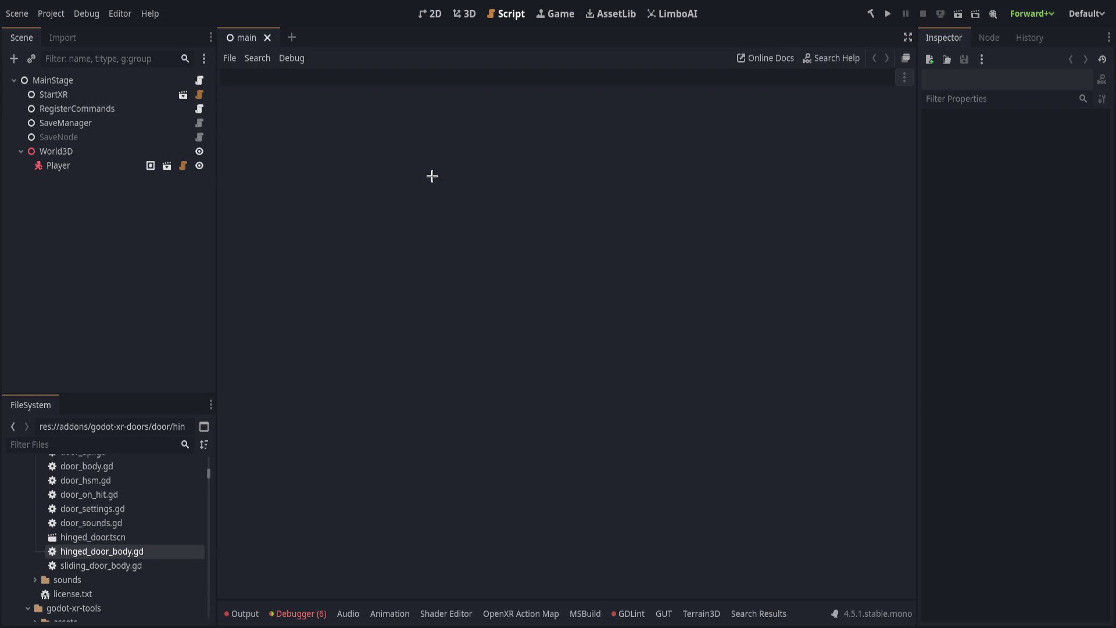
pyautogui.click(114, 361)
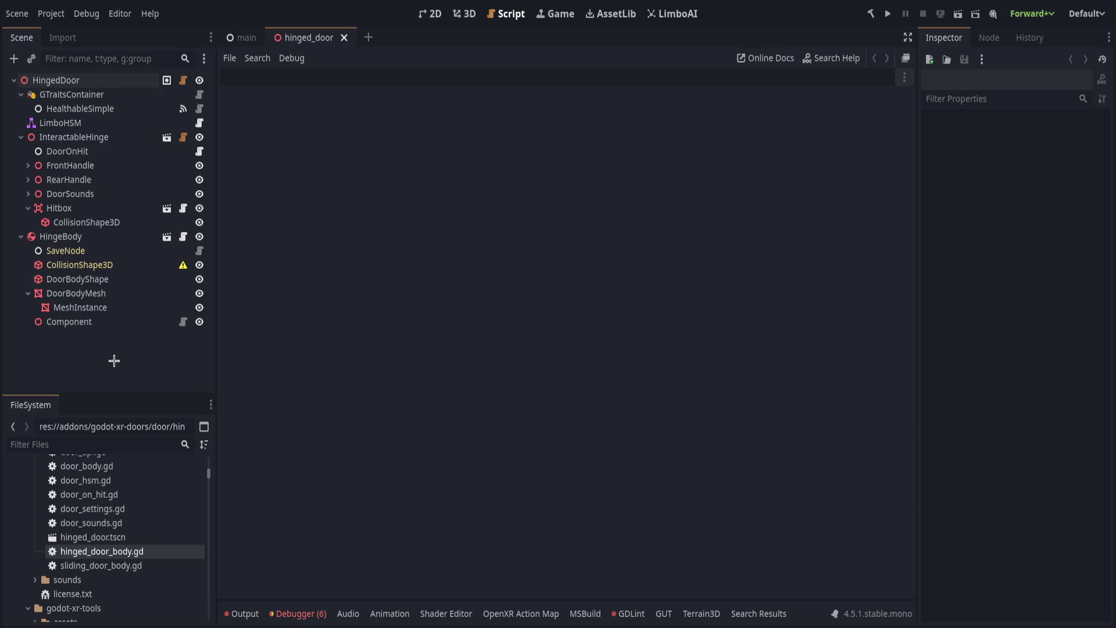
# Select HingeBody and zoom the 3D view in on the door's InteractableHandle.
pyautogui.click(20, 94)
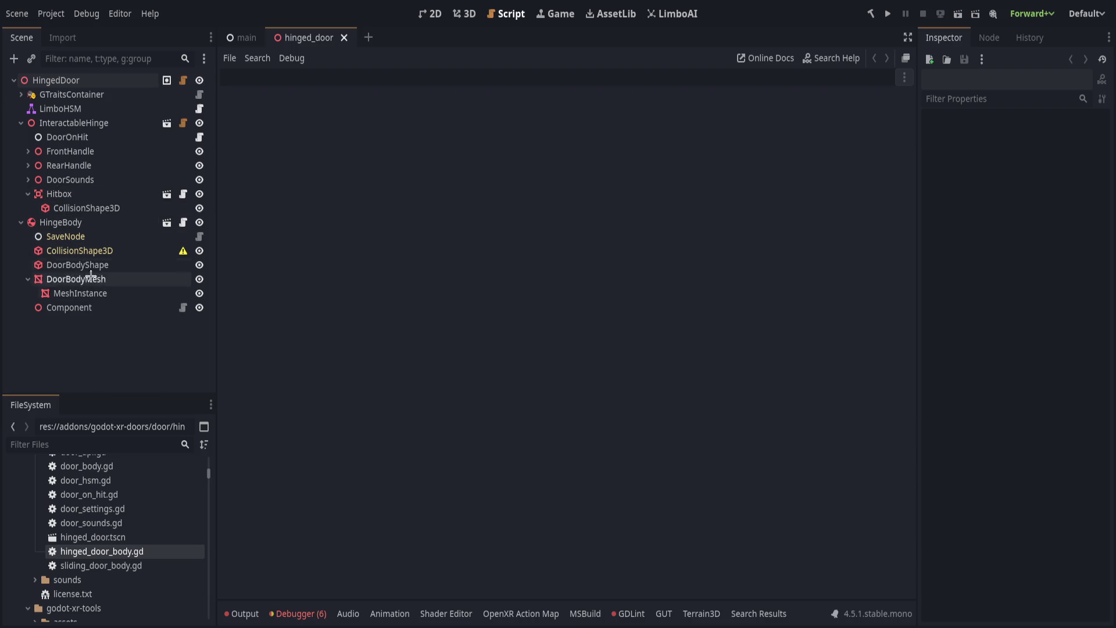
pyautogui.click(75, 228)
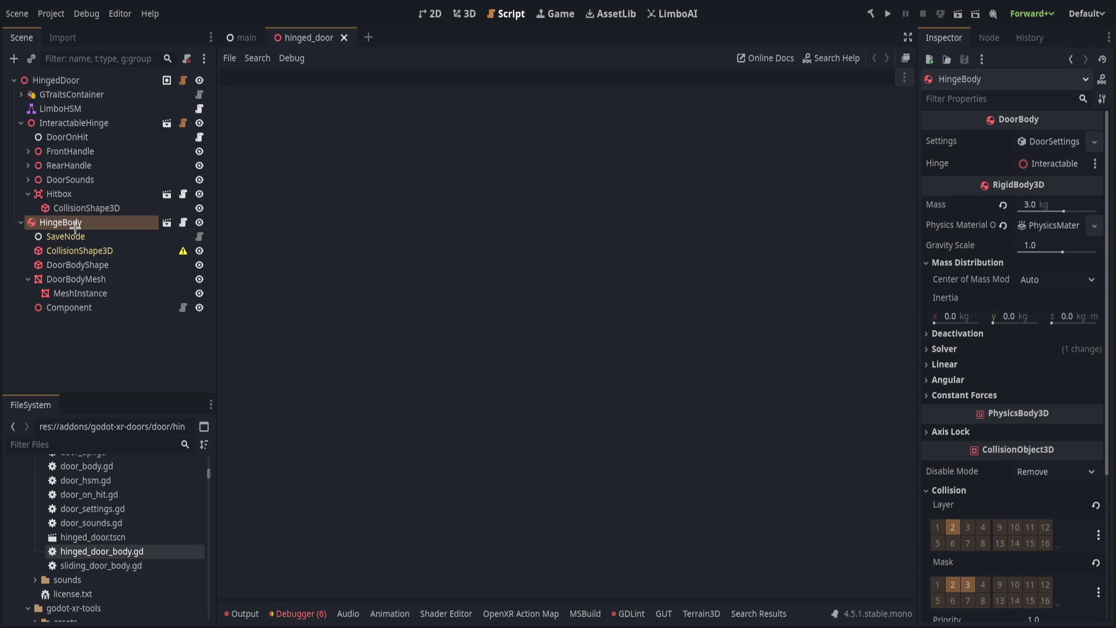
pyautogui.moveTo(76, 228)
pyautogui.mouseDown()
pyautogui.moveTo(27, 153)
pyautogui.moveTo(29, 197)
pyautogui.moveTo(91, 193)
pyautogui.moveTo(468, 24)
pyautogui.moveTo(451, 58)
pyautogui.mouseUp()
pyautogui.scroll(5, 588, 361)
pyautogui.click(590, 294)
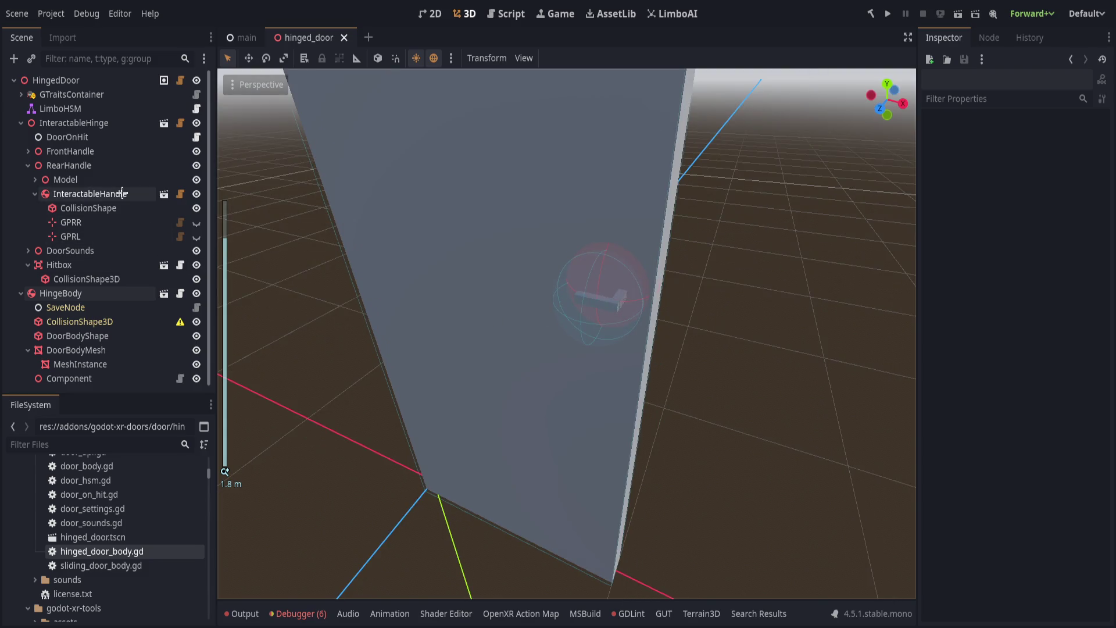
# Nudge the handle along Z, adjust InteractableHinge's Hinge Position, then open hinged_door_body.gd.
pyautogui.moveTo(378, 422); pyautogui.dragTo(381, 421)
pyautogui.press('f')
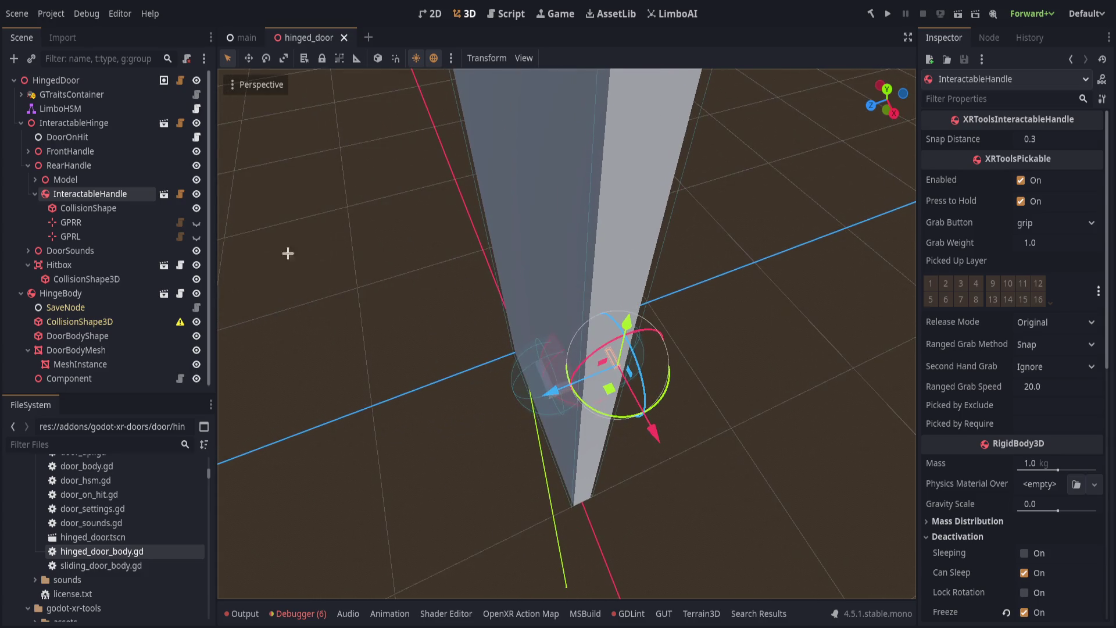
pyautogui.click(70, 124)
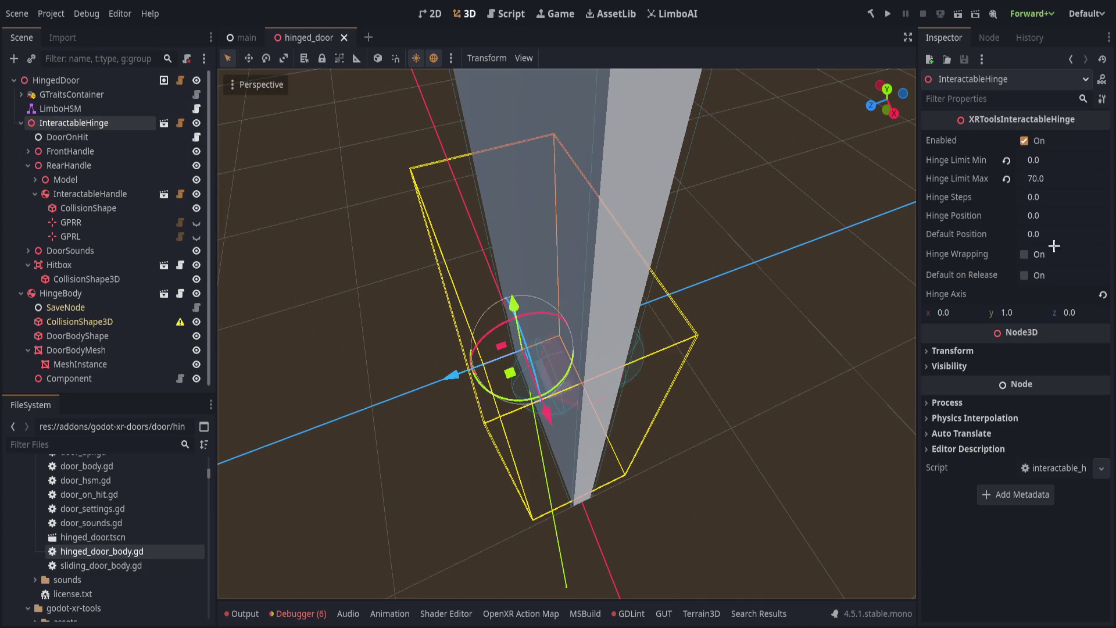
pyautogui.moveTo(1040, 216)
pyautogui.mouseDown()
pyautogui.moveTo(1053, 216)
pyautogui.moveTo(1040, 216)
pyautogui.mouseUp()
pyautogui.click(21, 122)
pyautogui.click(185, 137)
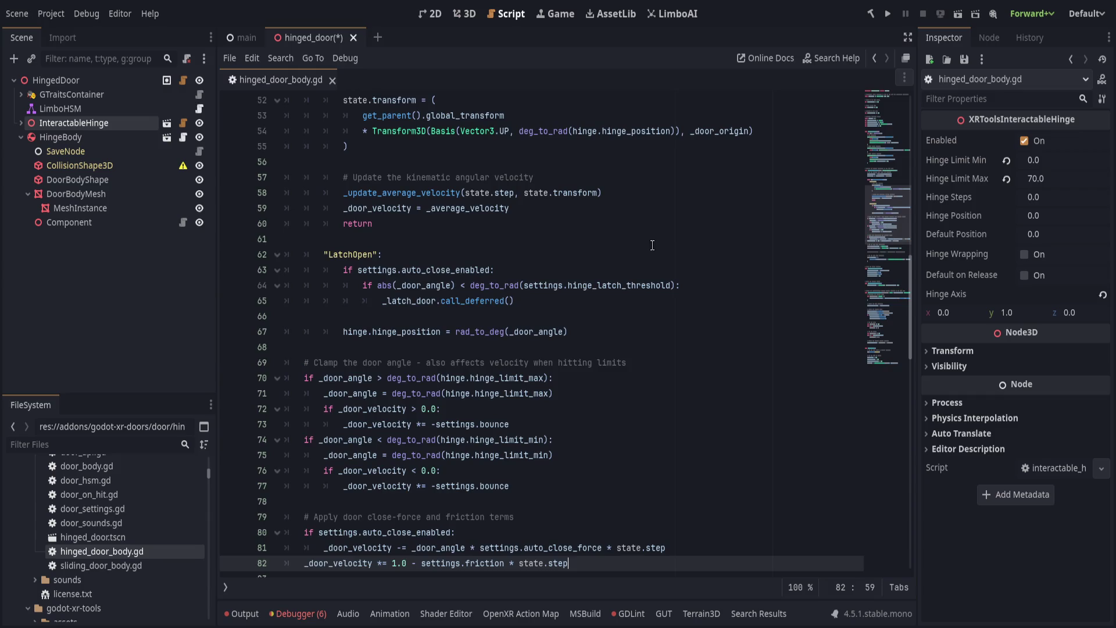
# Look over hinged_door_body.gd's variable declarations and place the caret after the last one.
pyautogui.scroll(15, 652, 245)
pyautogui.click(645, 192)
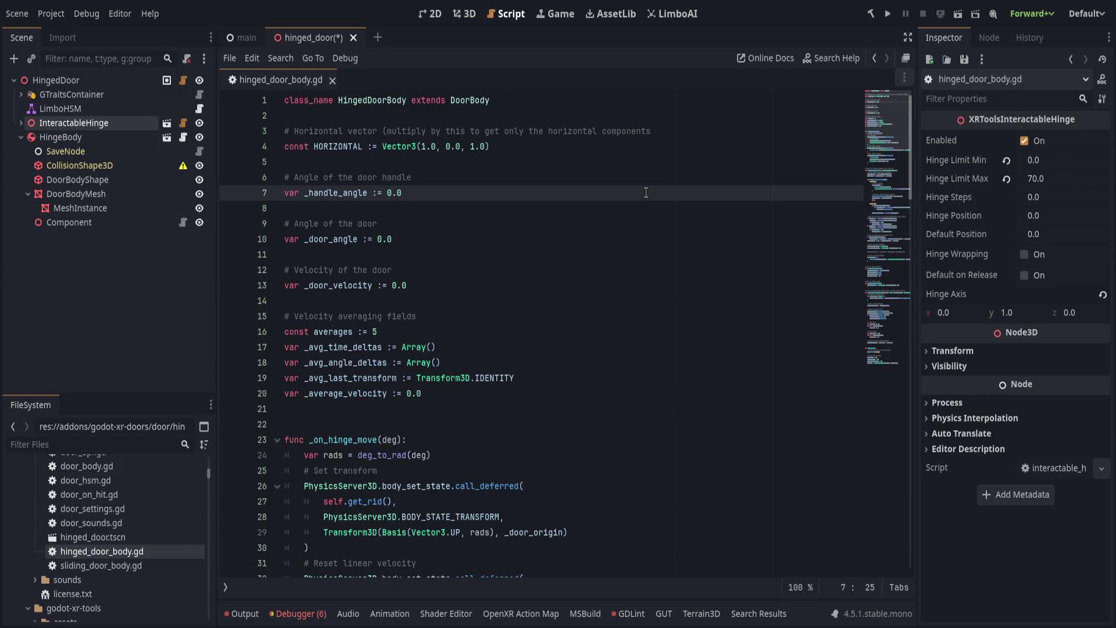
pyautogui.scroll(-3, 587, 250)
pyautogui.scroll(3, 557, 279)
pyautogui.scroll(-4, 529, 311)
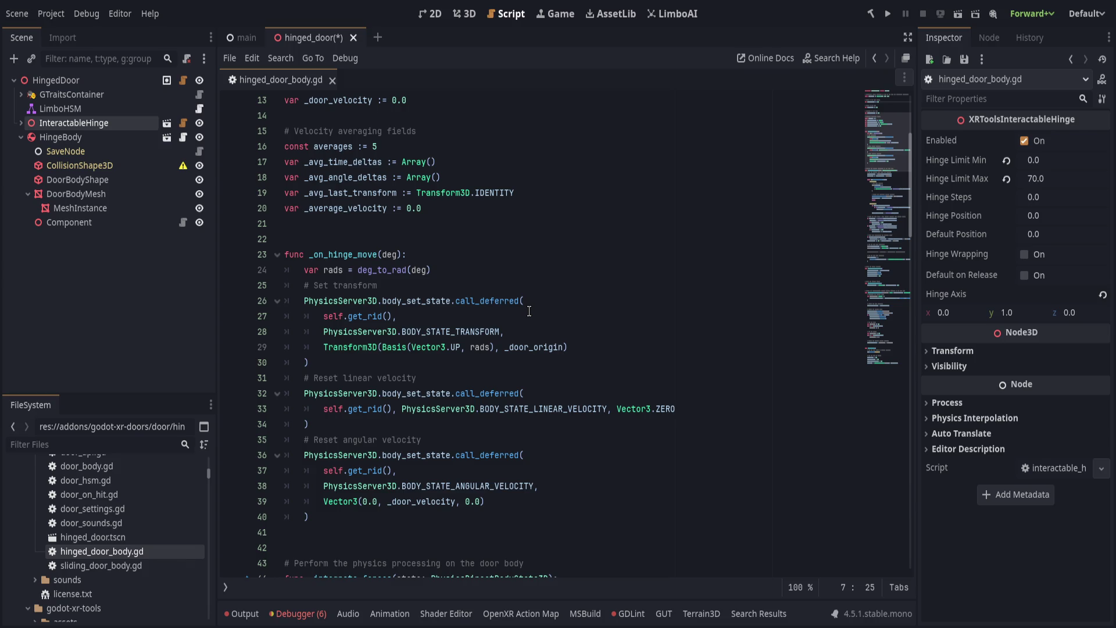
pyautogui.scroll(4, 529, 311)
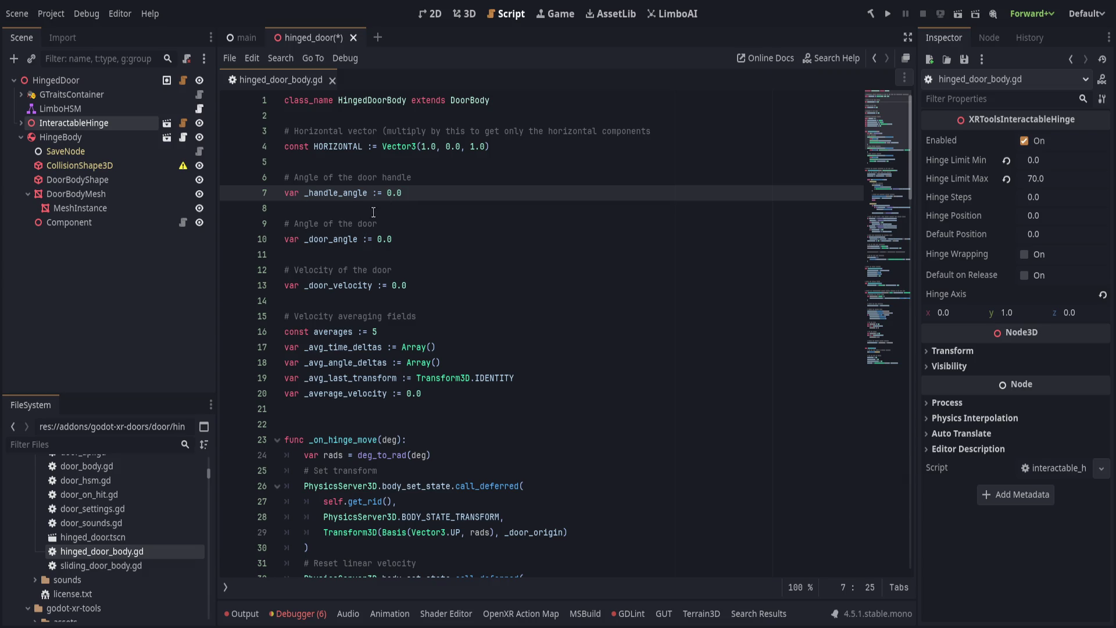
pyautogui.scroll(-12, 458, 193)
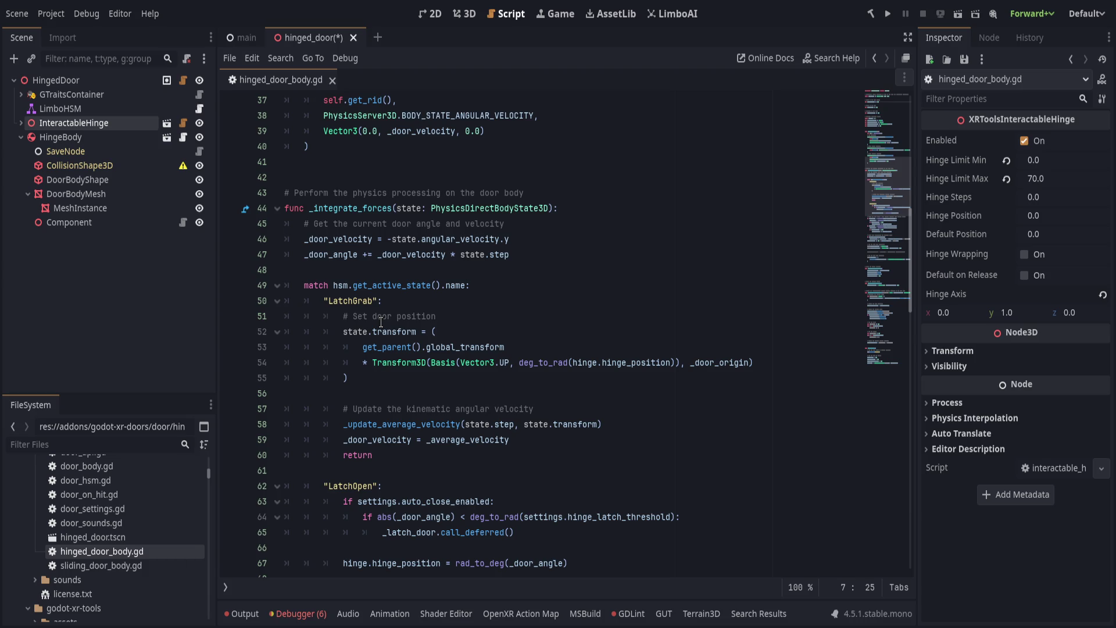
pyautogui.scroll(-2, 381, 323)
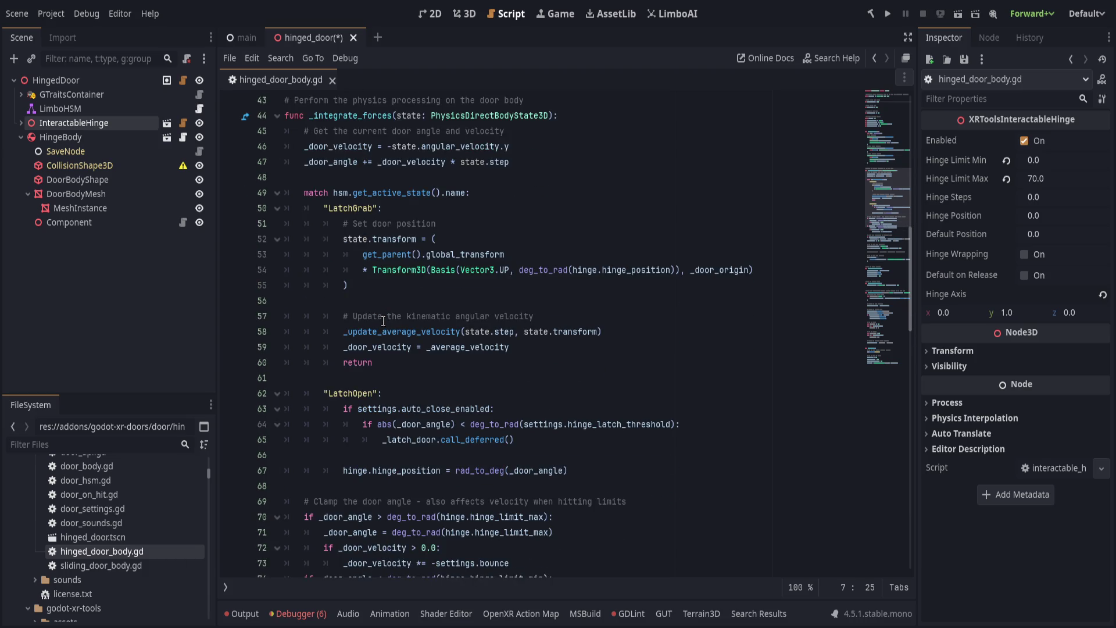
pyautogui.scroll(14, 383, 321)
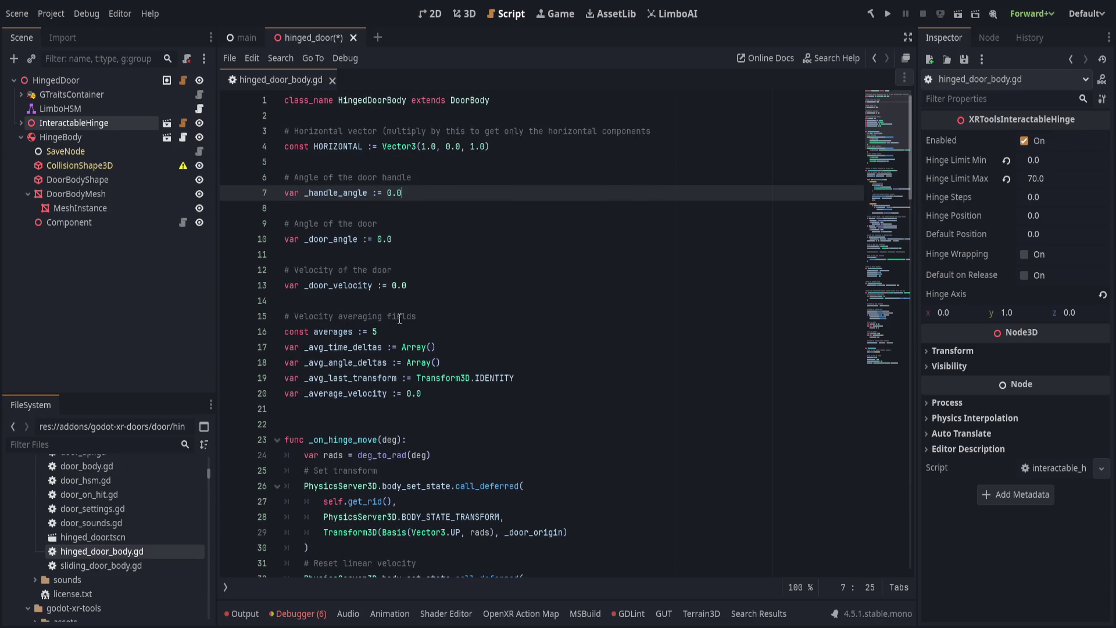
pyautogui.click(539, 398)
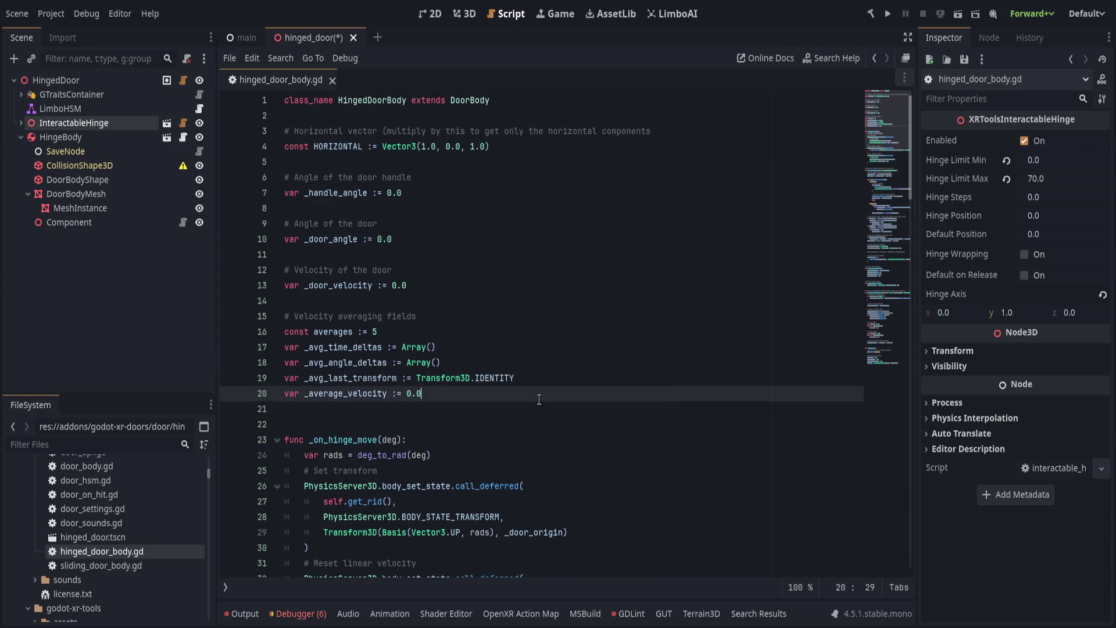
pyautogui.press('Return')
pyautogui.press('Return')
pyautogui.write('onready var inge')
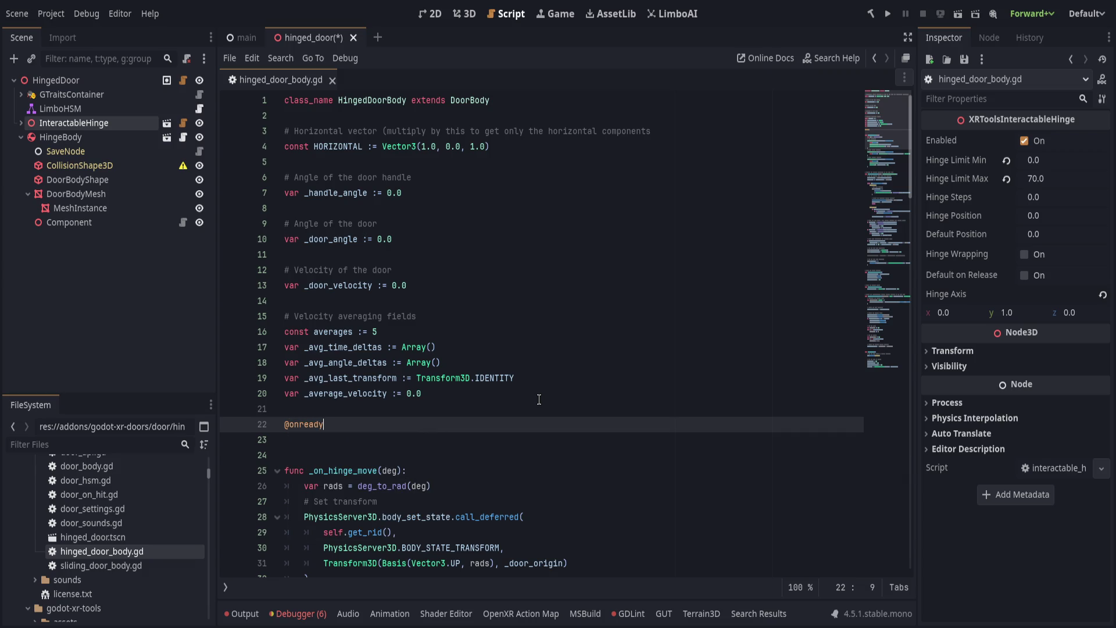
pyautogui.press('BackSpace')
pyautogui.press('BackSpace')
pyautogui.press('BackSpace')
pyautogui.write('hinge := ')
pyautogui.write('$"../Int')
pyautogui.press('Return')
# Add 'hinge.hinge_position = _door_angle' after the transform block.
pyautogui.scroll(-2, 542, 433)
pyautogui.scroll(-15, 541, 433)
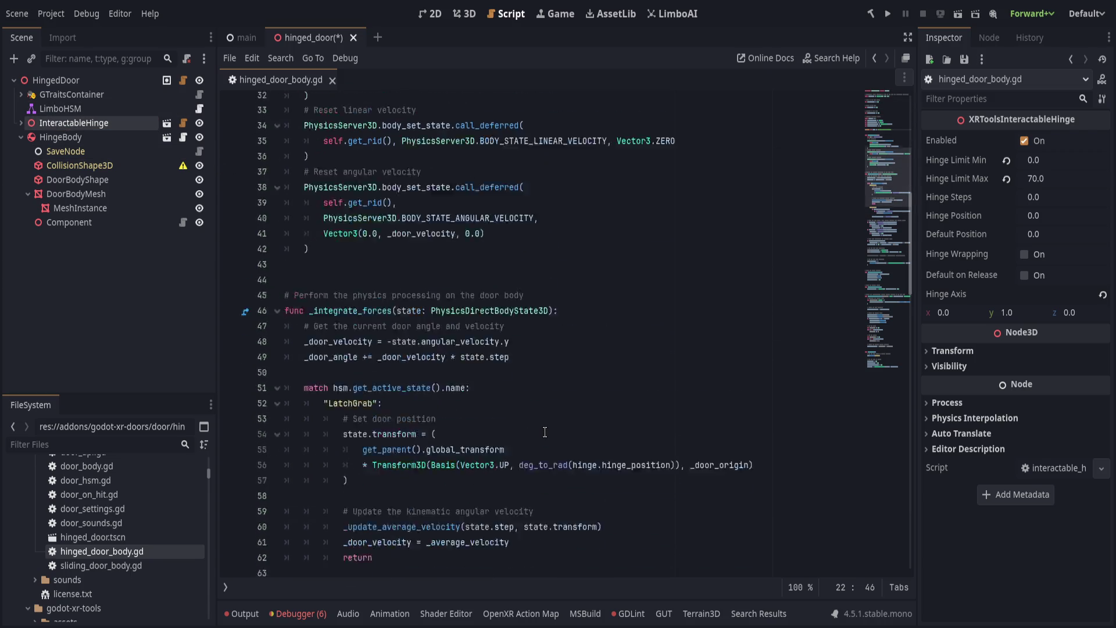
pyautogui.scroll(-5, 545, 420)
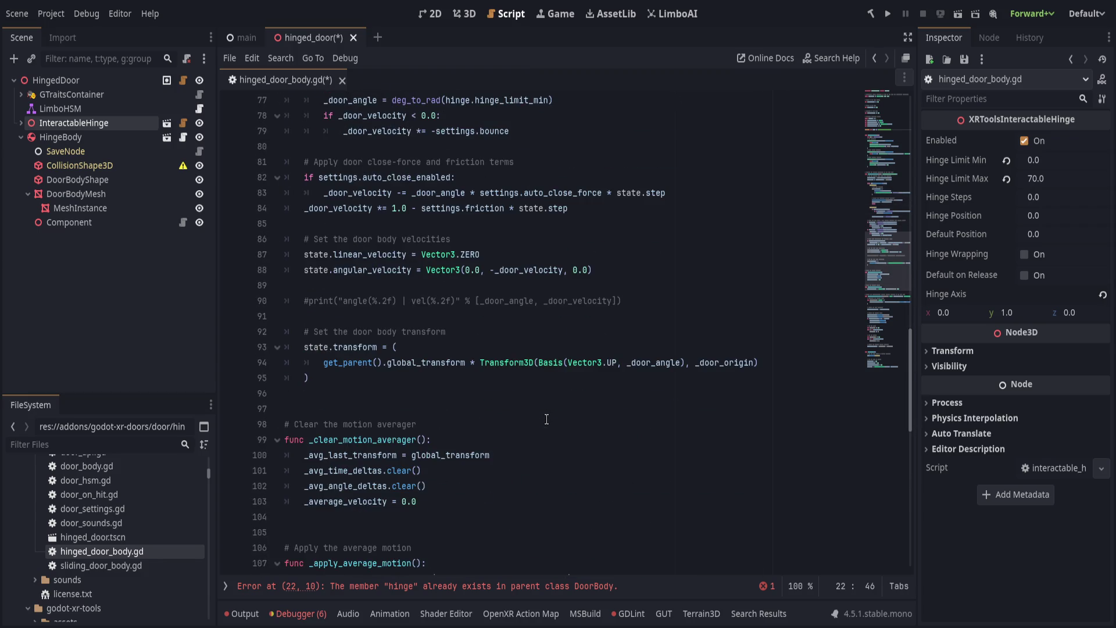
pyautogui.click(511, 285)
pyautogui.scroll(2, 512, 352)
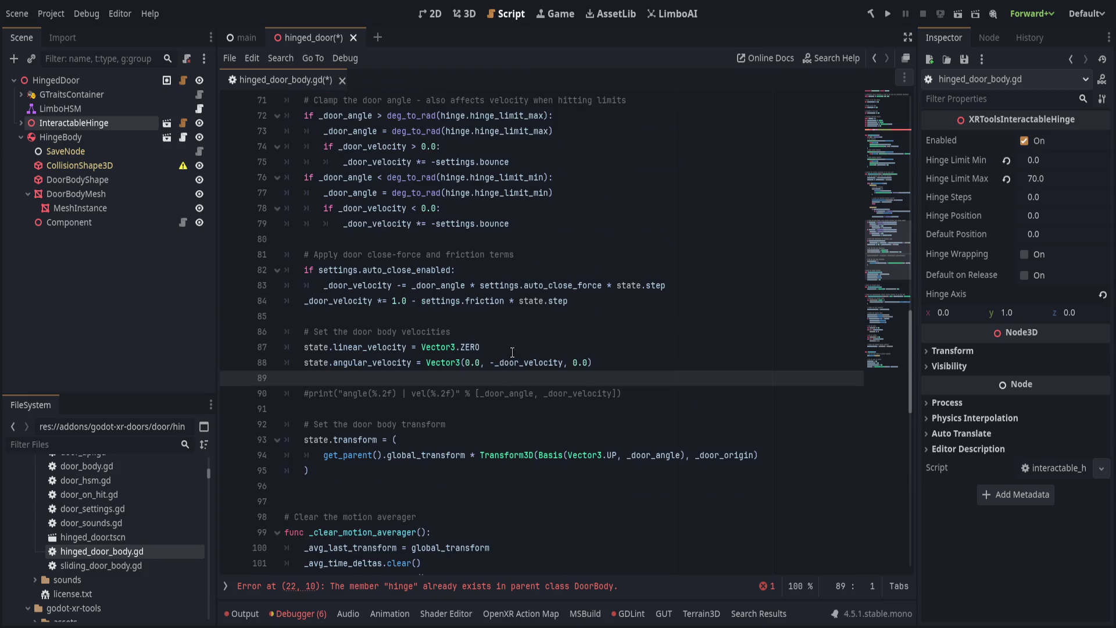
pyautogui.click(688, 388)
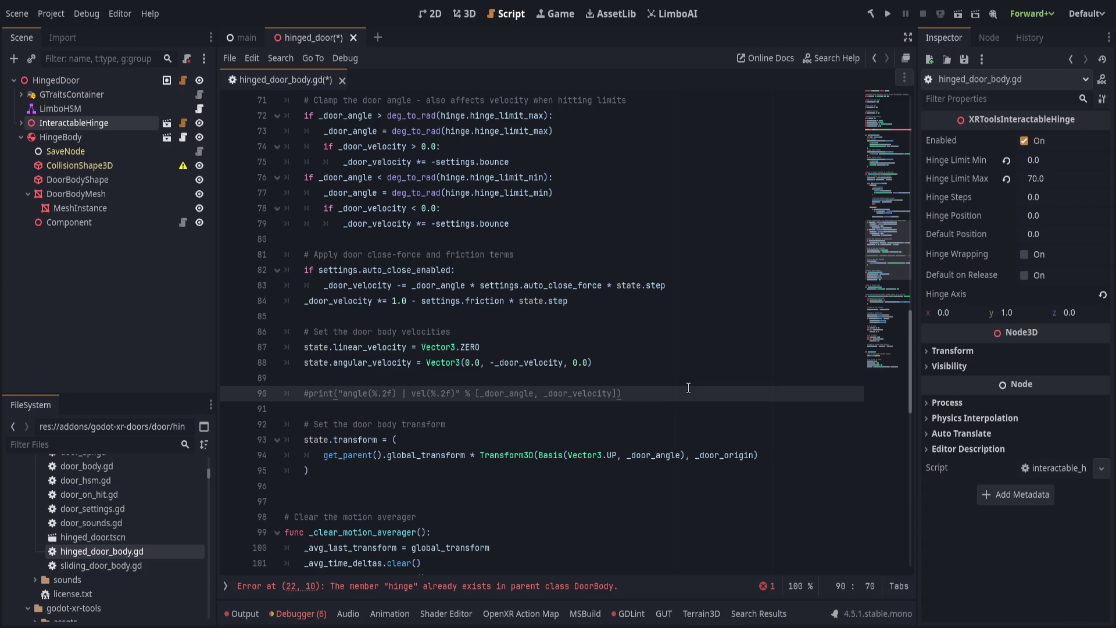
pyautogui.click(547, 485)
pyautogui.click(548, 474)
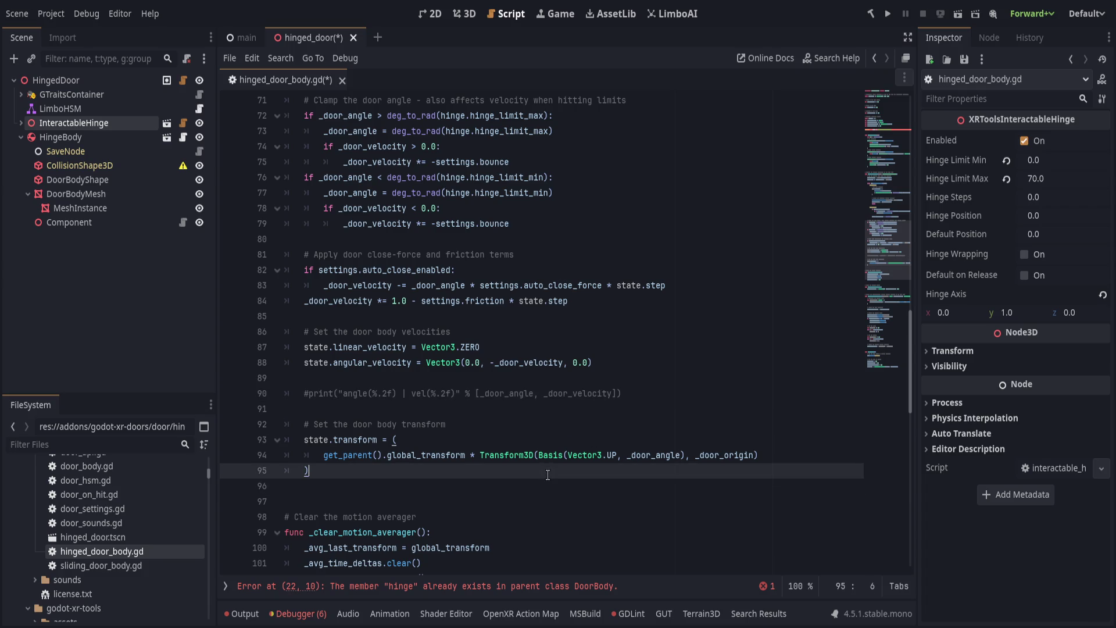
pyautogui.press('Return')
pyautogui.write('hinge.position')
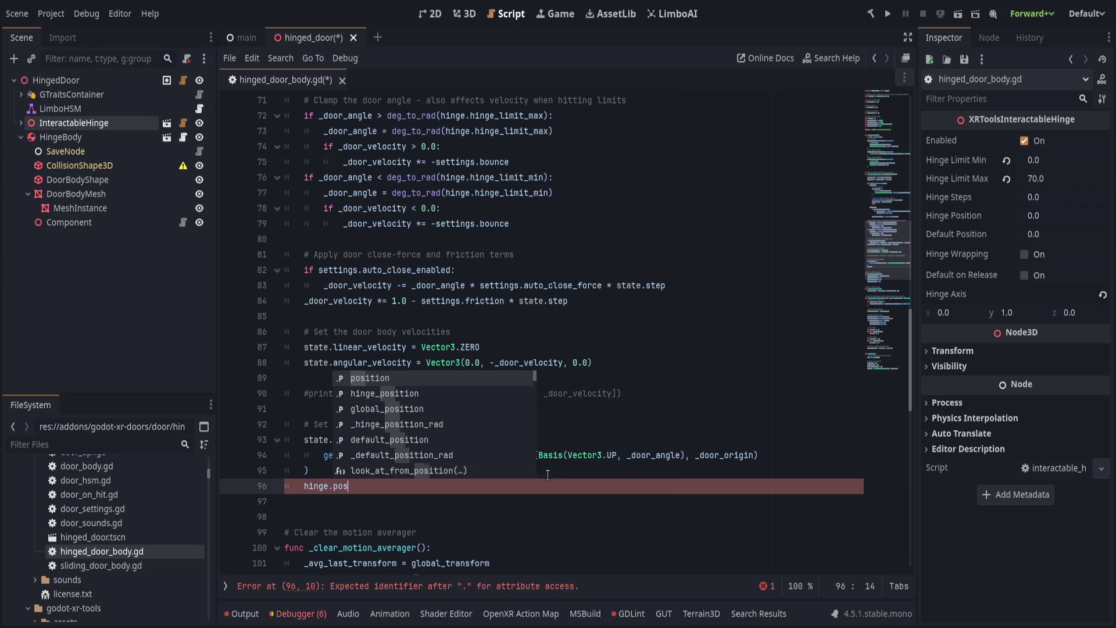
pyautogui.press('BackSpace')
pyautogui.press('BackSpace')
pyautogui.press('BackSpace')
pyautogui.write('hinge_position')
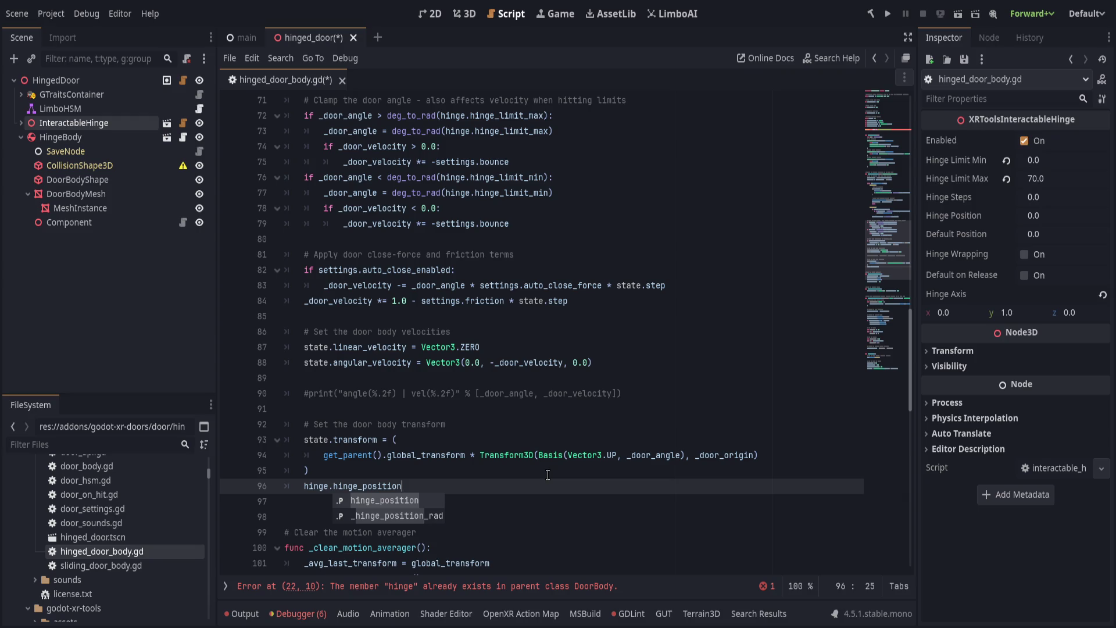
pyautogui.write(' = _')
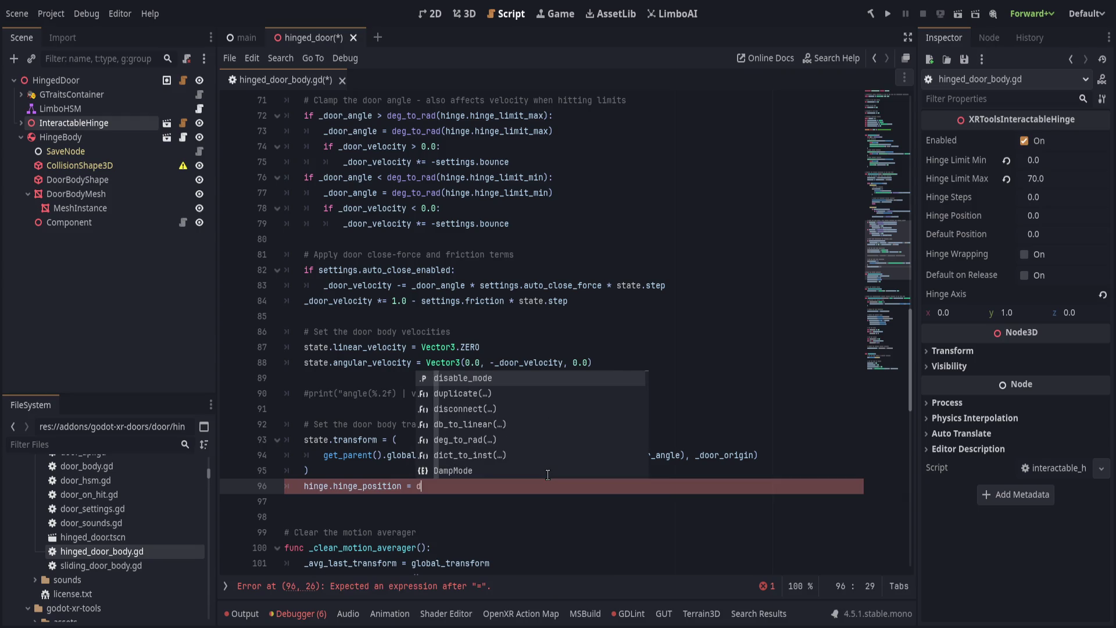
pyautogui.write('doo')
pyautogui.press('Return')
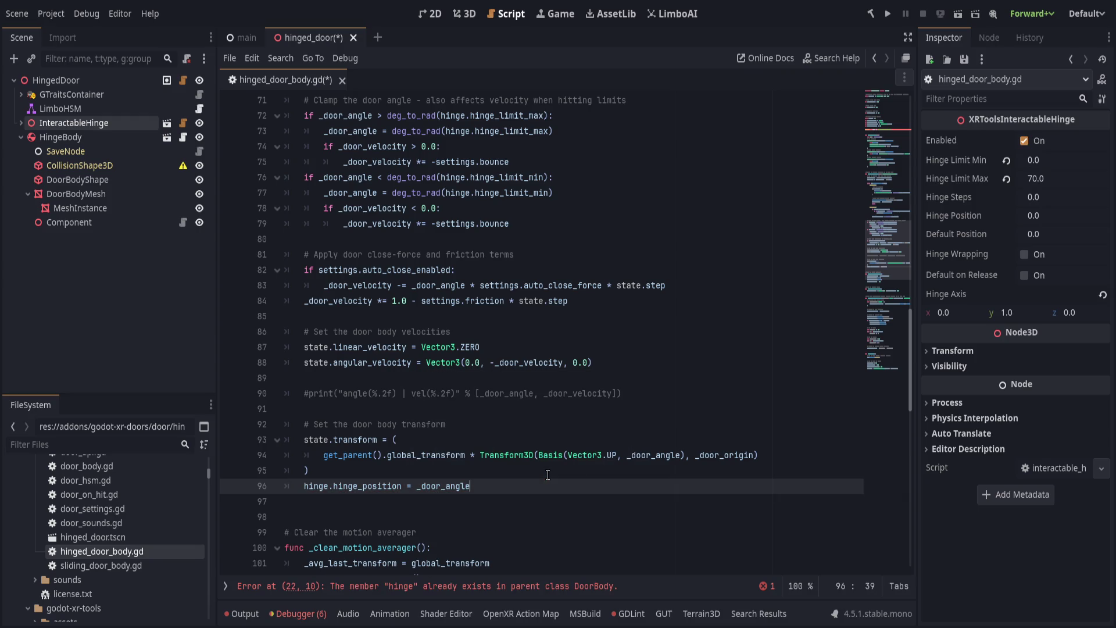
# Save the script and run the project with F5 to test the door.
pyautogui.hotkey('ctrl', 's')
pyautogui.press('Left')
pyautogui.press('Left')
pyautogui.press('Left')
pyautogui.press('F5')
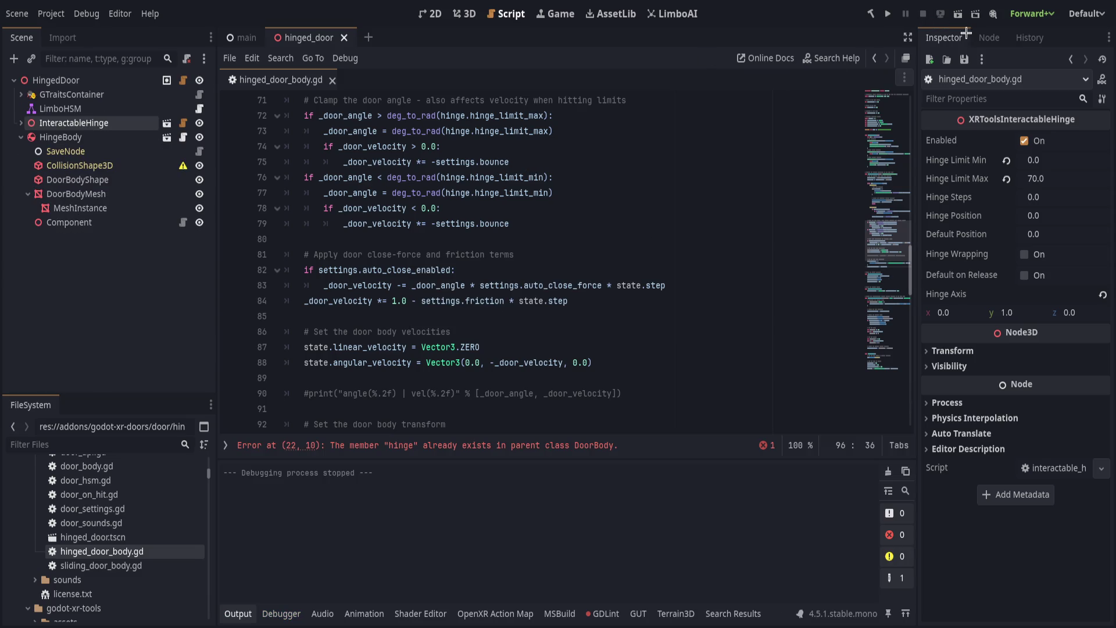
pyautogui.scroll(20, 559, 327)
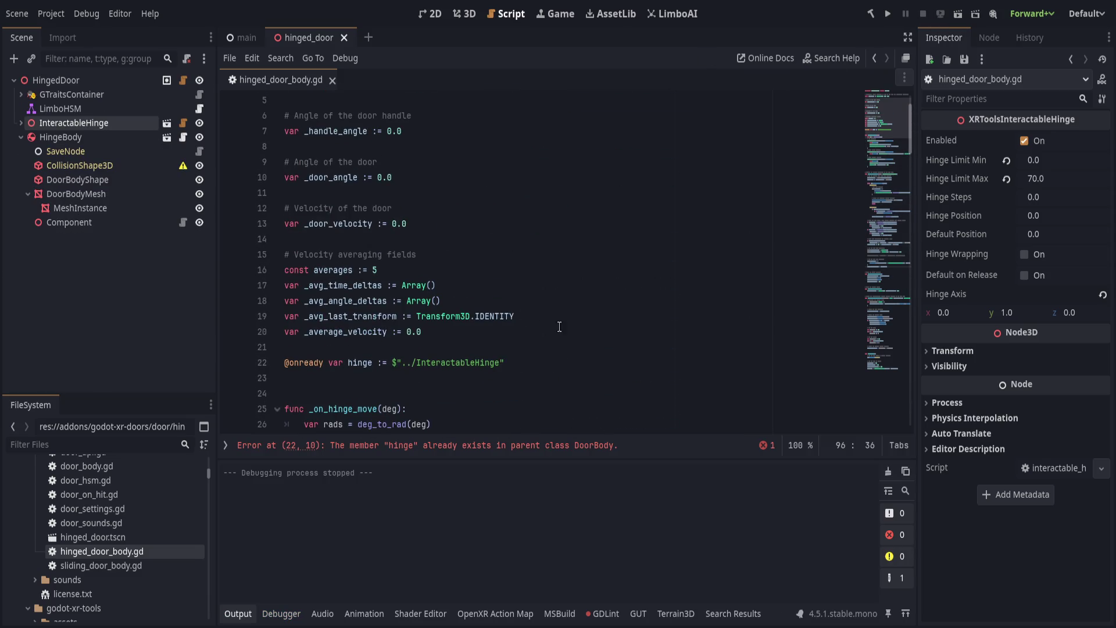
pyautogui.click(561, 362)
pyautogui.hotkey('ctrl', 'x')
pyautogui.hotkey('ctrl', 'x')
pyautogui.hotkey('ctrl', 's')
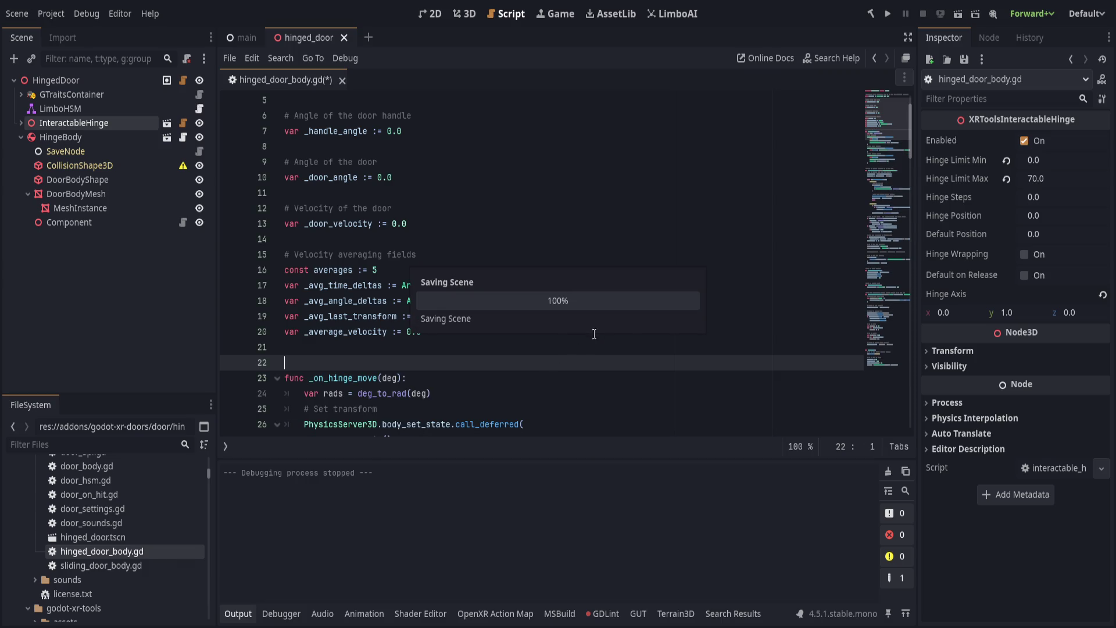
pyautogui.press('F5')
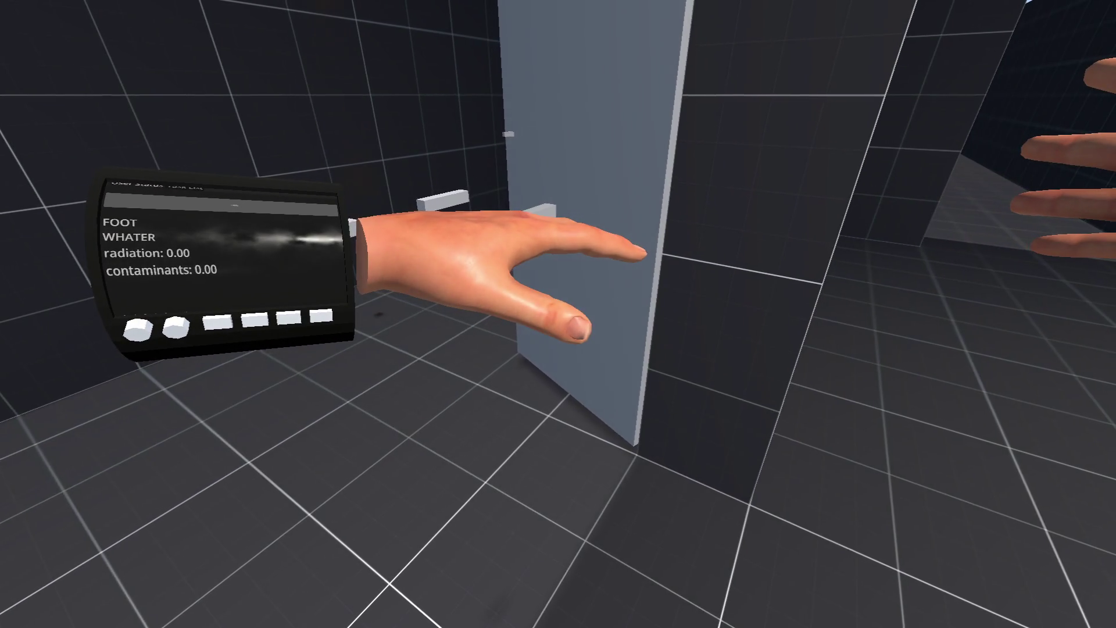
# Leave VR, drag Hinge Position in the 3D view to log a change, and reopen hinged_door_body.gd.
pyautogui.hotkey('alt', 'Tab')
pyautogui.click(465, 14)
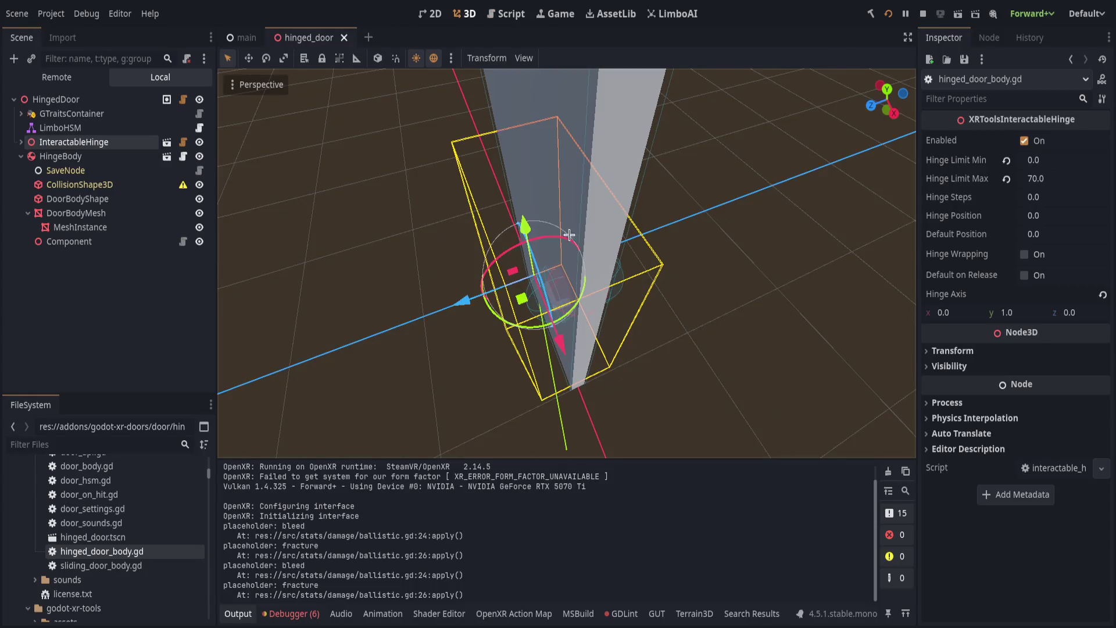
pyautogui.moveTo(1072, 215)
pyautogui.mouseDown()
pyautogui.moveTo(1093, 215)
pyautogui.moveTo(1061, 215)
pyautogui.mouseUp()
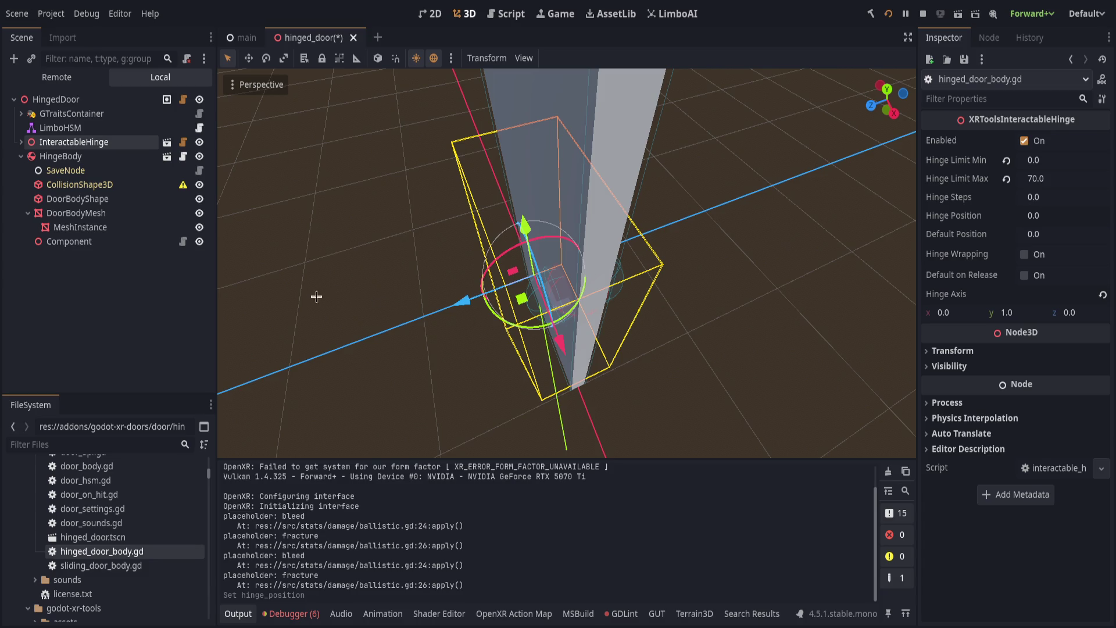
pyautogui.click(182, 156)
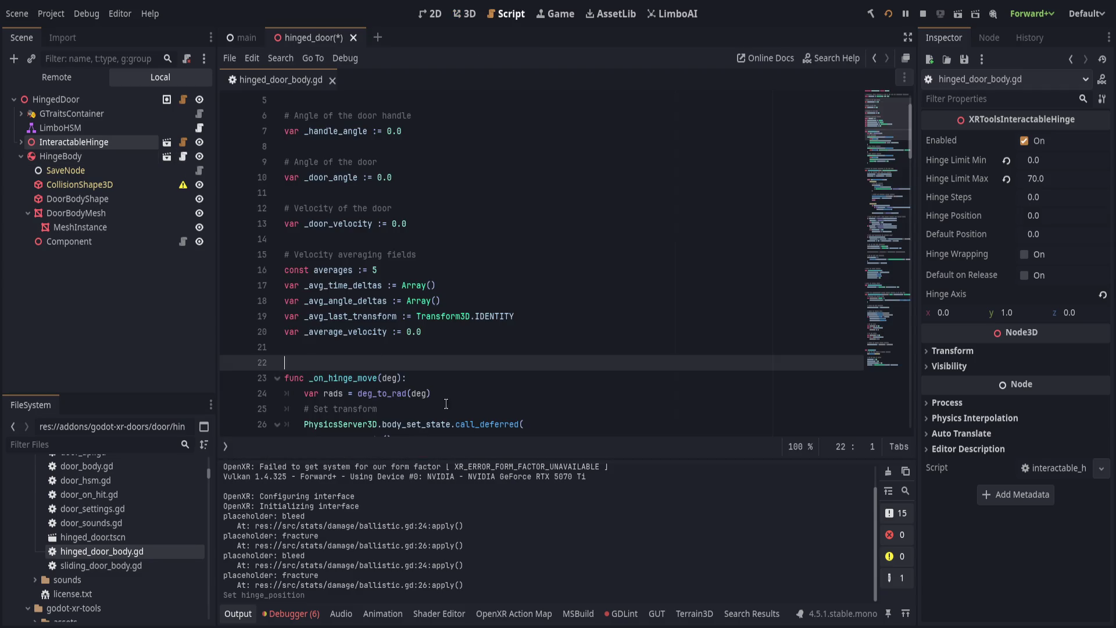
# Review the _door_velocity code around lines 29–39 of hinged_door_body.gd.
pyautogui.scroll(-5, 444, 399)
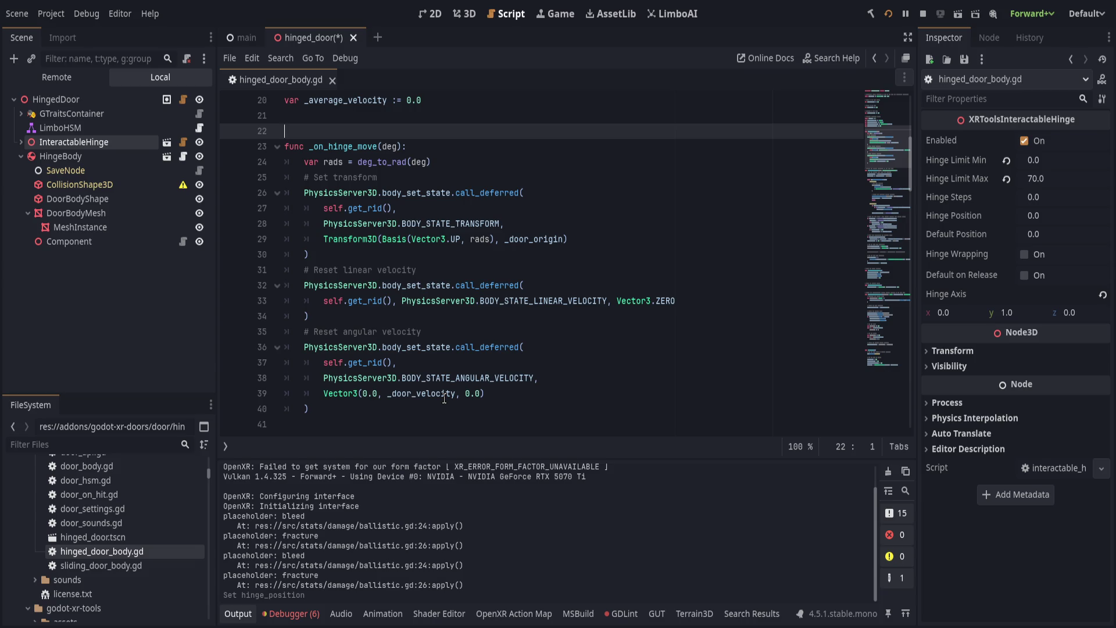
pyautogui.doubleClick(437, 393)
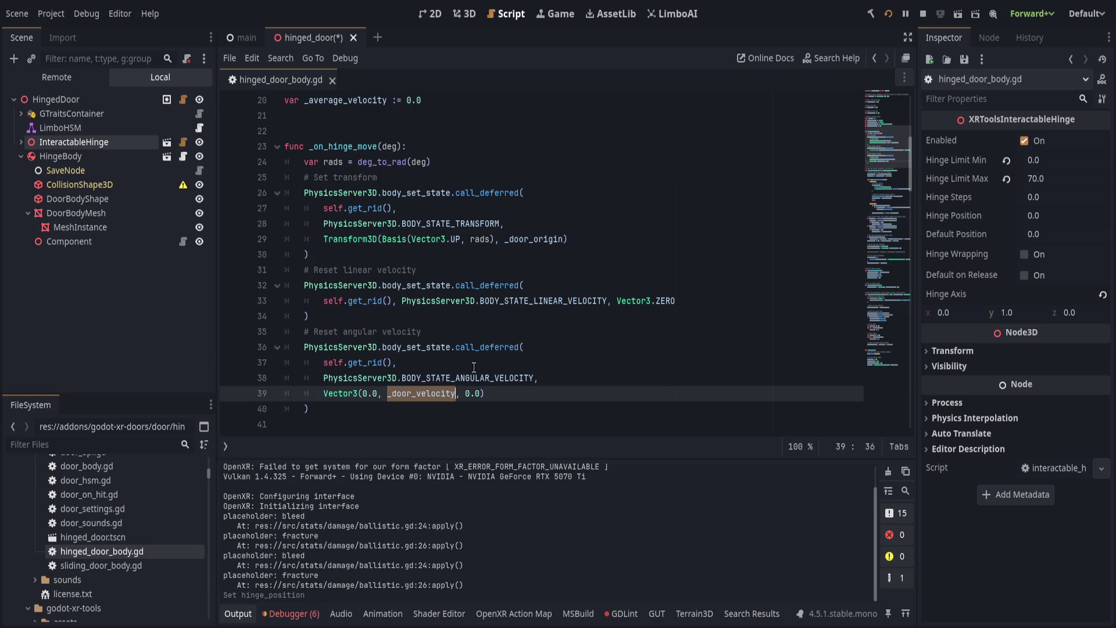
pyautogui.click(510, 349)
pyautogui.click(496, 362)
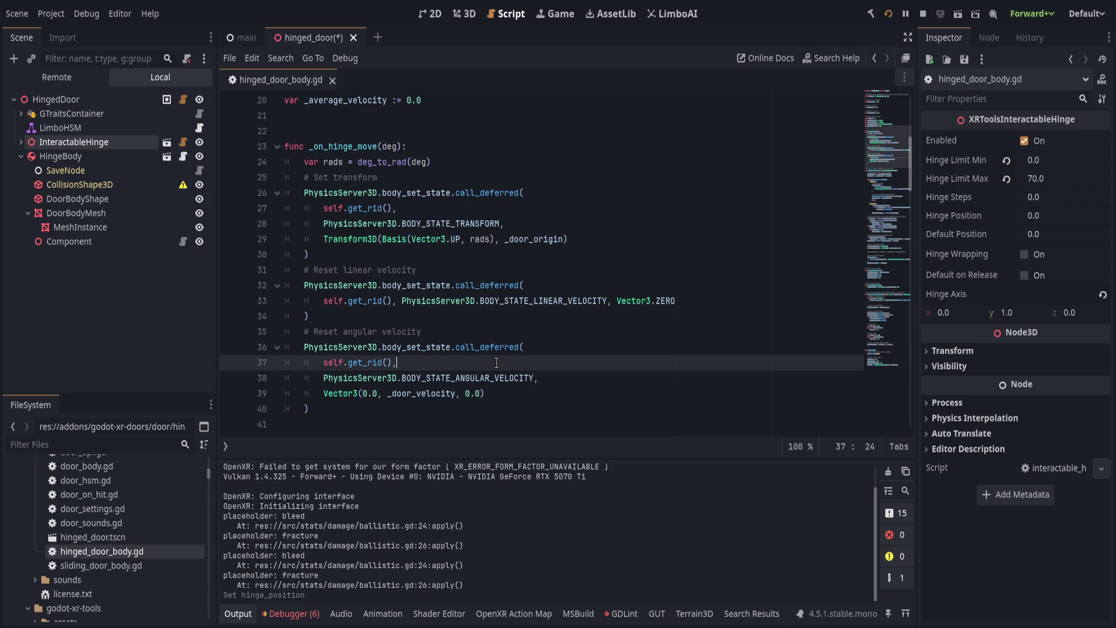
pyautogui.scroll(2, 496, 362)
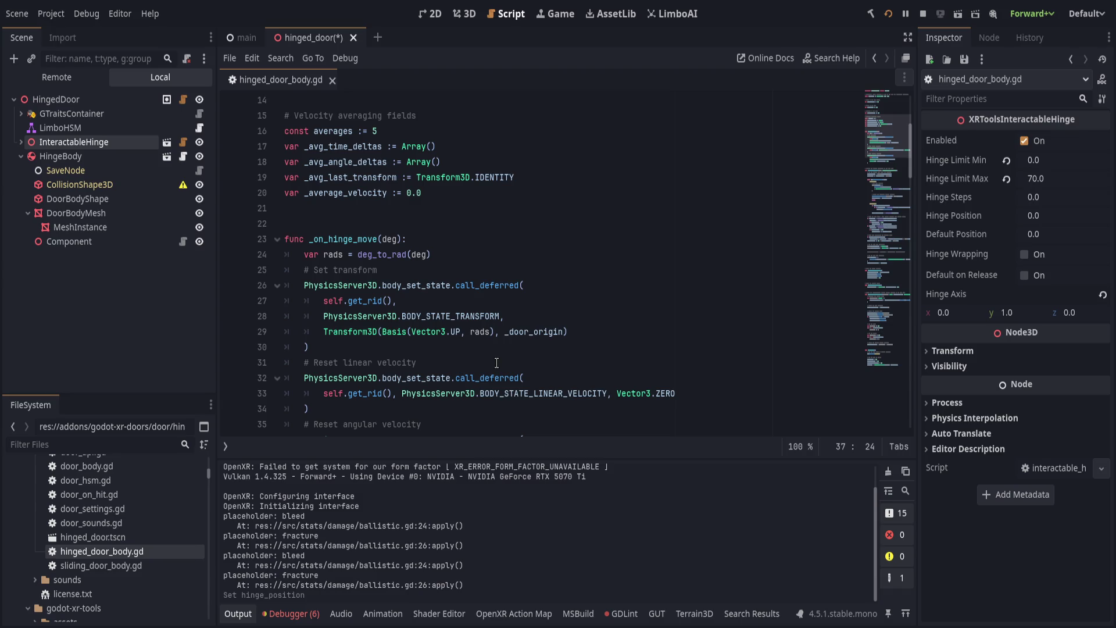
pyautogui.click(571, 331)
pyautogui.scroll(2, 523, 349)
pyautogui.scroll(-9, 479, 375)
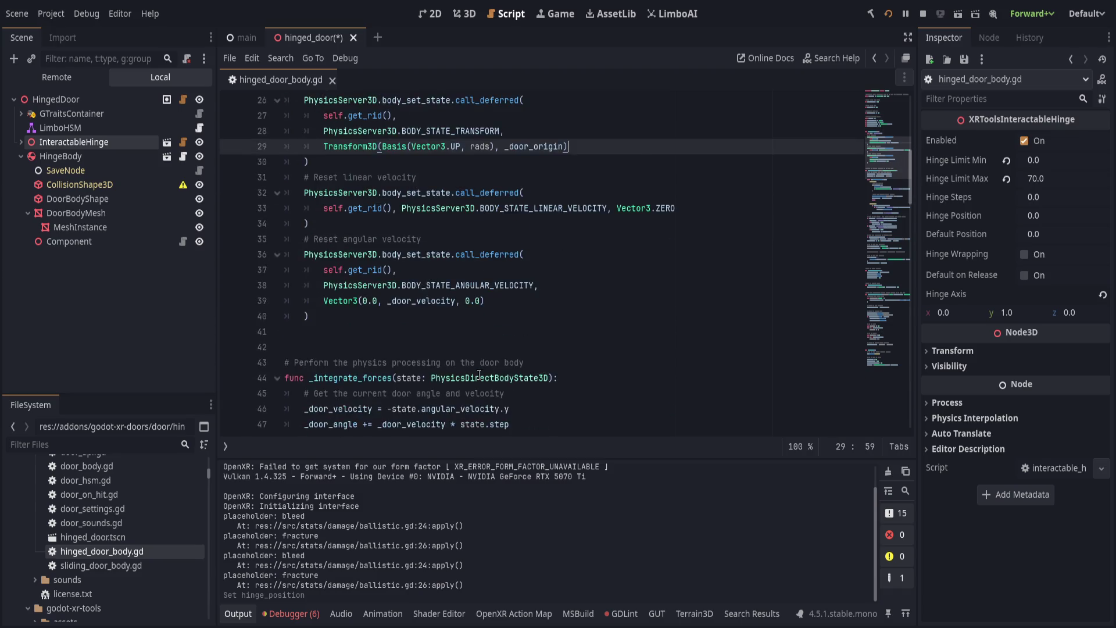
pyautogui.scroll(-1, 479, 374)
# Review the rest of hinged_door_body.gd down to line 94 and save it.
pyautogui.click(479, 375)
pyautogui.scroll(-3, 479, 374)
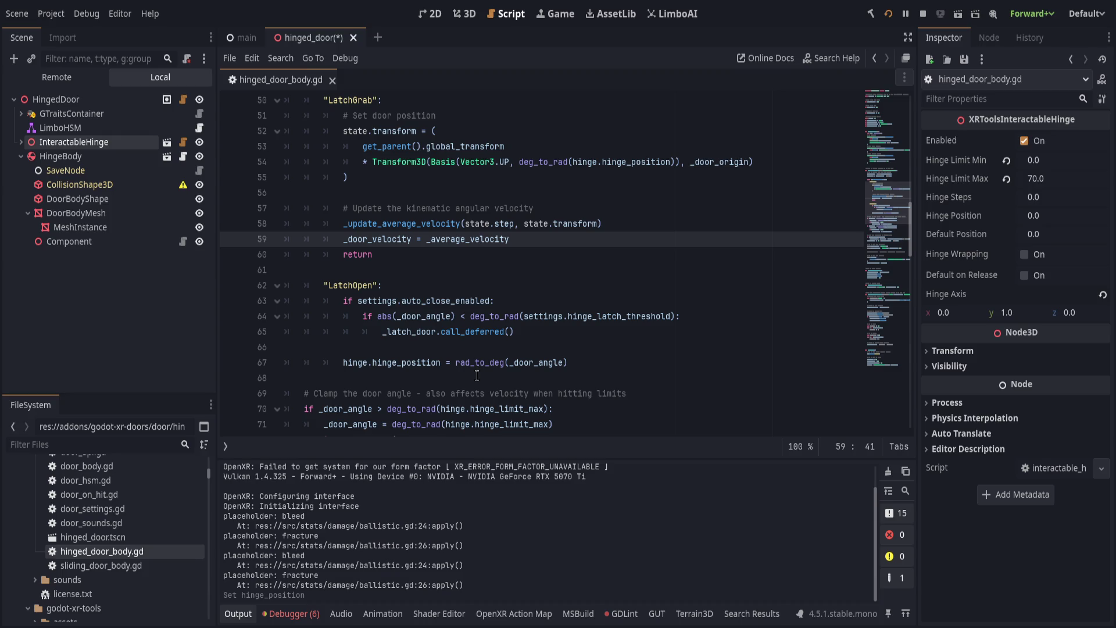
pyautogui.scroll(-2, 476, 375)
pyautogui.scroll(-1, 477, 376)
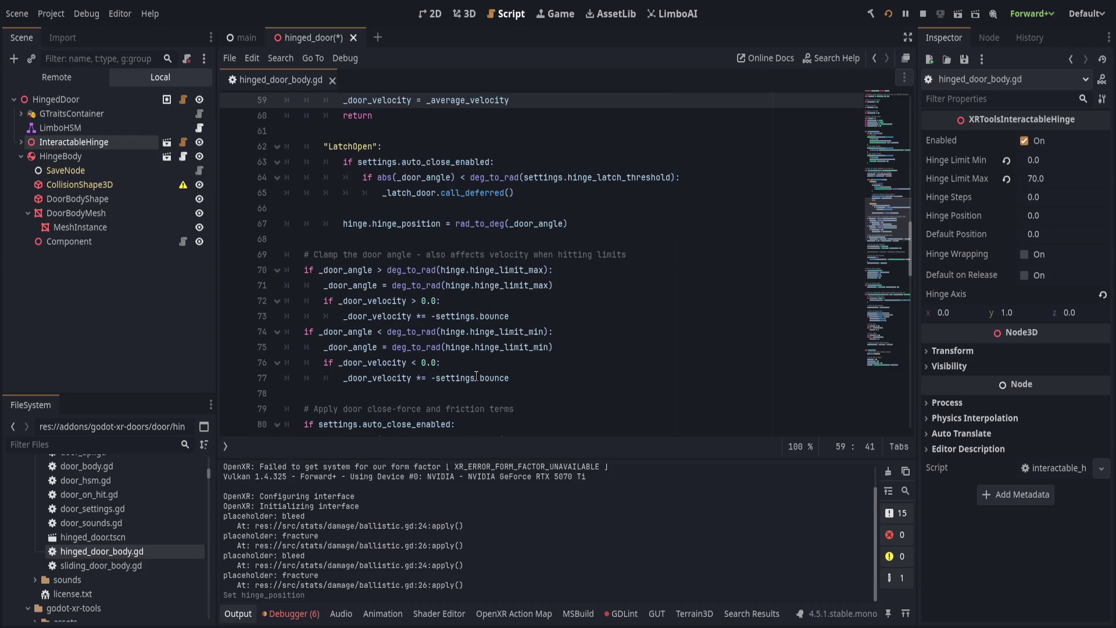
pyautogui.scroll(6, 476, 375)
pyautogui.scroll(-5, 431, 366)
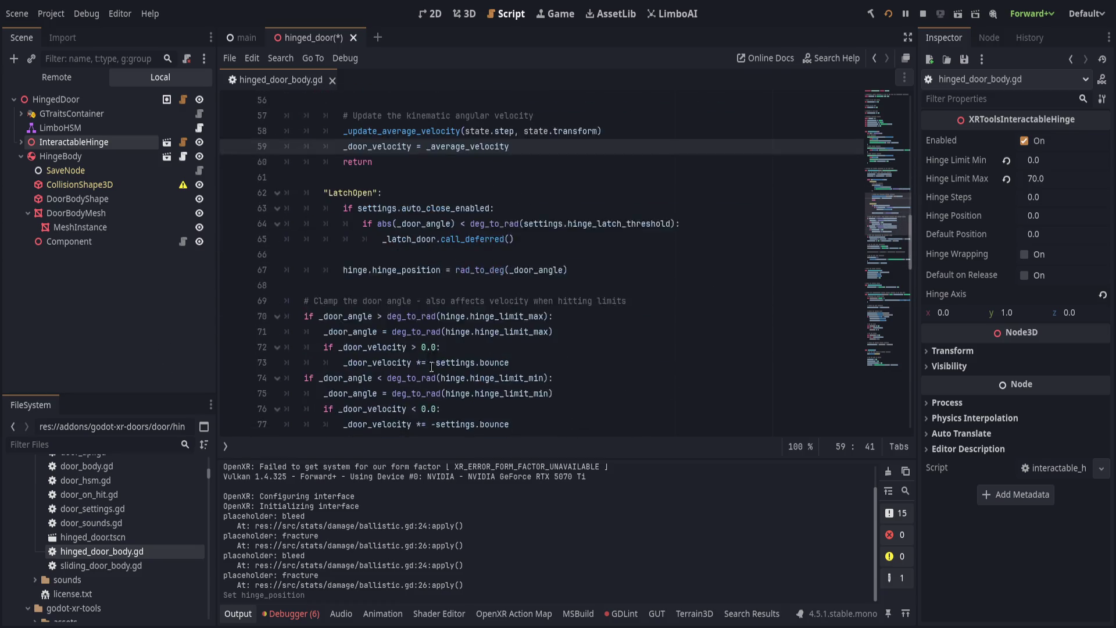
pyautogui.scroll(-9, 431, 366)
pyautogui.click(479, 269)
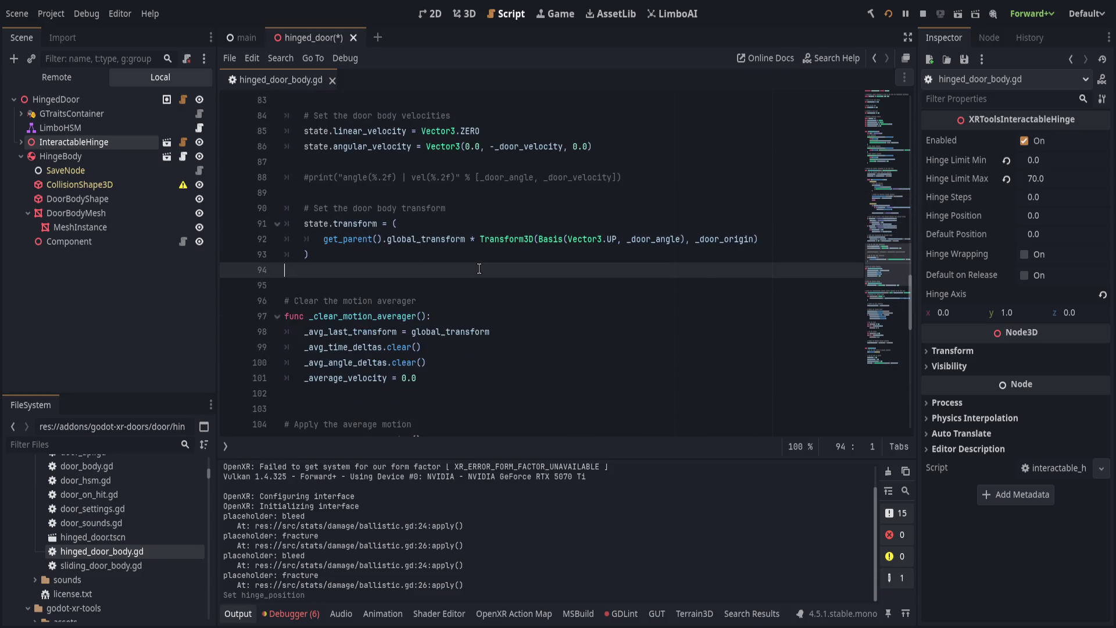
pyautogui.hotkey('ctrl', 's')
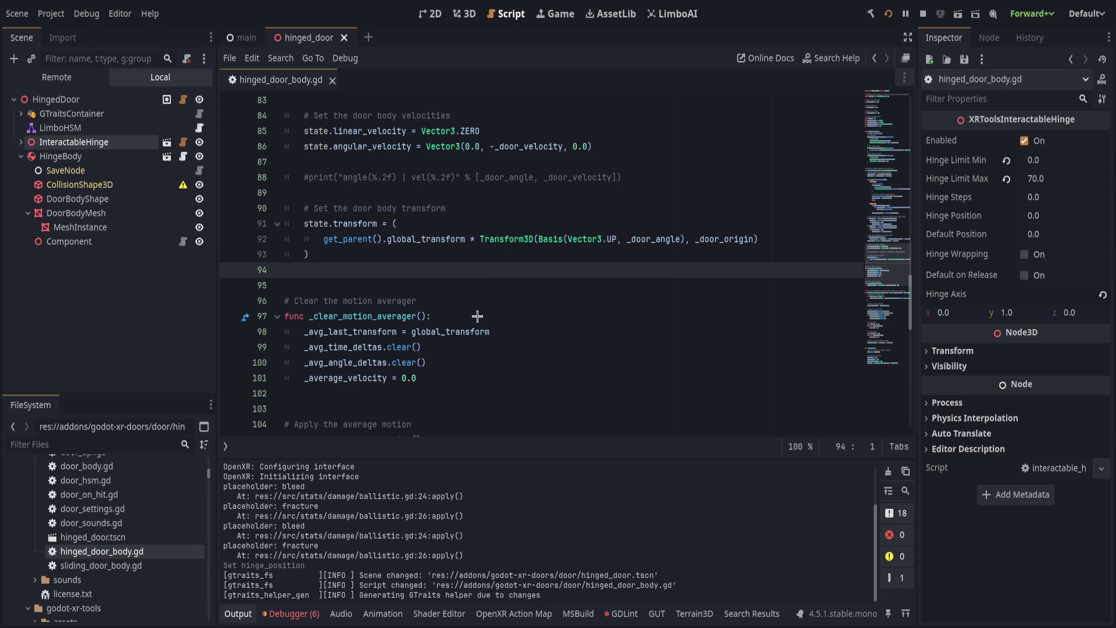
# Switch to door_hsm.gd and scroll to its _ready function with the latch states.
pyautogui.hotkey('alt', 'Left')
pyautogui.scroll(5, 474, 320)
pyautogui.scroll(-8, 465, 331)
pyautogui.doubleClick(365, 393)
pyautogui.hotkey('ctrl', 'c')
pyautogui.scroll(14, 633, 325)
pyautogui.scroll(5, 626, 327)
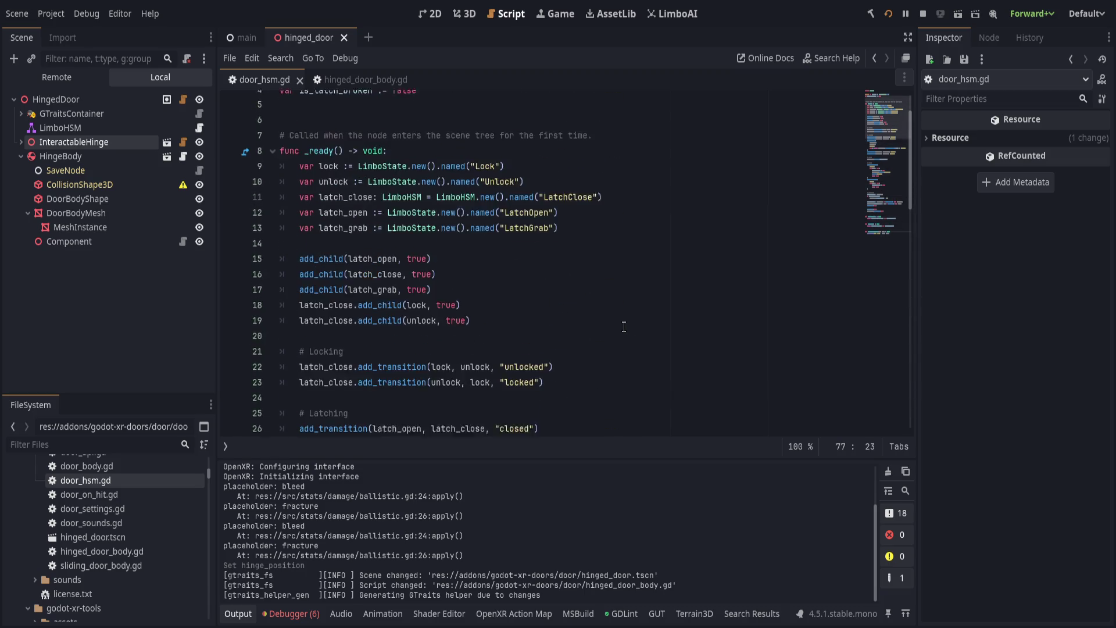
# Add 'active_state_changed.connect(_print_transition)' after the add_child calls in _ready.
pyautogui.click(616, 239)
pyautogui.click(614, 223)
pyautogui.click(602, 210)
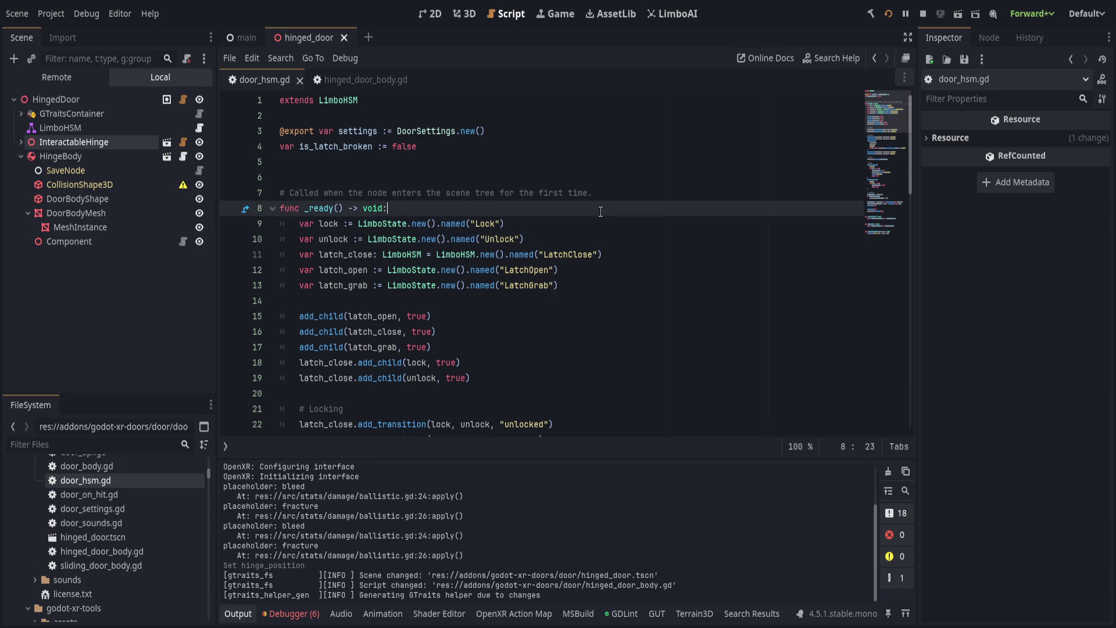
pyautogui.scroll(-4, 573, 312)
pyautogui.scroll(1, 573, 311)
pyautogui.click(591, 238)
pyautogui.press('Return')
pyautogui.press('Return')
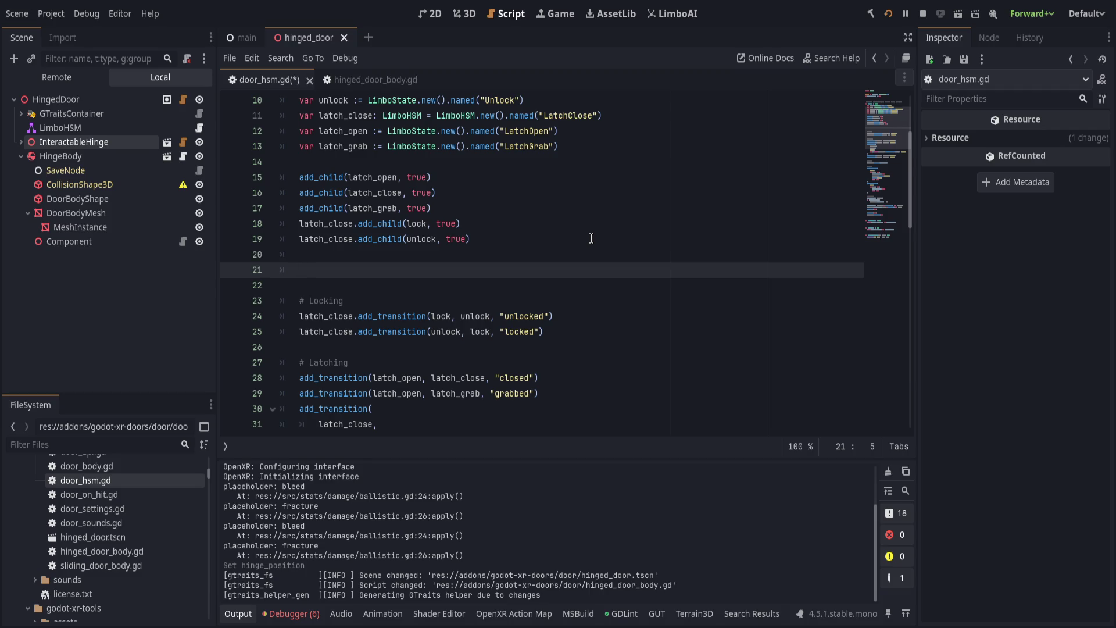
pyautogui.write('a')
pyautogui.press('Return')
pyautogui.write('.conn')
pyautogui.press('Return')
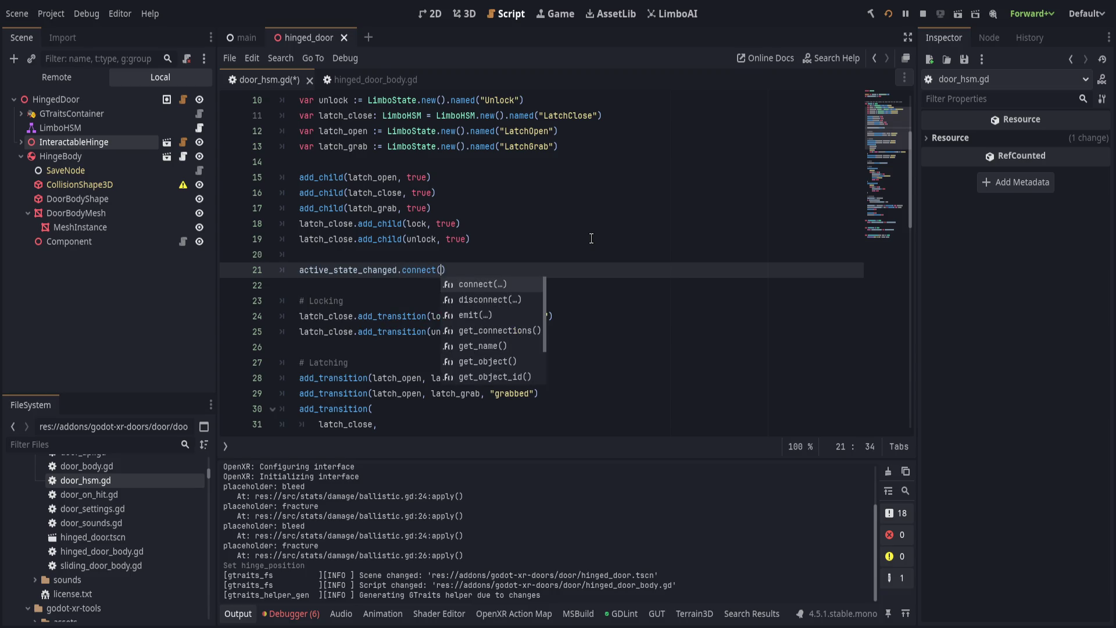
pyautogui.write('_print_transition')
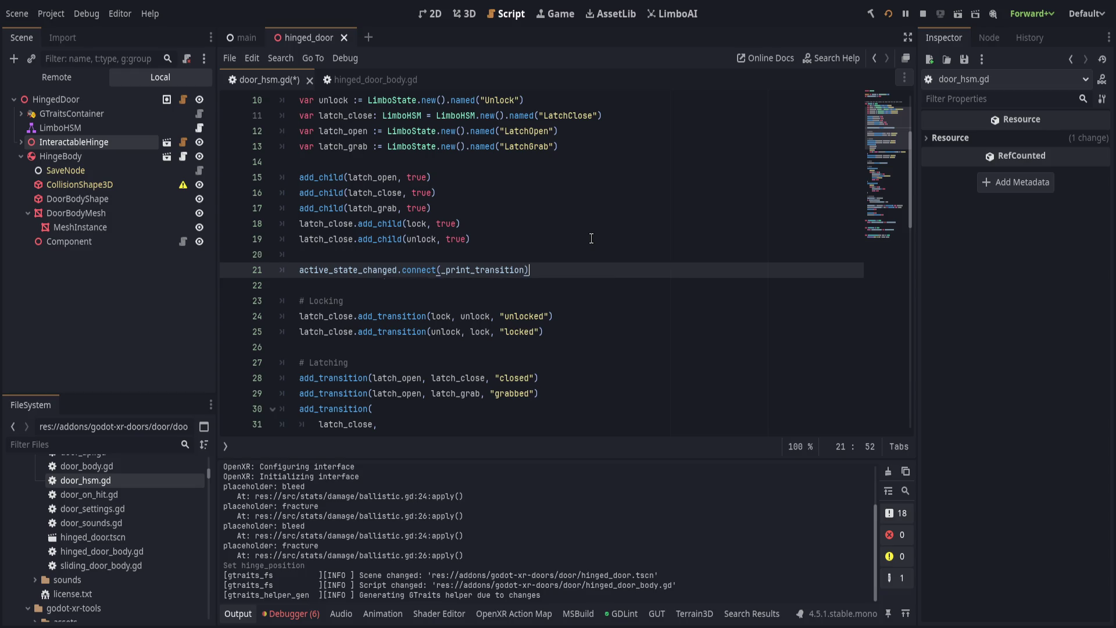
# Add 'latch_close.active_state_changed.connect(_print_transition)' on line 22 and save door_hsm.gd.
pyautogui.press('Return')
pyautogui.write('lat')
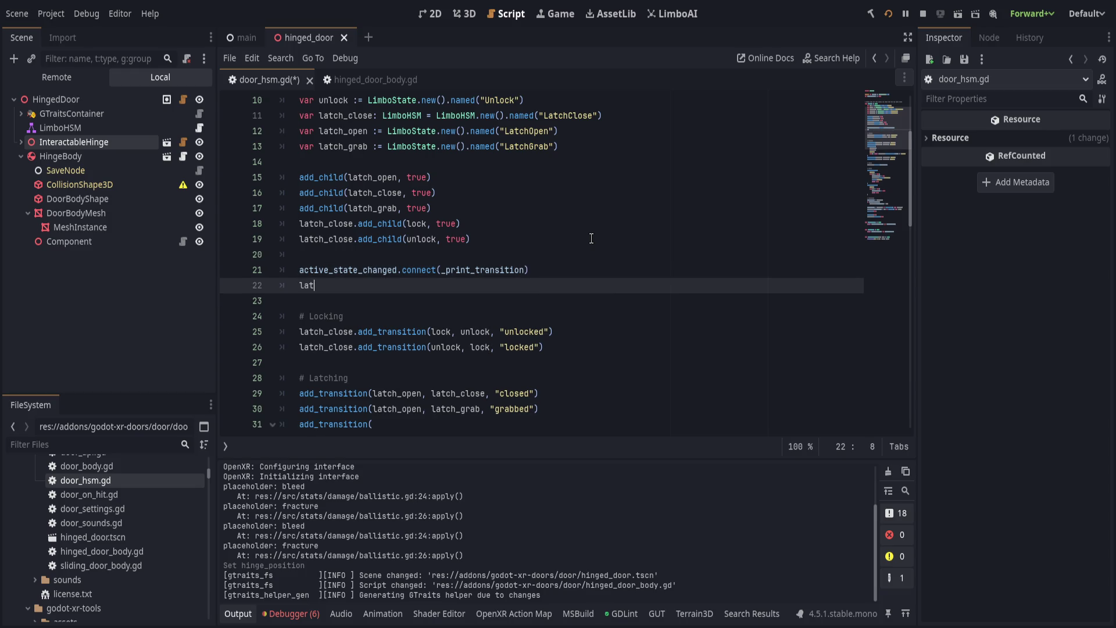
pyautogui.write('ch_clo')
pyautogui.press('Return')
pyautogui.write('.a')
pyautogui.press('Return')
pyautogui.hotkey('ctrl', 'v')
pyautogui.hotkey('ctrl', 'z')
pyautogui.write('(')
pyautogui.hotkey('ctrl', 'v')
pyautogui.press('Escape')
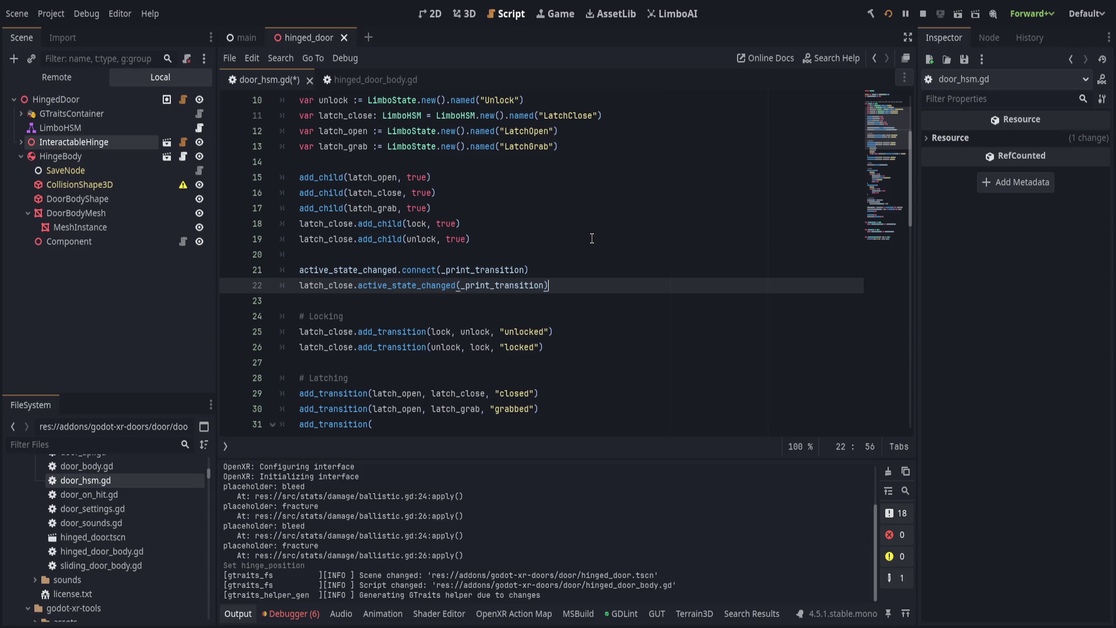
pyautogui.press('Up')
pyautogui.press('Down')
pyautogui.press('End')
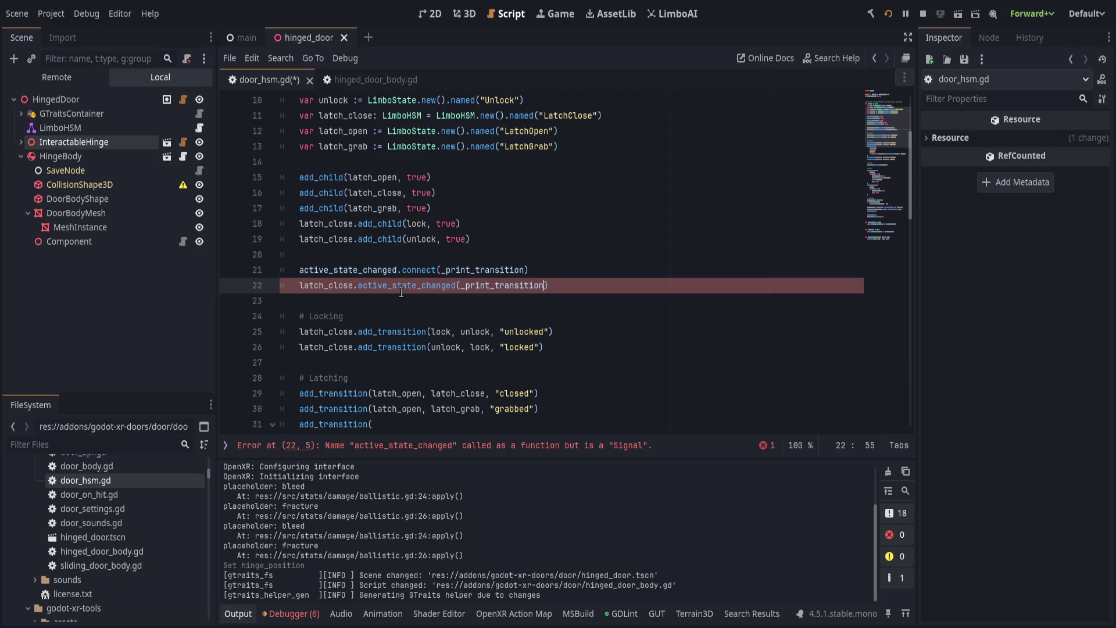
pyautogui.click(456, 286)
pyautogui.write('.connect')
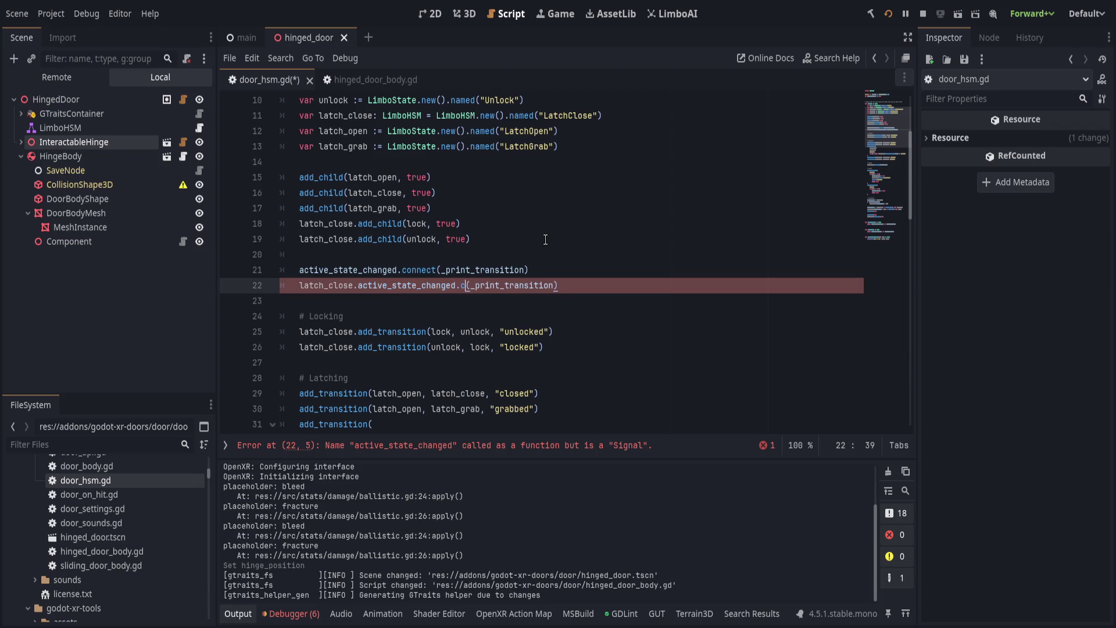
pyautogui.press('End')
pyautogui.scroll(-10, 426, 347)
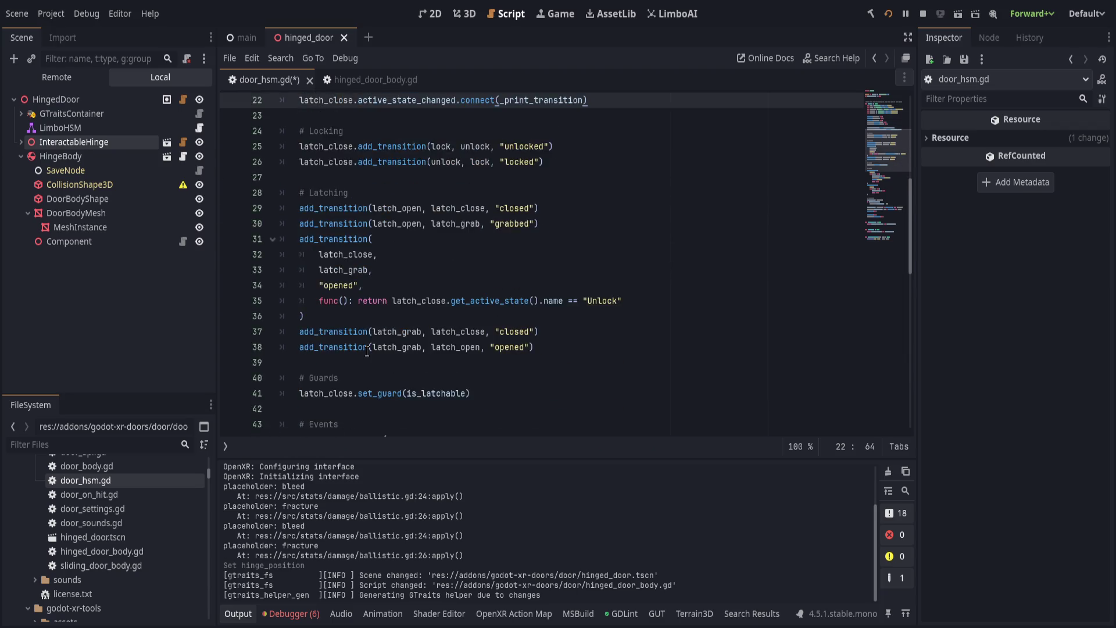
pyautogui.hotkey('ctrl', 's')
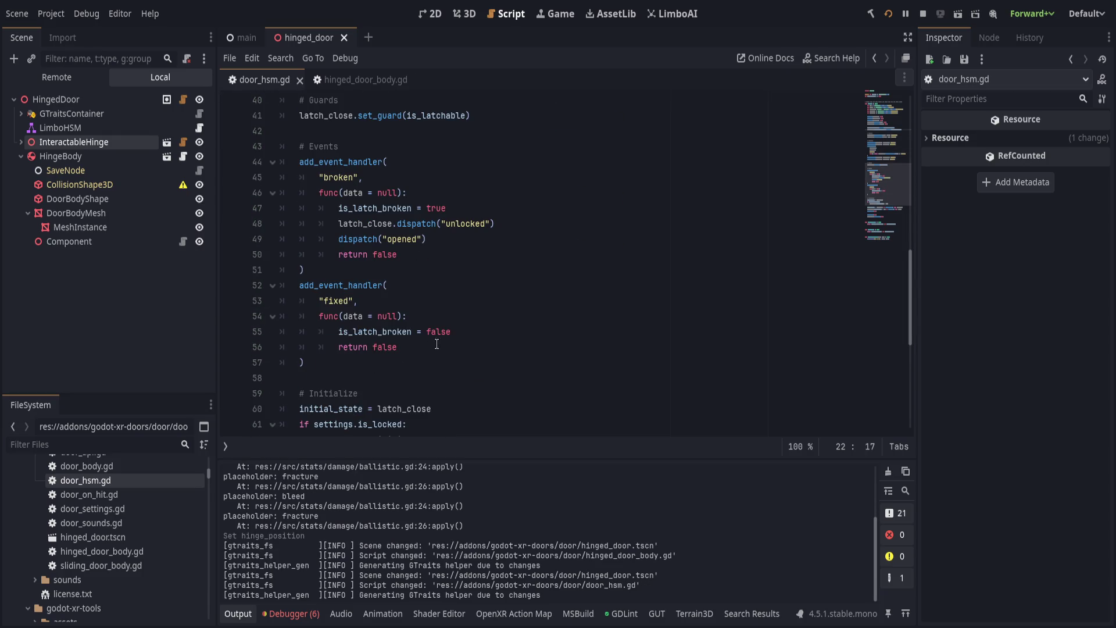
# Switch to the running VR game and enter 'restart' in its in-game console.
pyautogui.scroll(9, 470, 351)
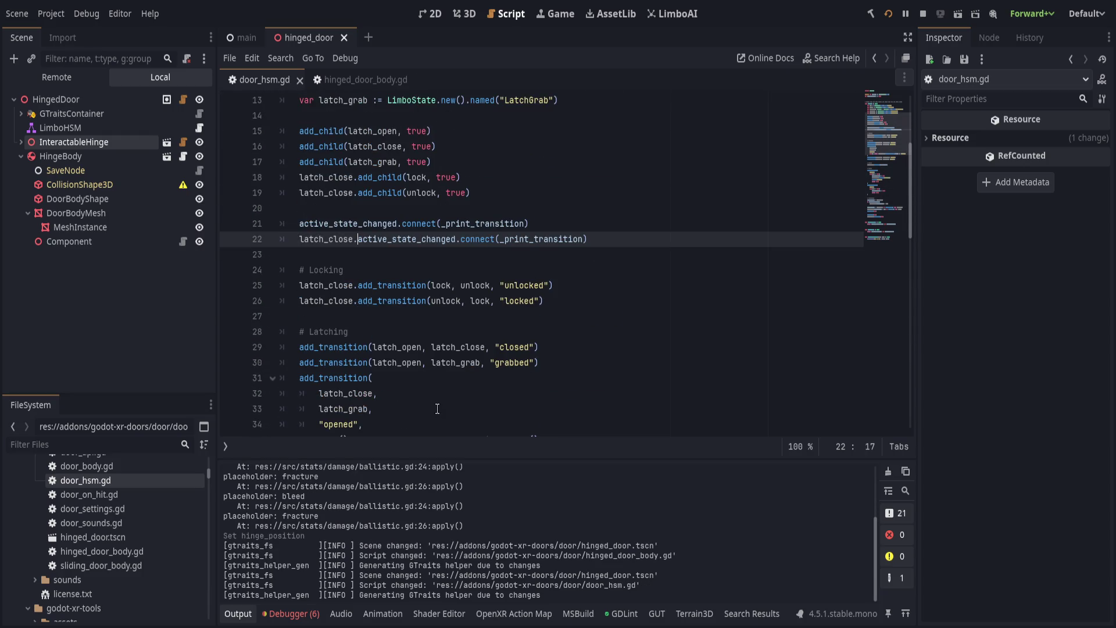
pyautogui.press('F5')
pyautogui.press('quoteleft')
pyautogui.write('restart')
pyautogui.press('Return')
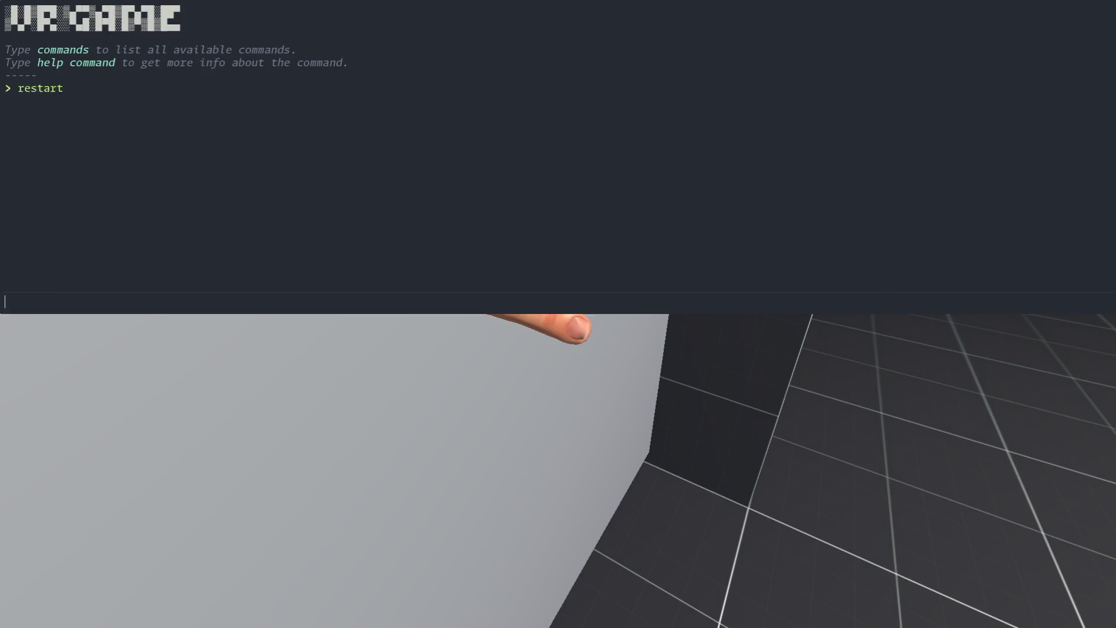
# Stop the VR door test and scroll the Output log to the Unlock and LatchClose transition prints.
pyautogui.press('quoteleft')
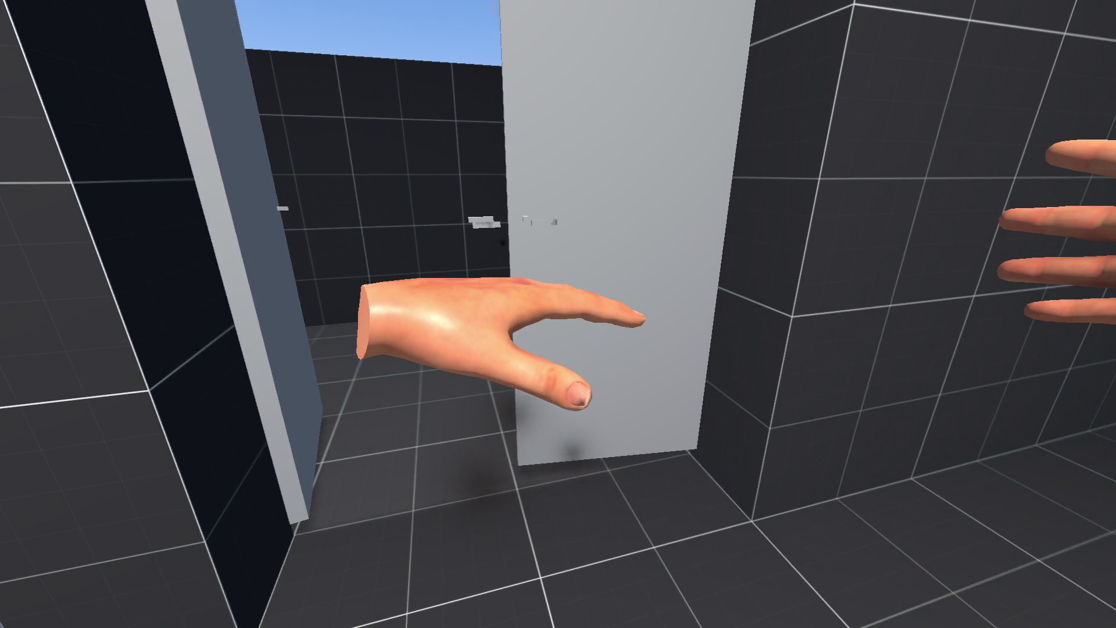
pyautogui.press('F8')
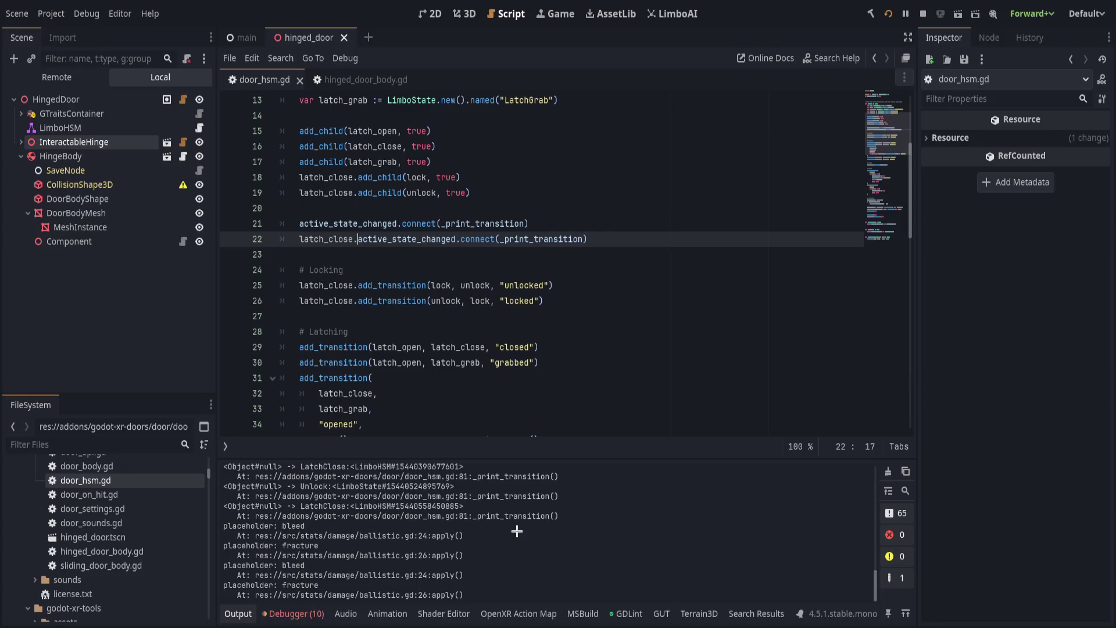
pyautogui.moveTo(336, 505); pyautogui.dragTo(351, 477)
pyautogui.scroll(3, 387, 526)
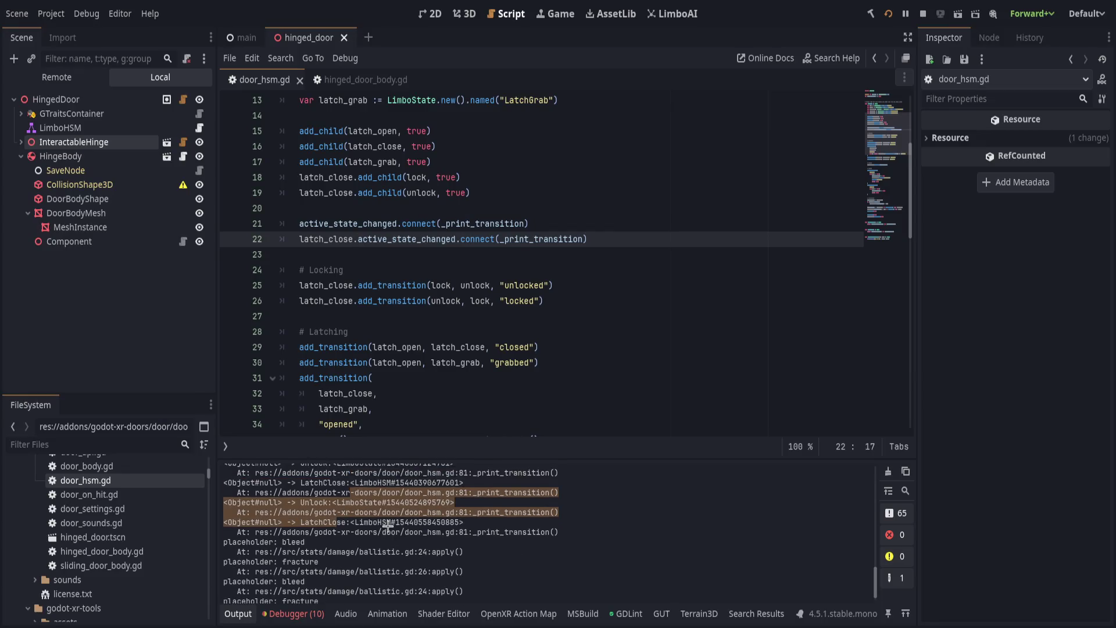
pyautogui.scroll(10, 387, 526)
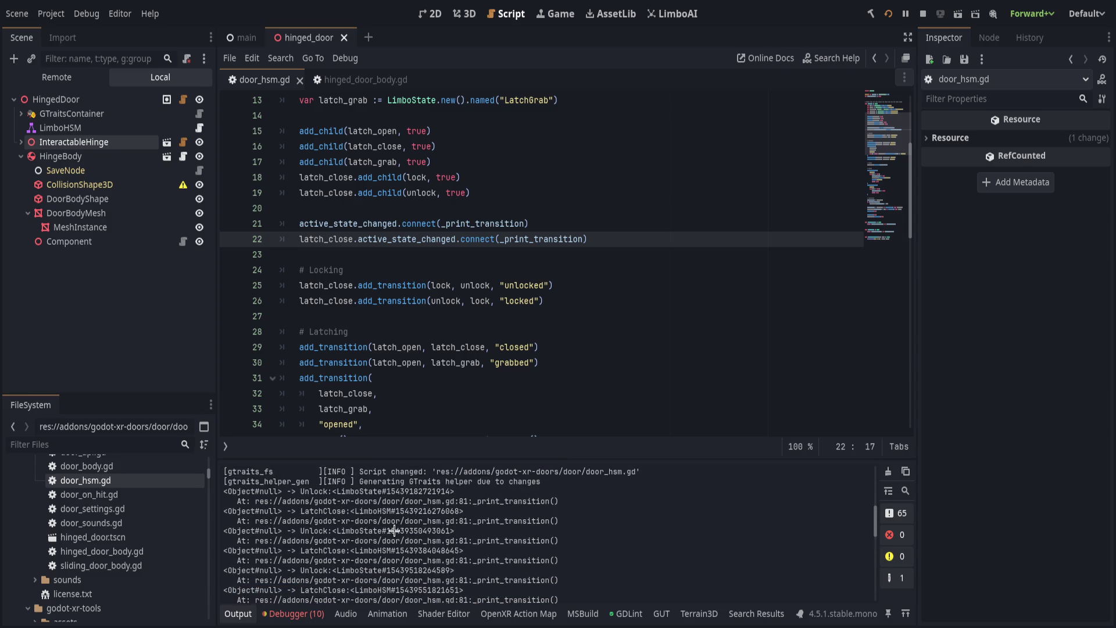
pyautogui.scroll(1, 395, 530)
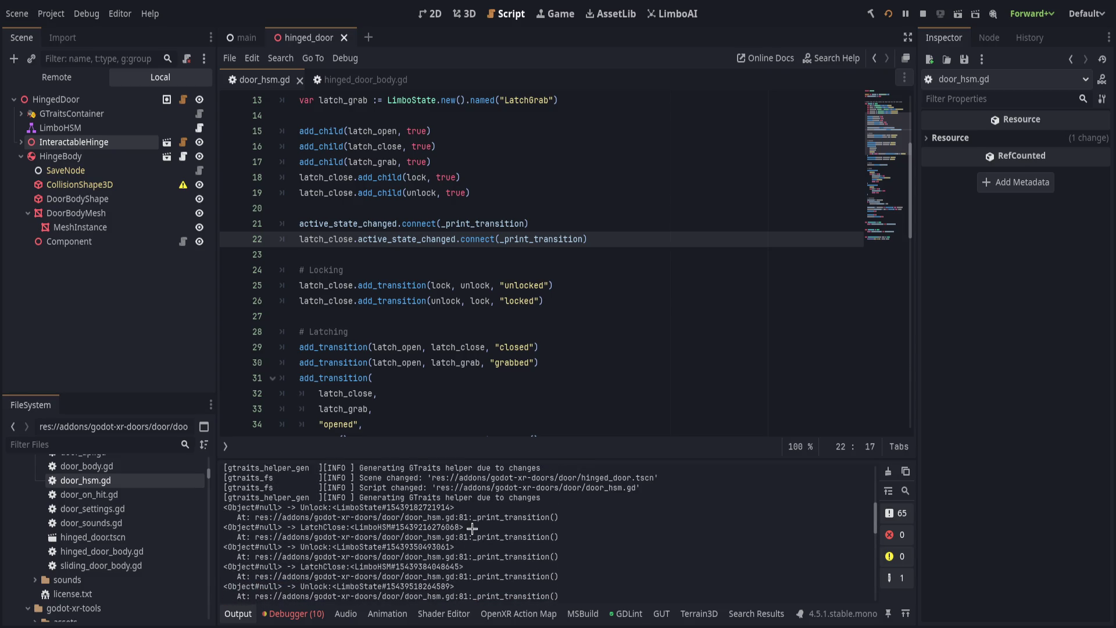
pyautogui.scroll(-4, 472, 528)
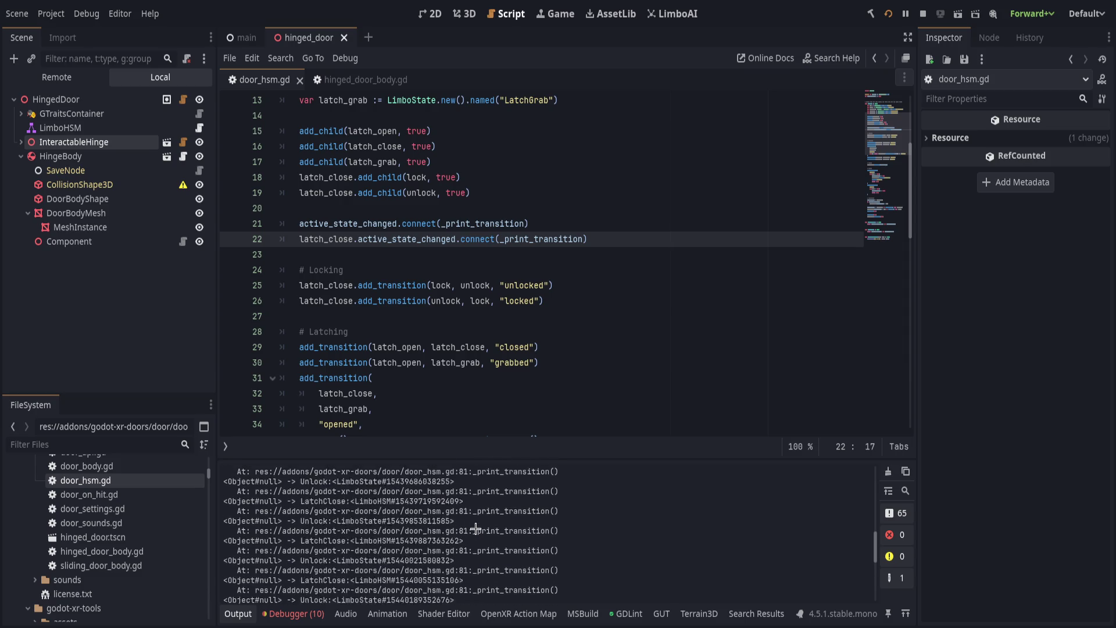
pyautogui.moveTo(475, 528); pyautogui.dragTo(476, 528)
pyautogui.scroll(-4, 477, 528)
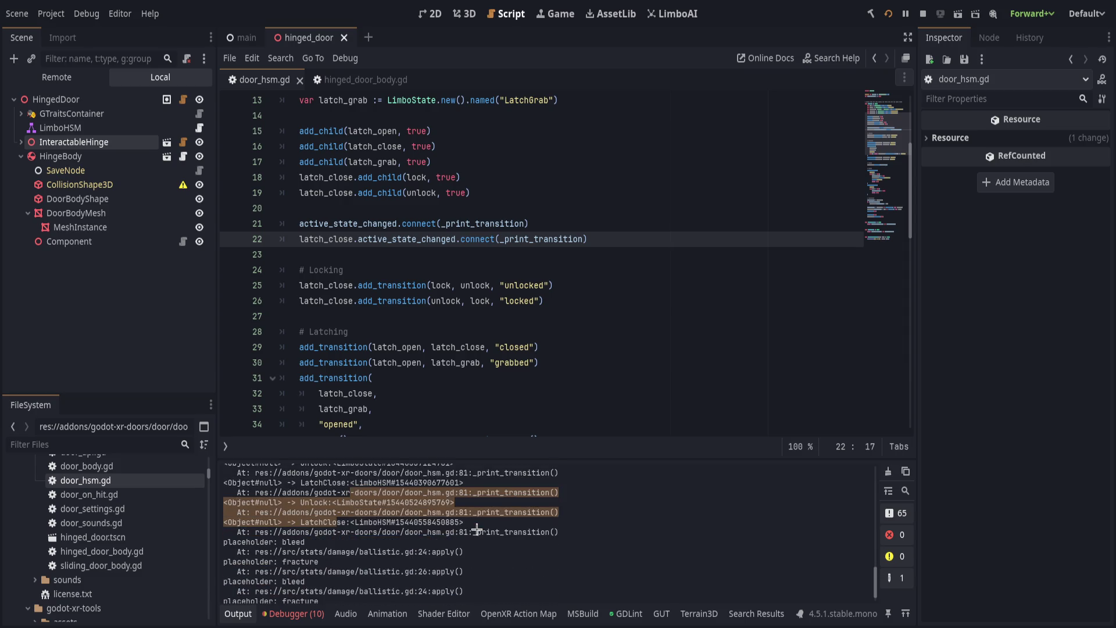
# Select a log line, set a breakpoint on line 29 inside latch_close, and hide the Output panel.
pyautogui.tripleClick(474, 531)
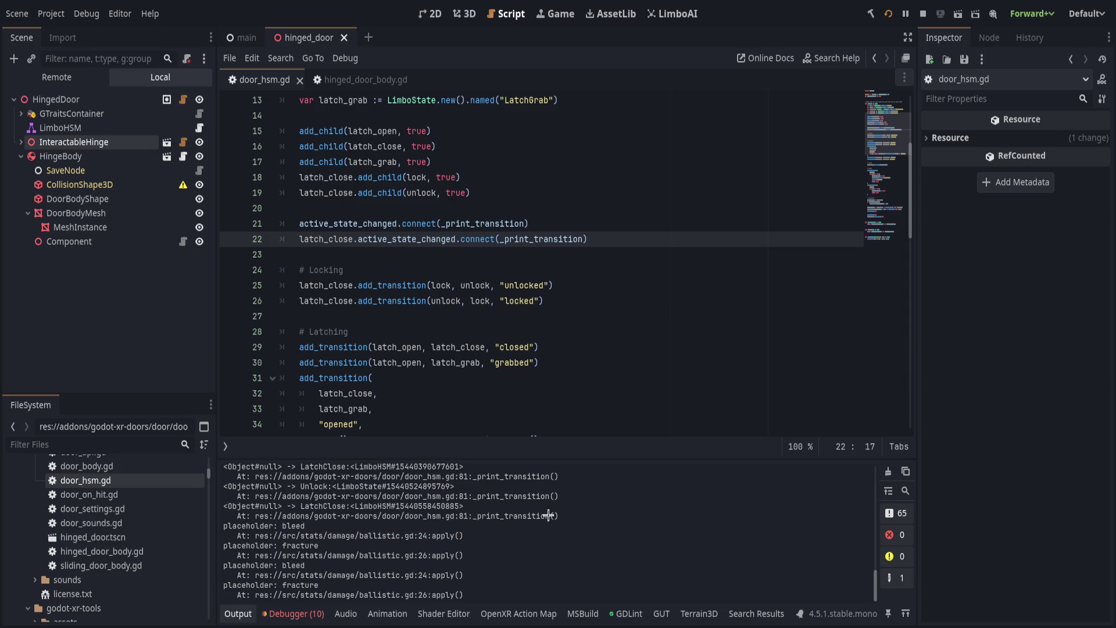
pyautogui.click(524, 332)
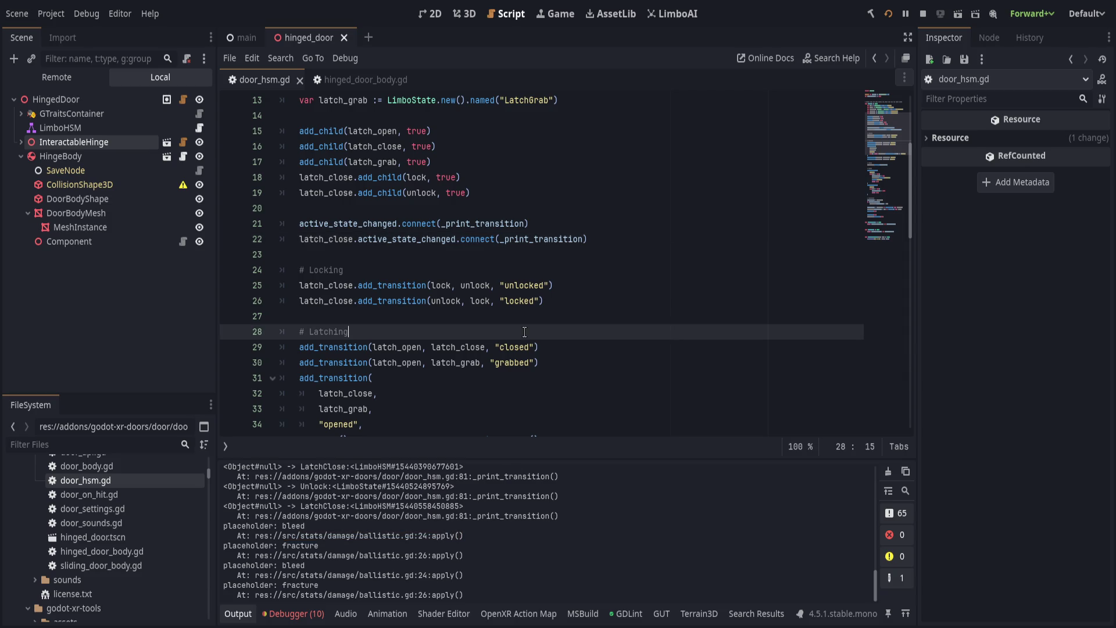
pyautogui.click(534, 304)
pyautogui.click(229, 347)
pyautogui.click(488, 315)
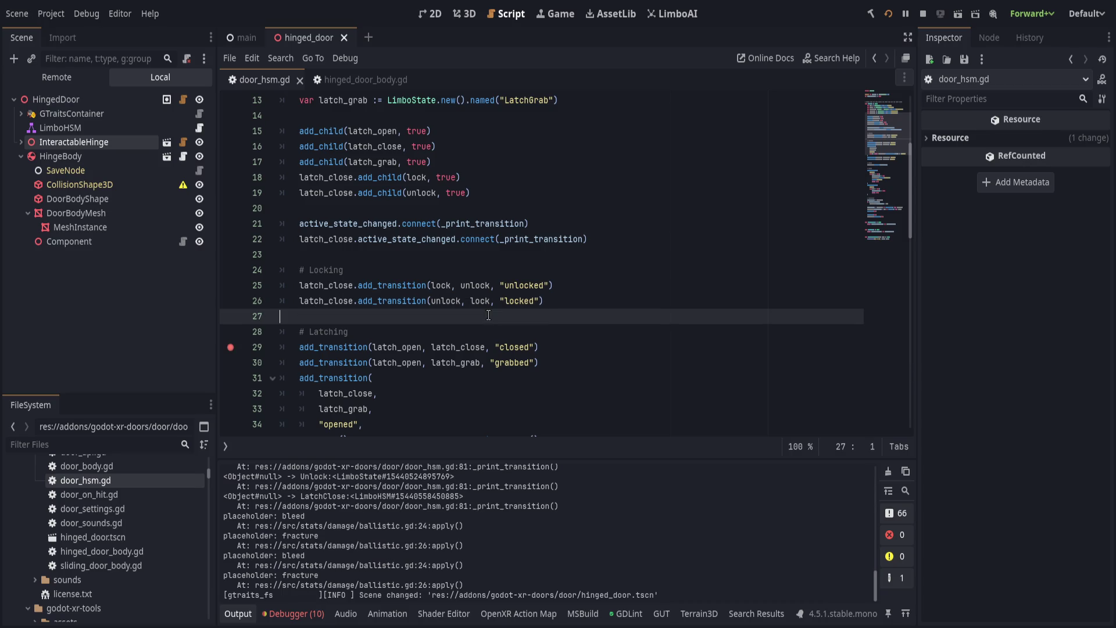
pyautogui.click(455, 347)
pyautogui.click(238, 613)
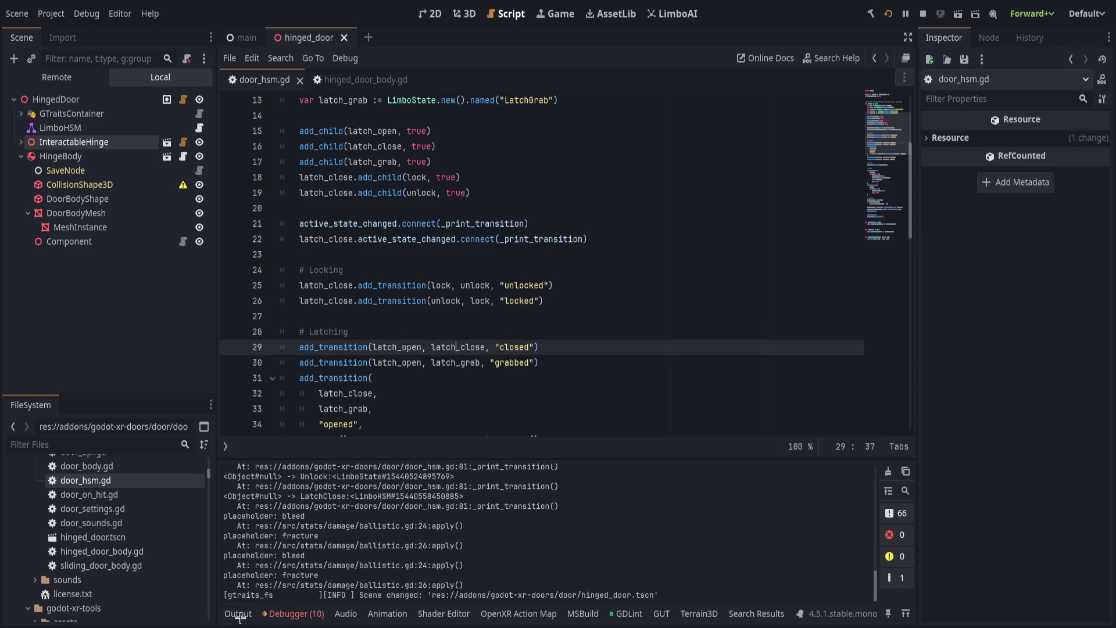
# Review the Latching transitions, selecting 'grab' on line 33 and checking the guard's return line.
pyautogui.click(417, 413)
pyautogui.scroll(-2, 417, 412)
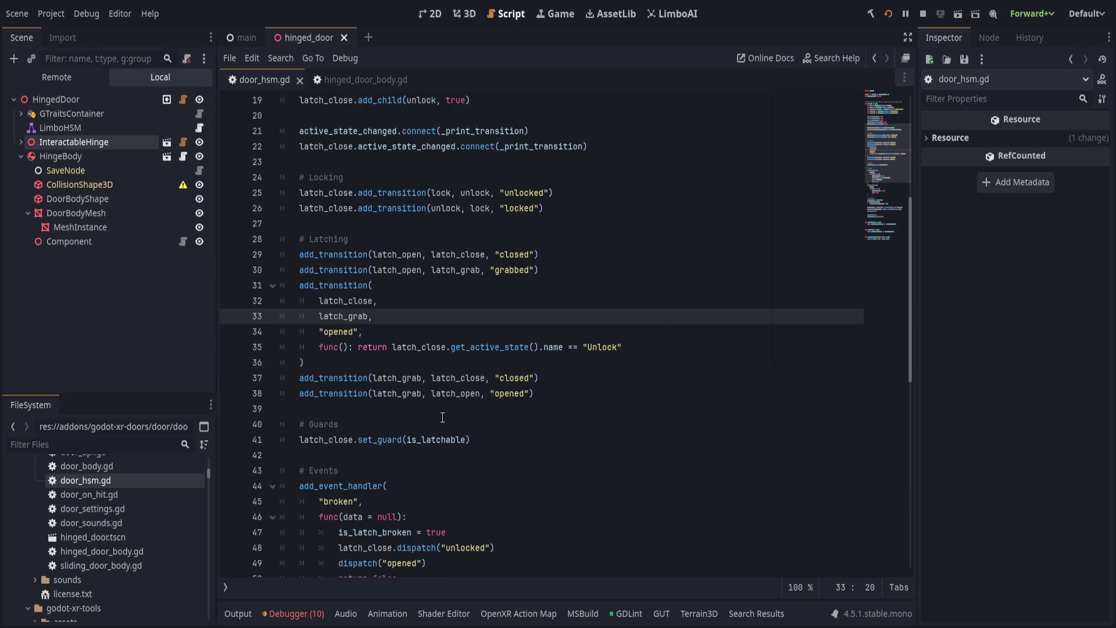
pyautogui.scroll(-4, 444, 414)
pyautogui.scroll(4, 443, 415)
pyautogui.moveTo(348, 316); pyautogui.dragTo(374, 316)
pyautogui.scroll(1, 516, 324)
pyautogui.click(603, 313)
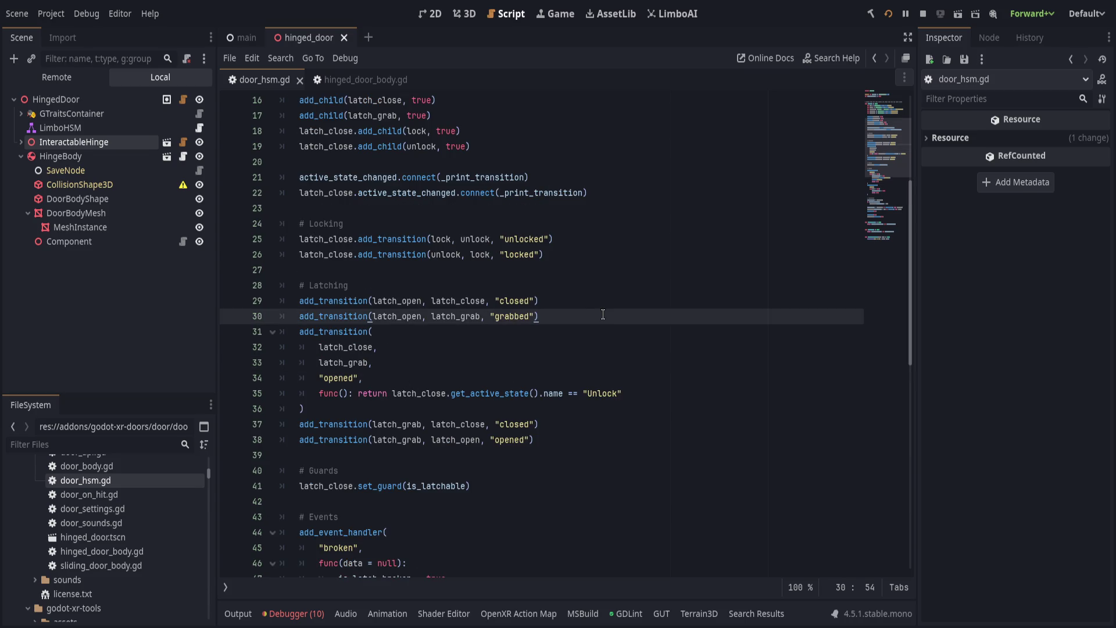
pyautogui.click(571, 390)
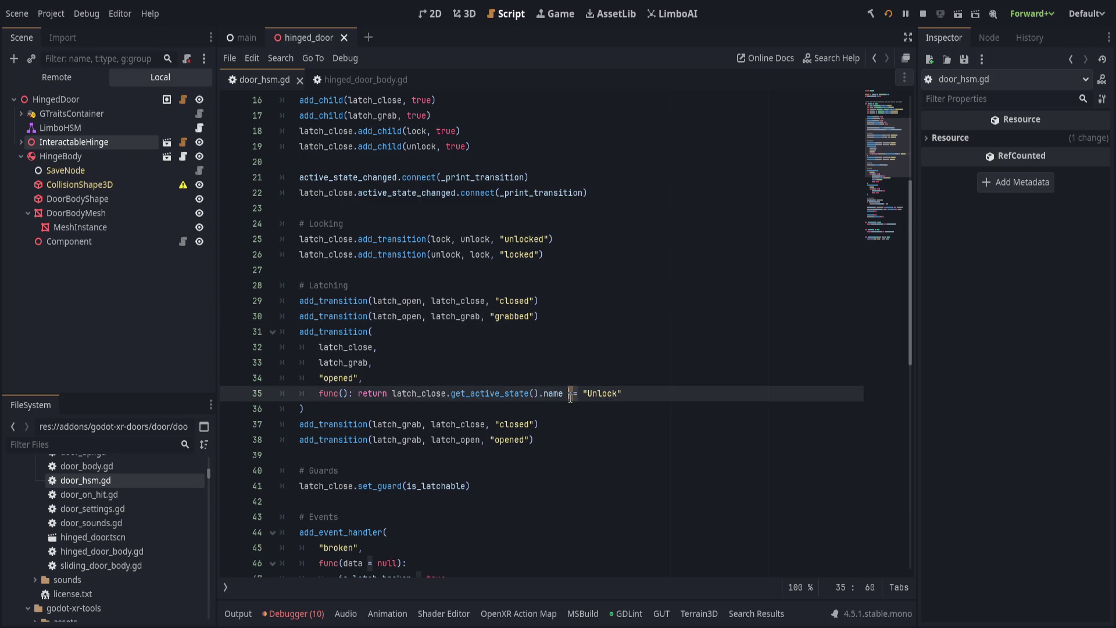
# Add line 37: add_transition(latch_close, latch_open, "broken") after the multi-line transition.
pyautogui.click(587, 408)
pyautogui.press('Return')
pyautogui.write('add_tr')
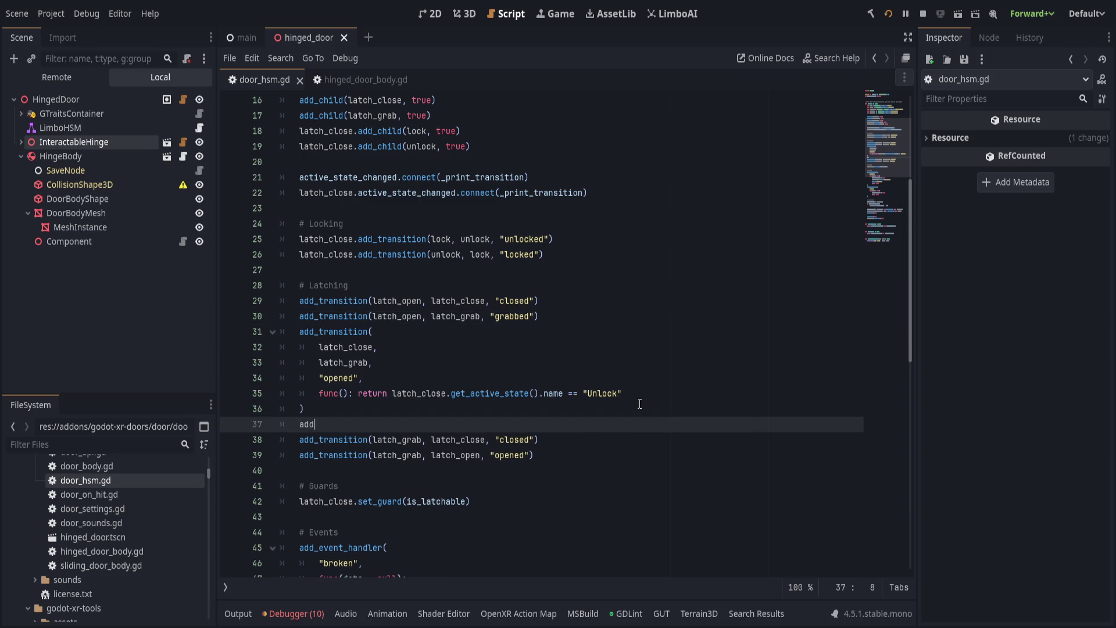
pyautogui.press('Return')
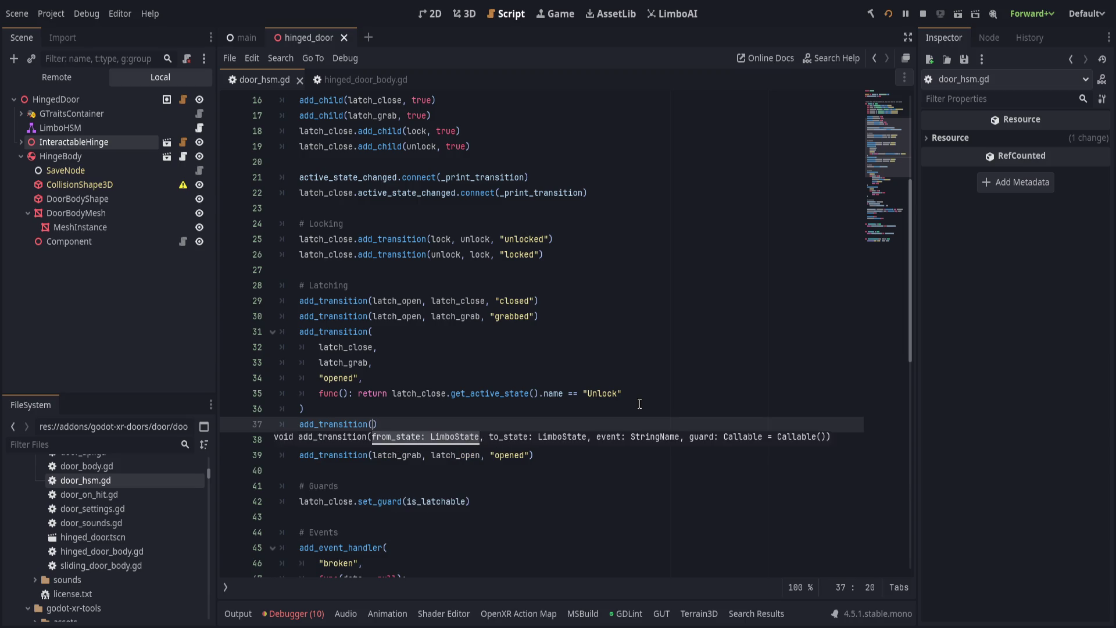
pyautogui.write('latch_')
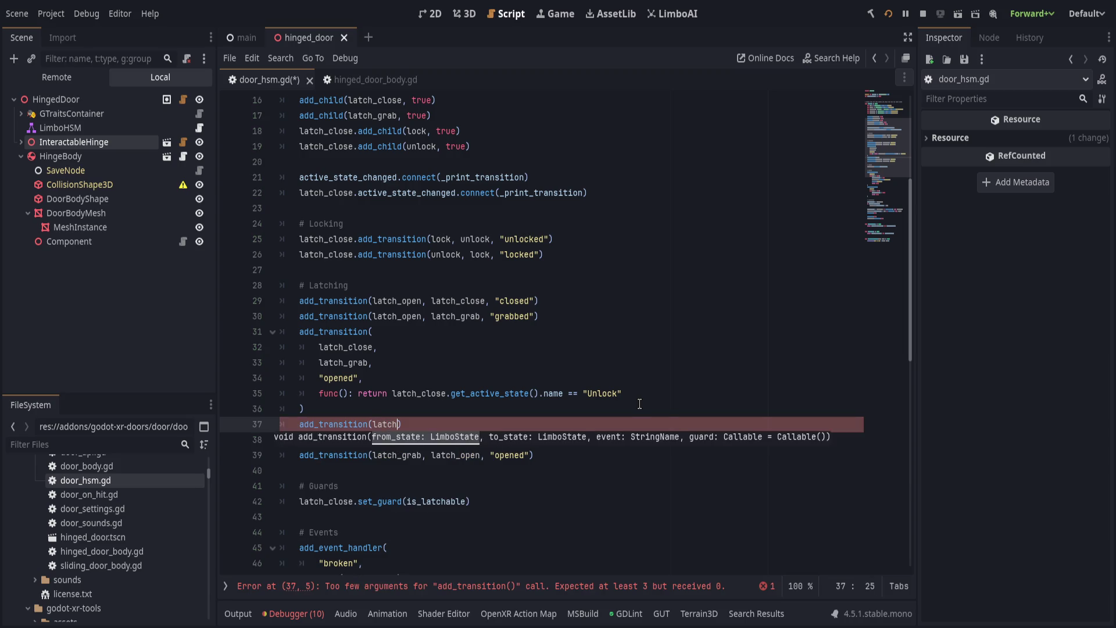
pyautogui.press('Return')
pyautogui.write(', latch_')
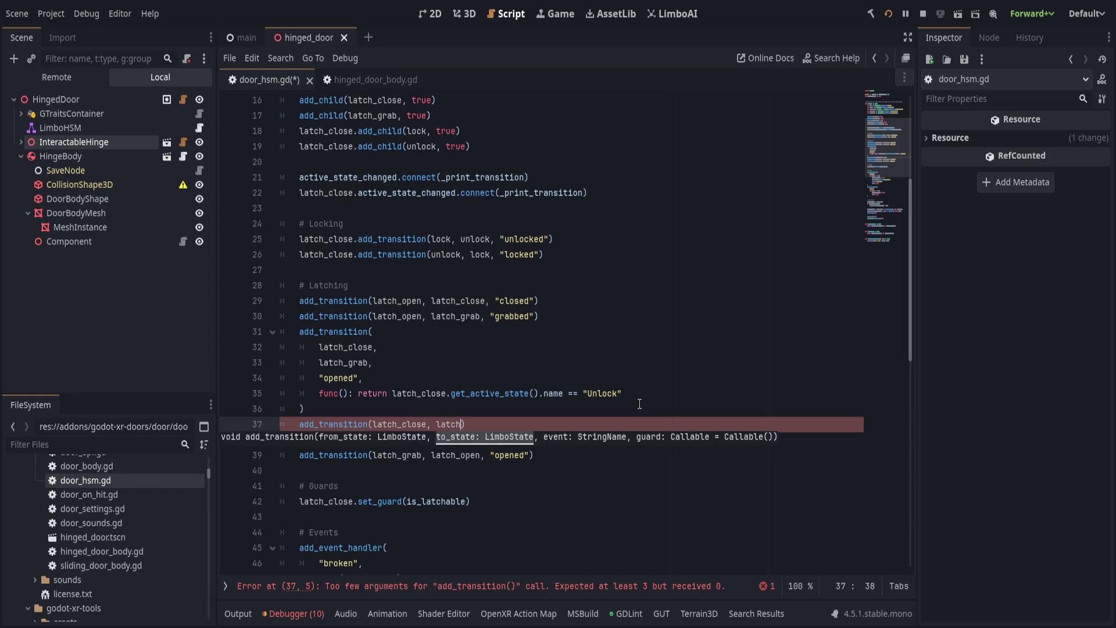
pyautogui.write('open, "broken')
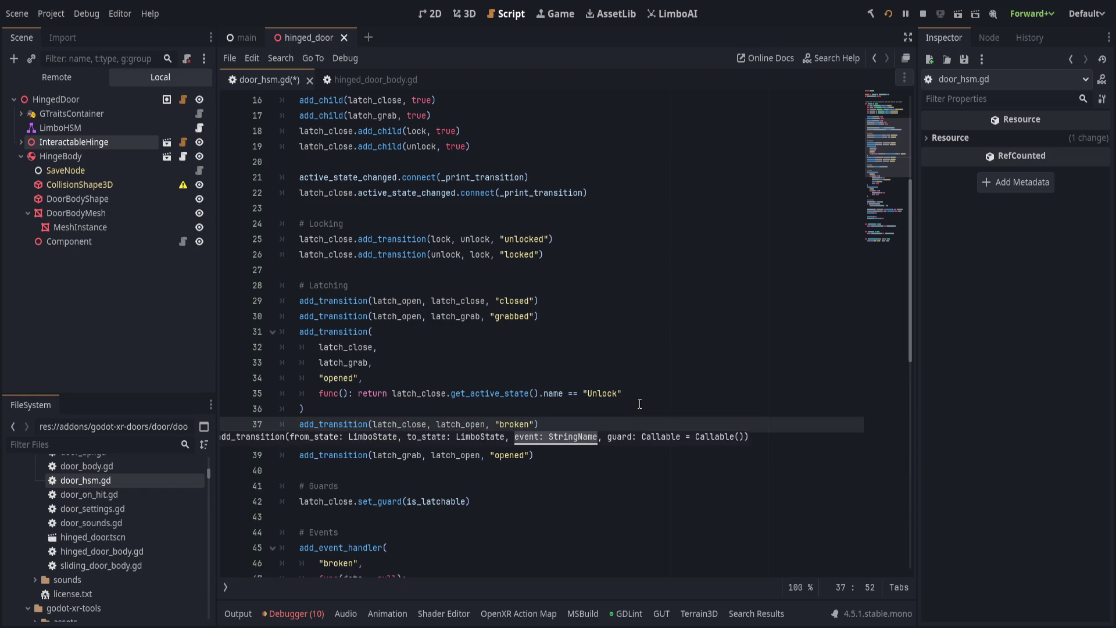
pyautogui.press('End')
# Check line 50's dispatch("opened") call and save door_hsm.gd.
pyautogui.scroll(-5, 632, 402)
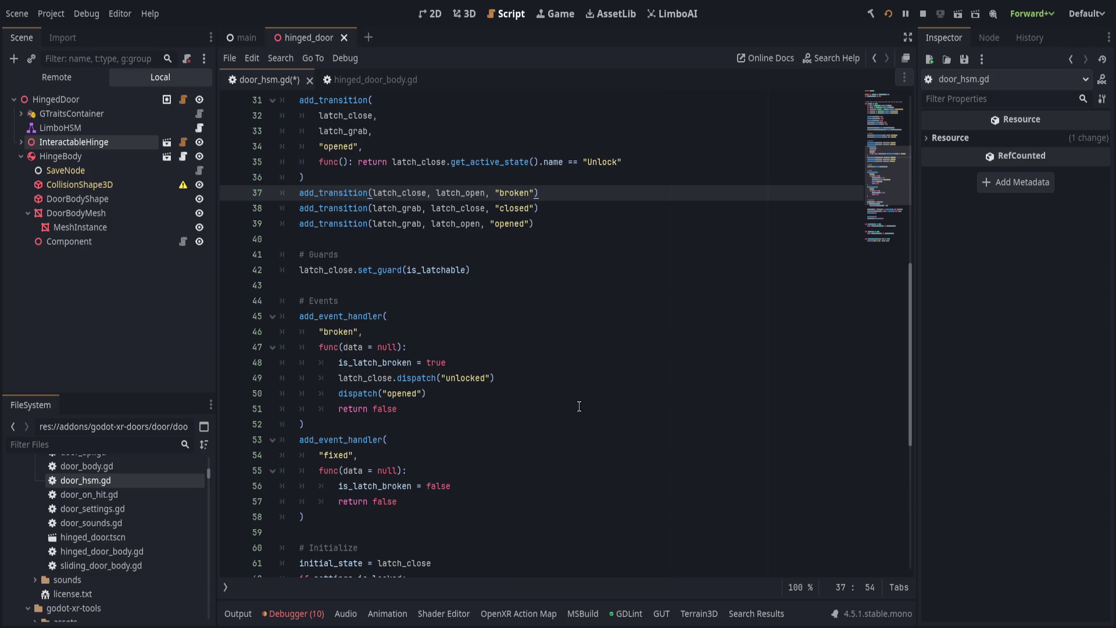
pyautogui.click(548, 391)
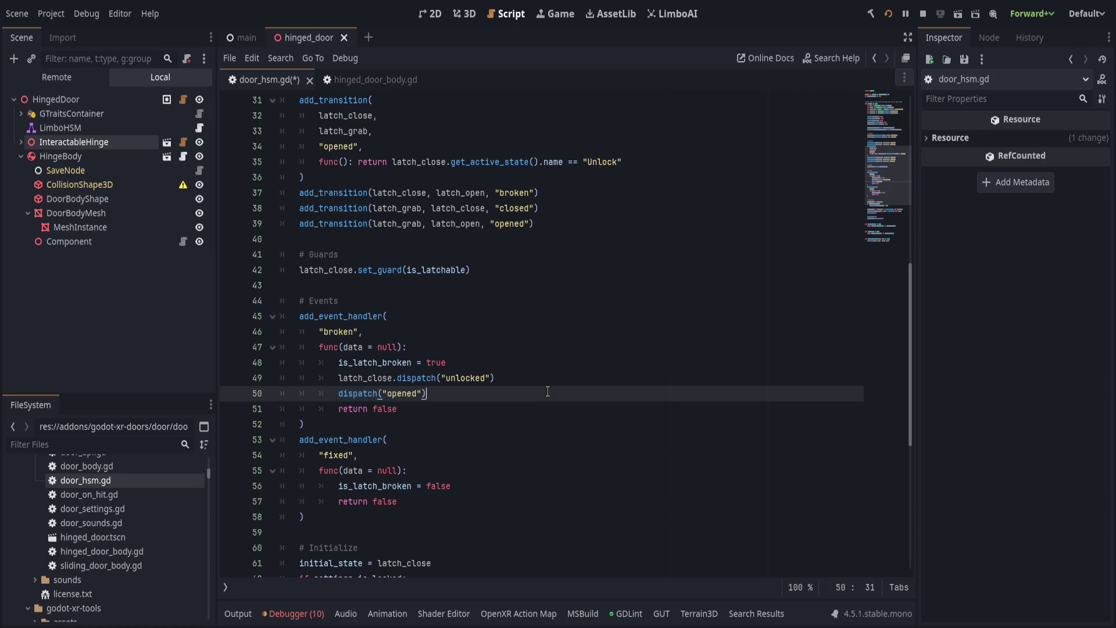
pyautogui.hotkey('ctrl', 's')
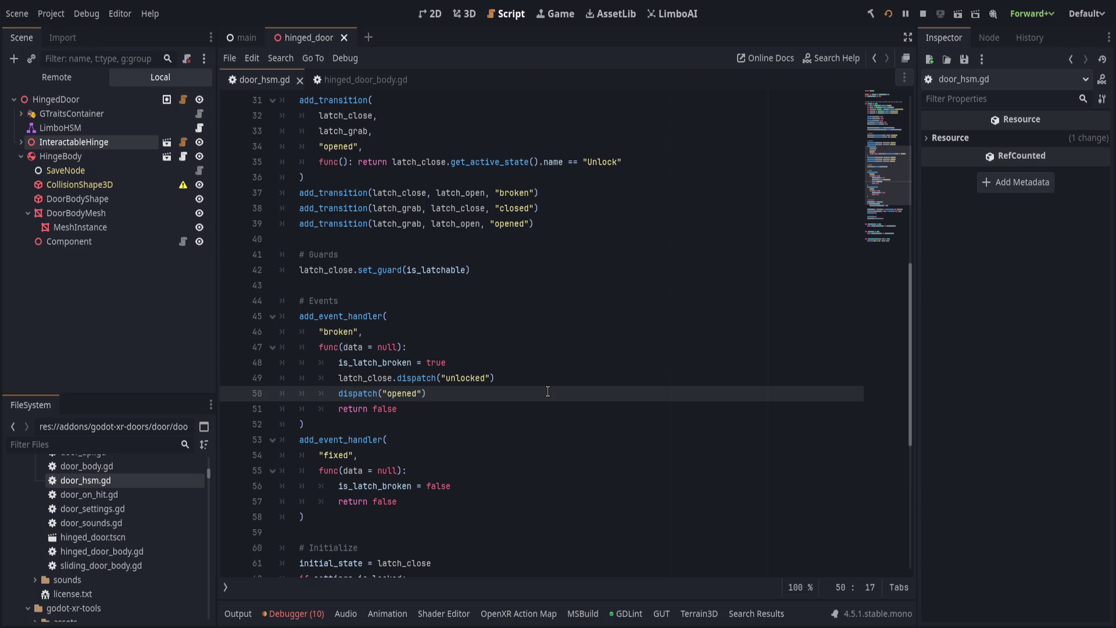
# Change line 37's transition event from "broken" to "opened" and save the script.
pyautogui.scroll(3, 547, 391)
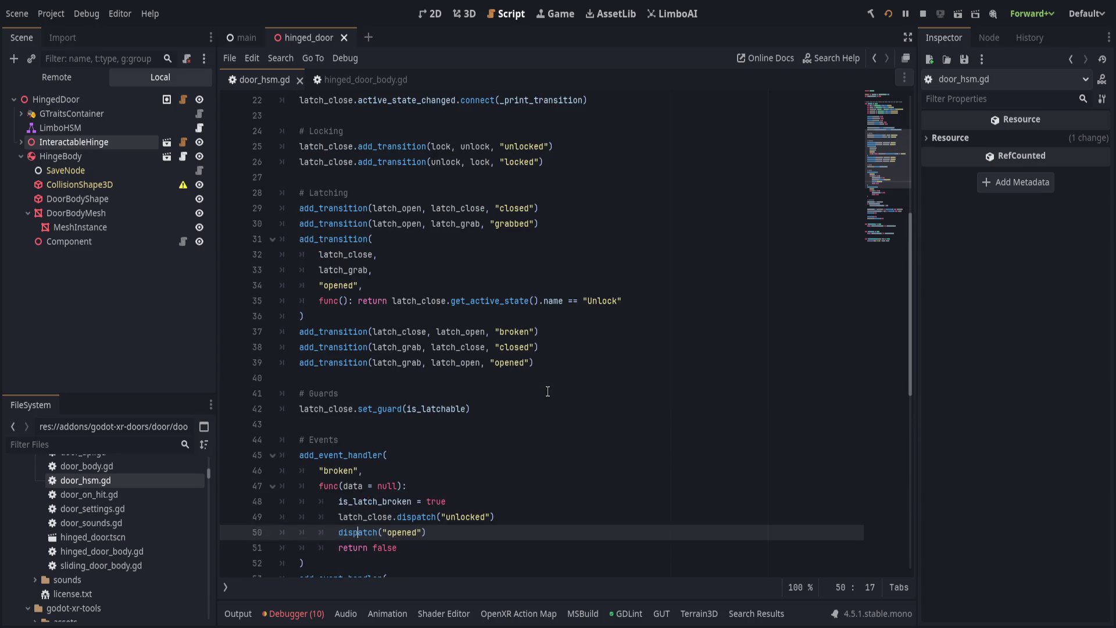
pyautogui.doubleClick(523, 332)
pyautogui.write('opened')
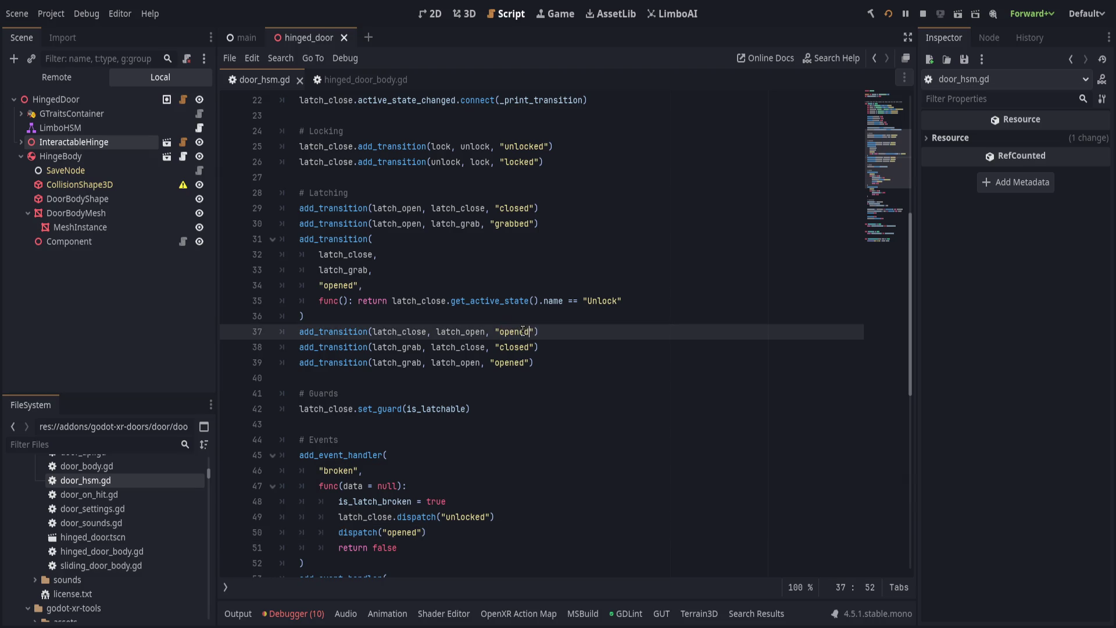
pyautogui.hotkey('ctrl', 's')
# Run the VR game with F5 to test the door, then return to the editor.
pyautogui.press('F5')
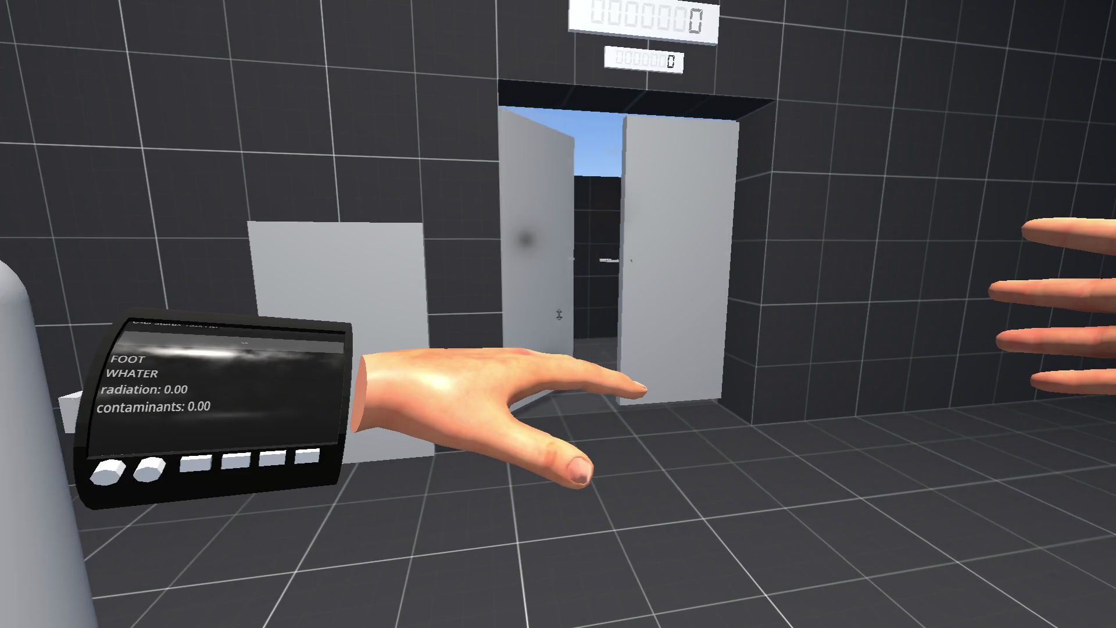
pyautogui.hotkey('alt', 'Tab')
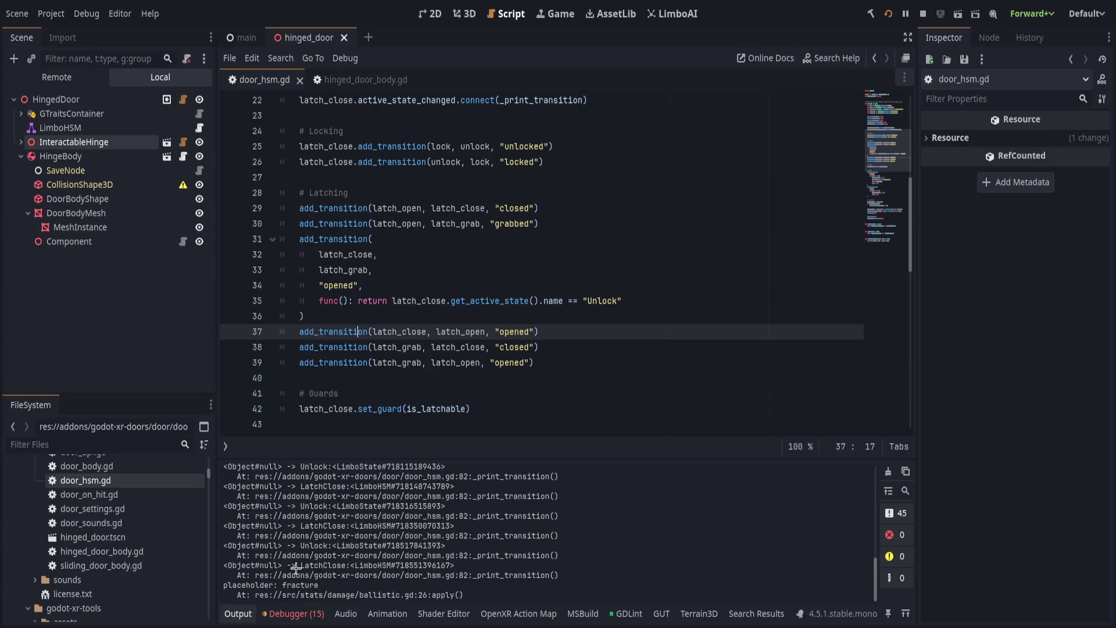
pyautogui.scroll(1, 360, 558)
pyautogui.scroll(-1, 361, 558)
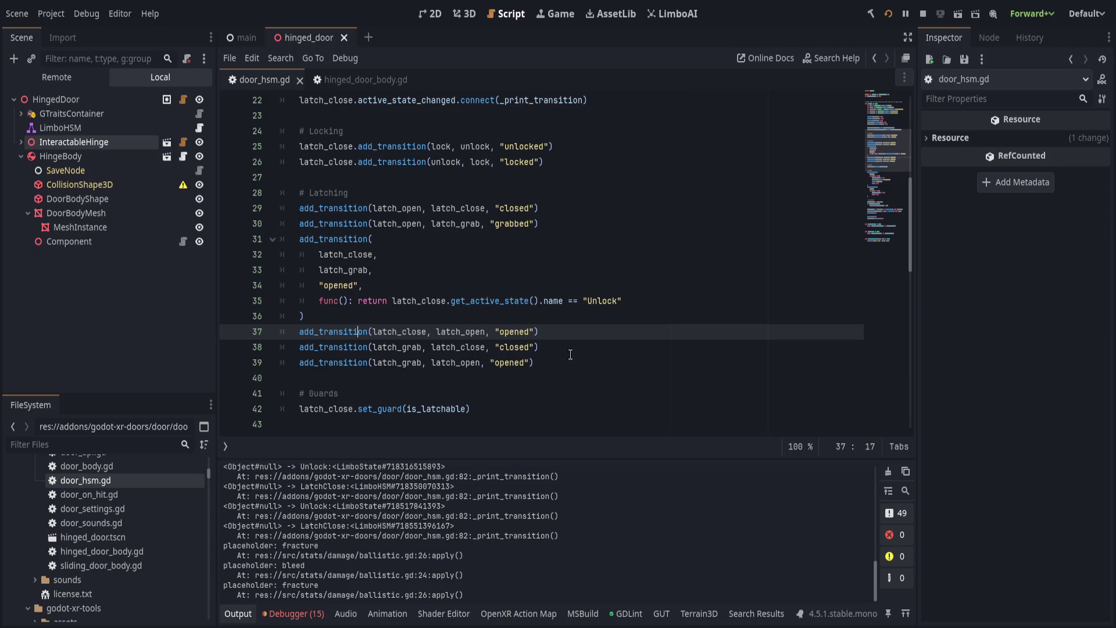
# Inspect line 37's latch_close and latch_open arguments, then set a breakpoint on line 50's dispatch("opened").
pyautogui.doubleClick(417, 331)
pyautogui.doubleClick(470, 332)
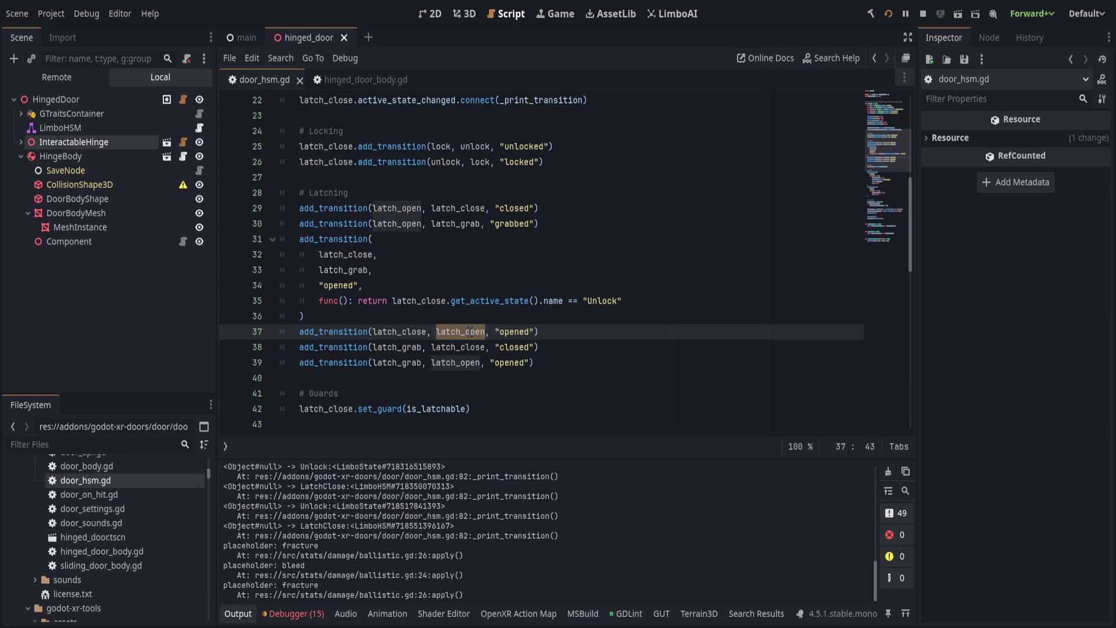
pyautogui.click(563, 336)
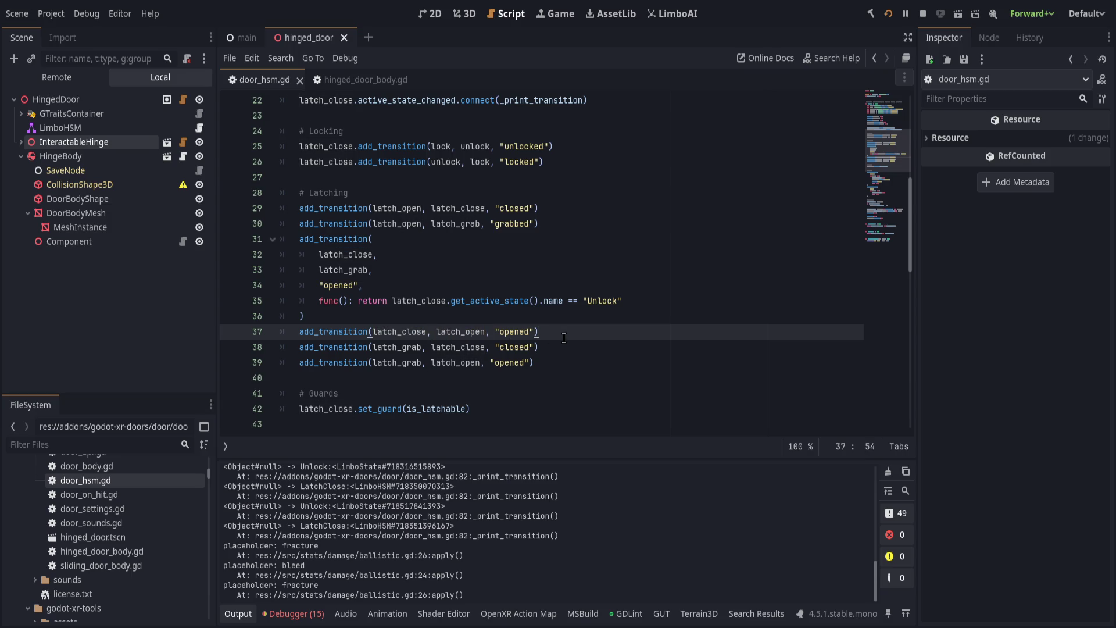
pyautogui.scroll(-4, 564, 338)
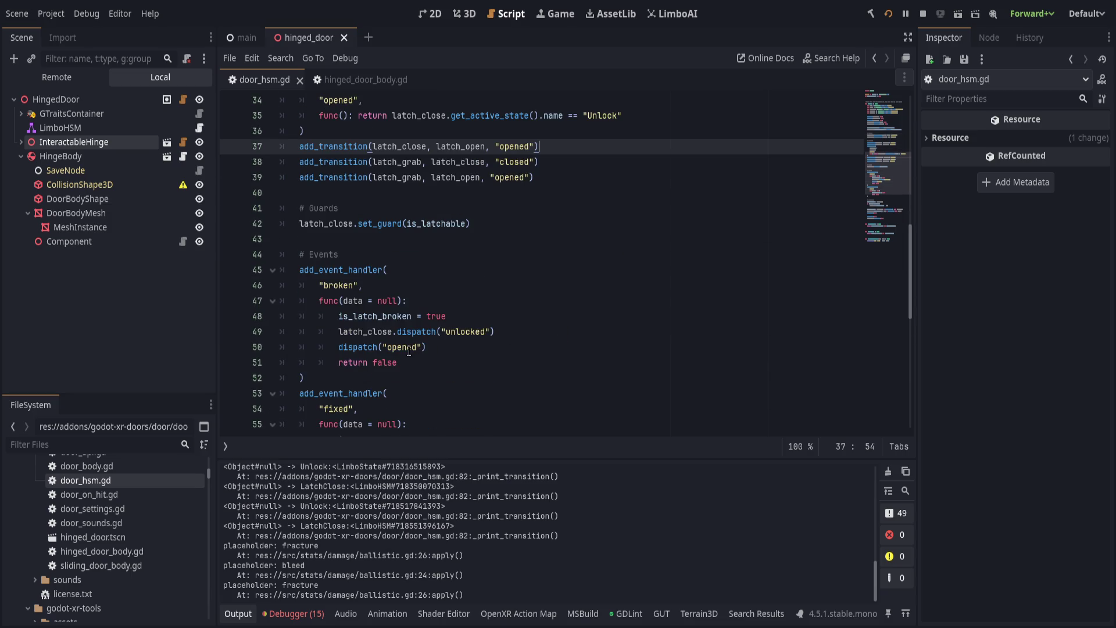
pyautogui.doubleClick(408, 347)
pyautogui.click(451, 349)
pyautogui.click(230, 348)
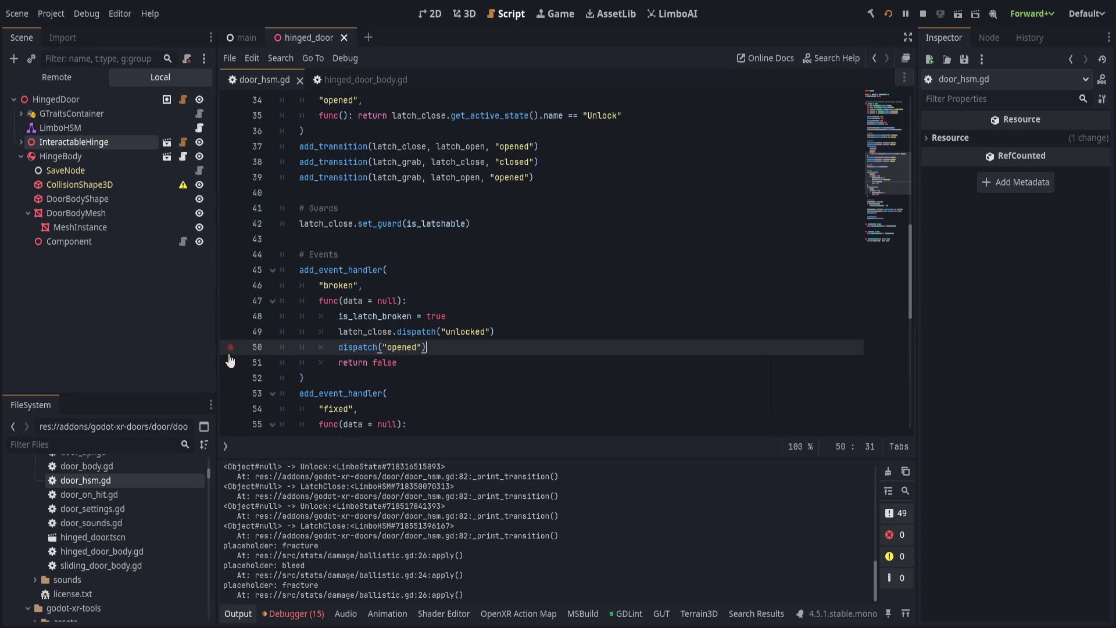
pyautogui.click(230, 348)
# Review the unlocked and locked transitions on lines 25 and 26 of door_hsm.gd.
pyautogui.scroll(-1, 445, 307)
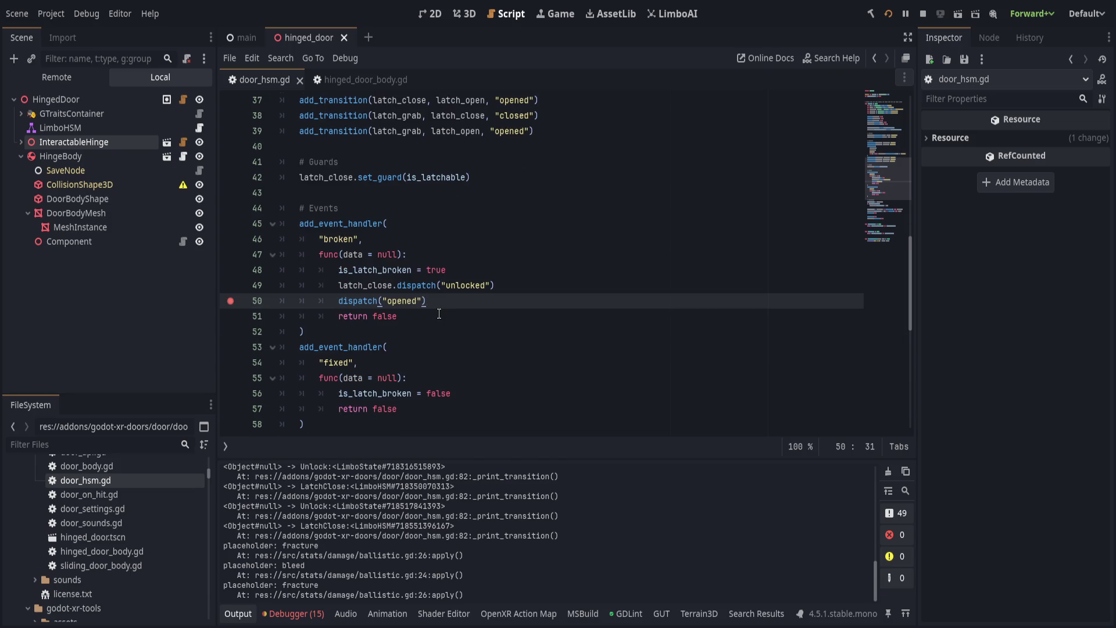
pyautogui.scroll(-2, 439, 314)
pyautogui.scroll(1, 414, 359)
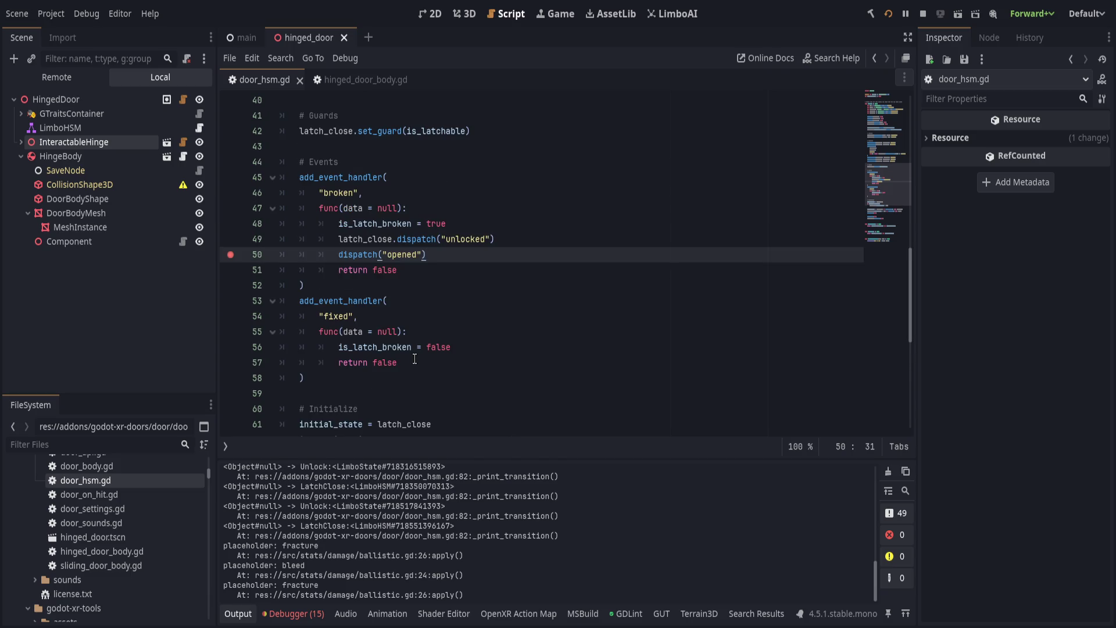
pyautogui.scroll(2, 415, 359)
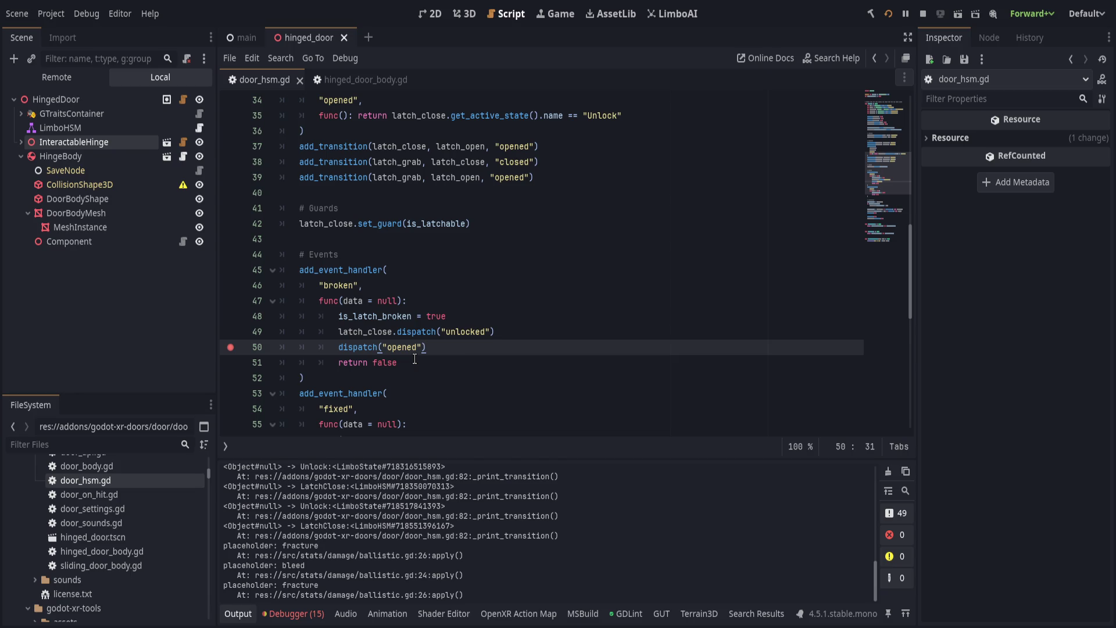
pyautogui.scroll(9, 414, 358)
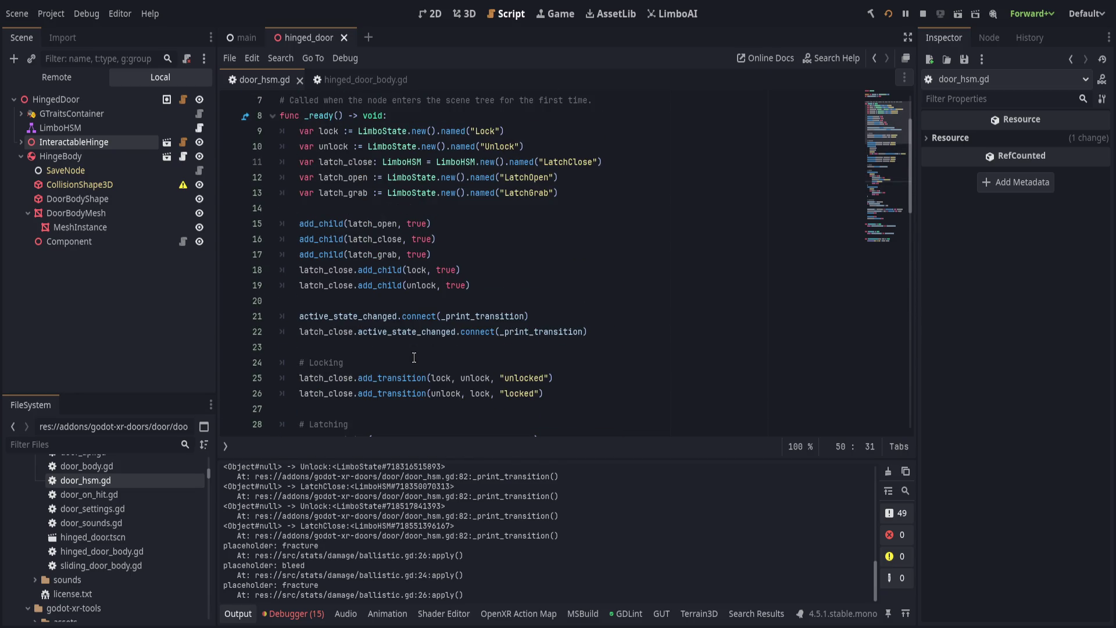
pyautogui.scroll(2, 413, 357)
pyautogui.scroll(-3, 424, 350)
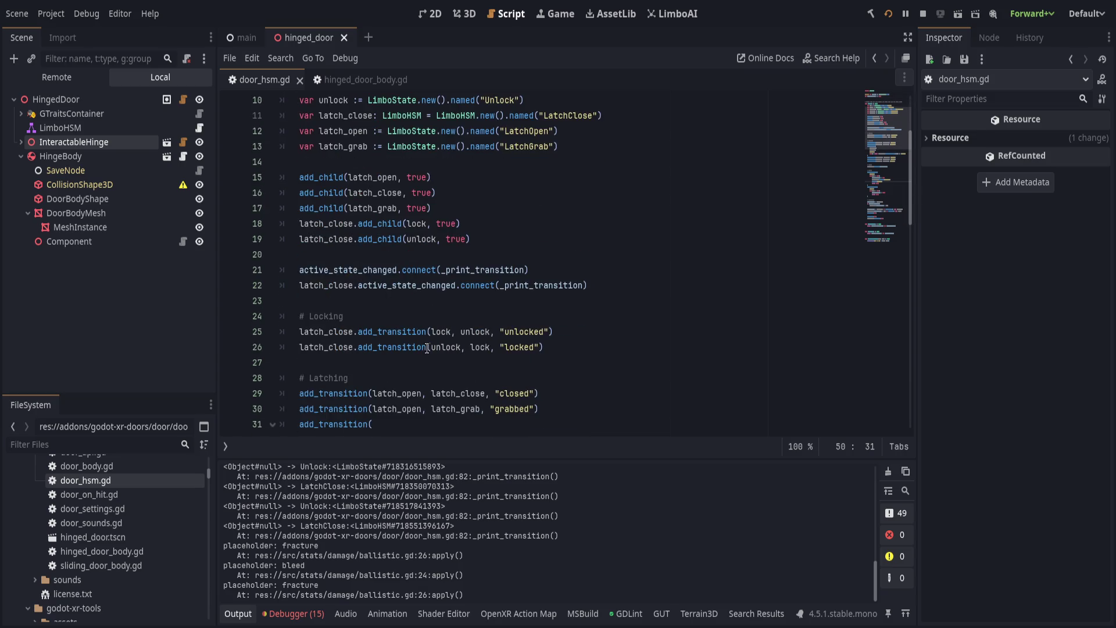
pyautogui.click(567, 332)
pyautogui.click(563, 347)
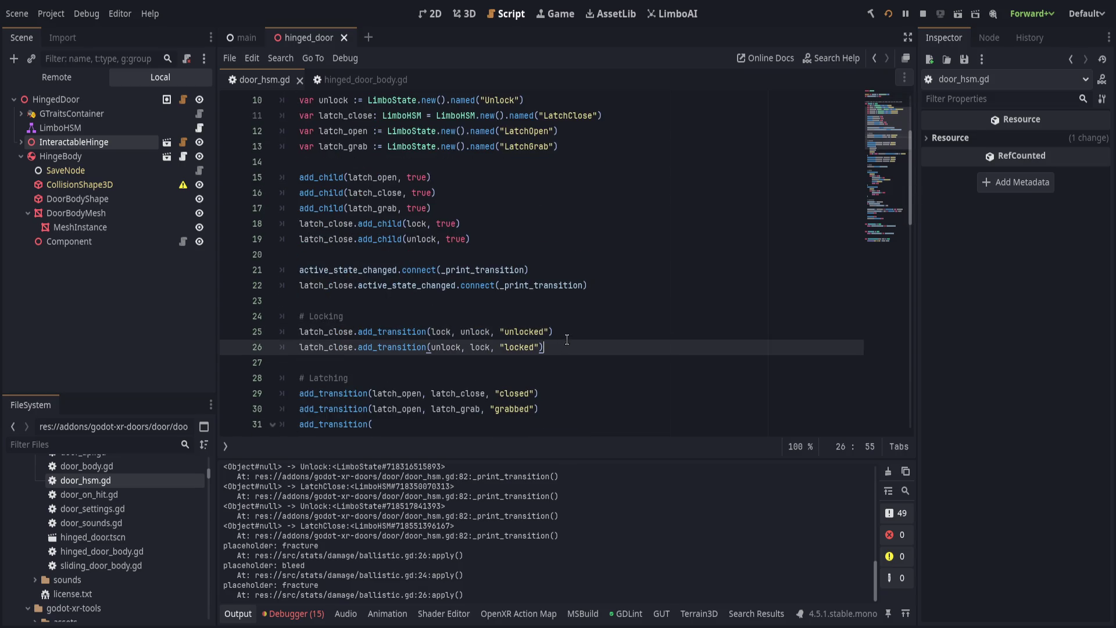
# Review the initialization code, ending at line 66's lock initial-state assignment.
pyautogui.scroll(-2, 564, 340)
pyautogui.scroll(3, 563, 340)
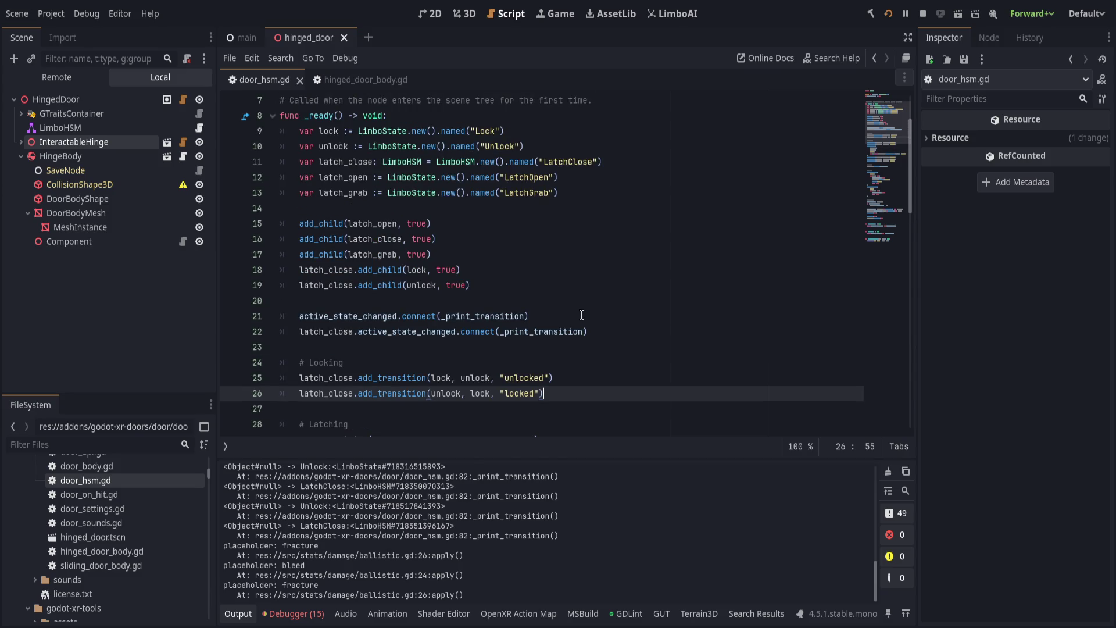
pyautogui.scroll(-3, 581, 315)
pyautogui.scroll(-2, 581, 315)
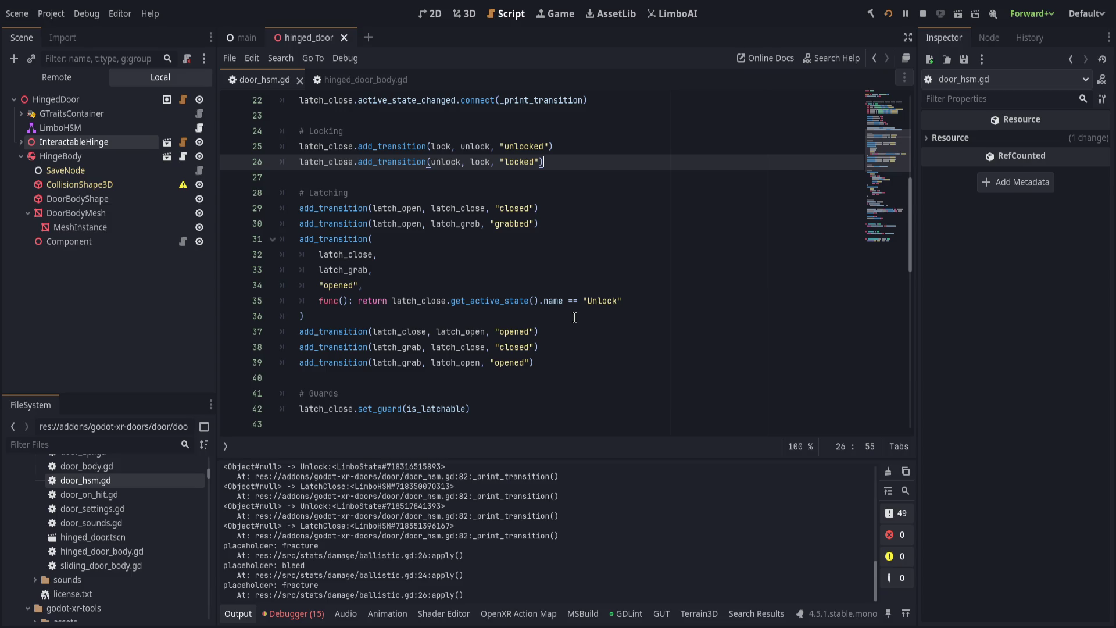
pyautogui.scroll(-1, 574, 317)
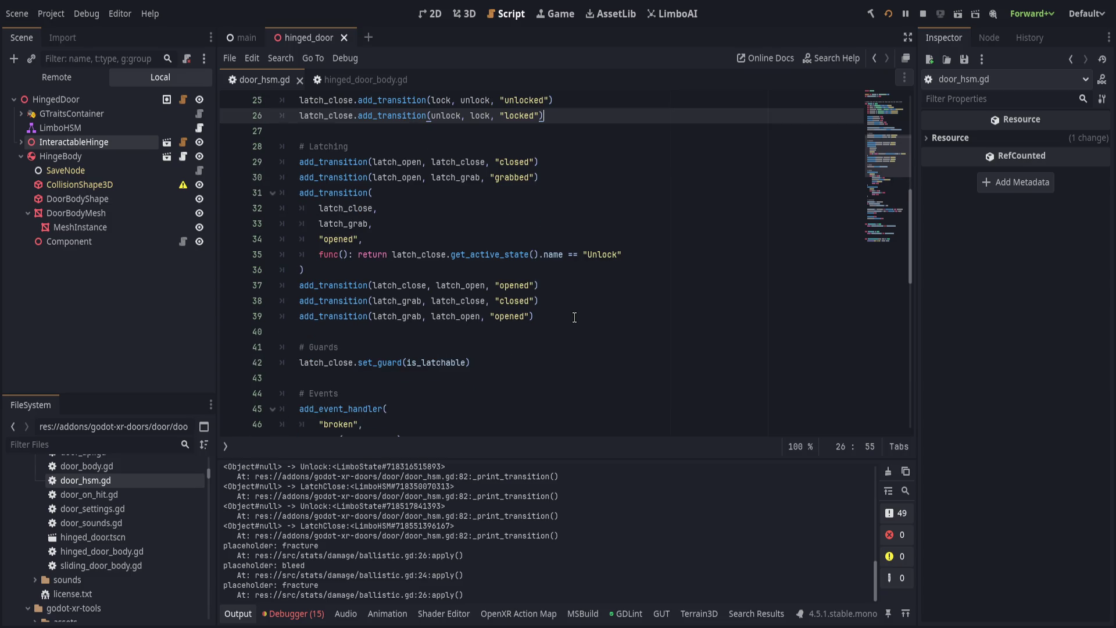
pyautogui.scroll(-3, 574, 317)
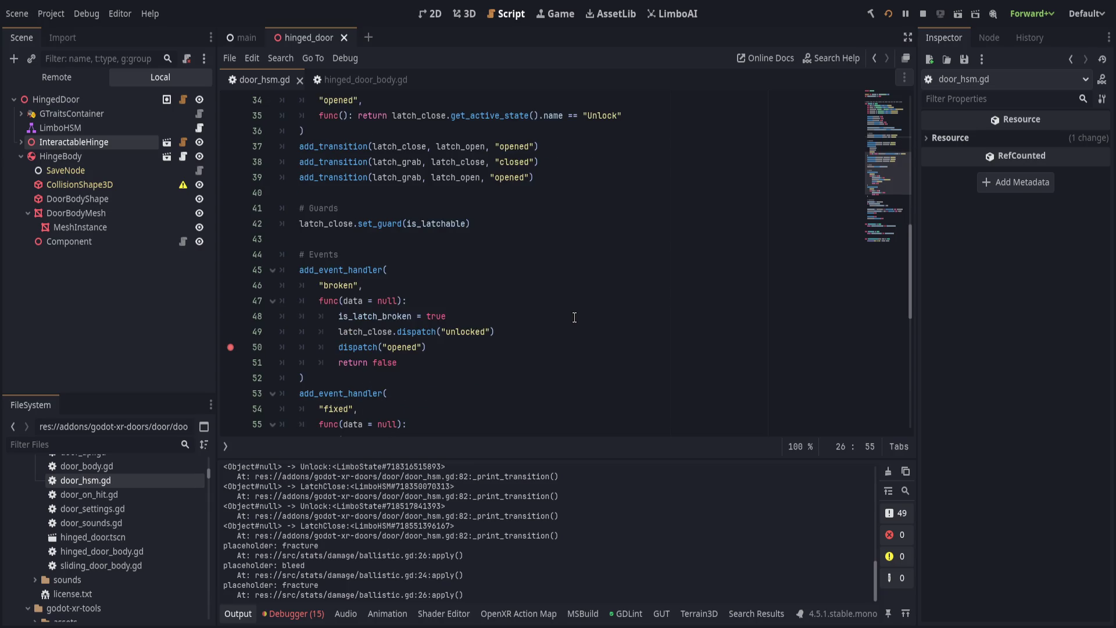
pyautogui.scroll(-1, 574, 316)
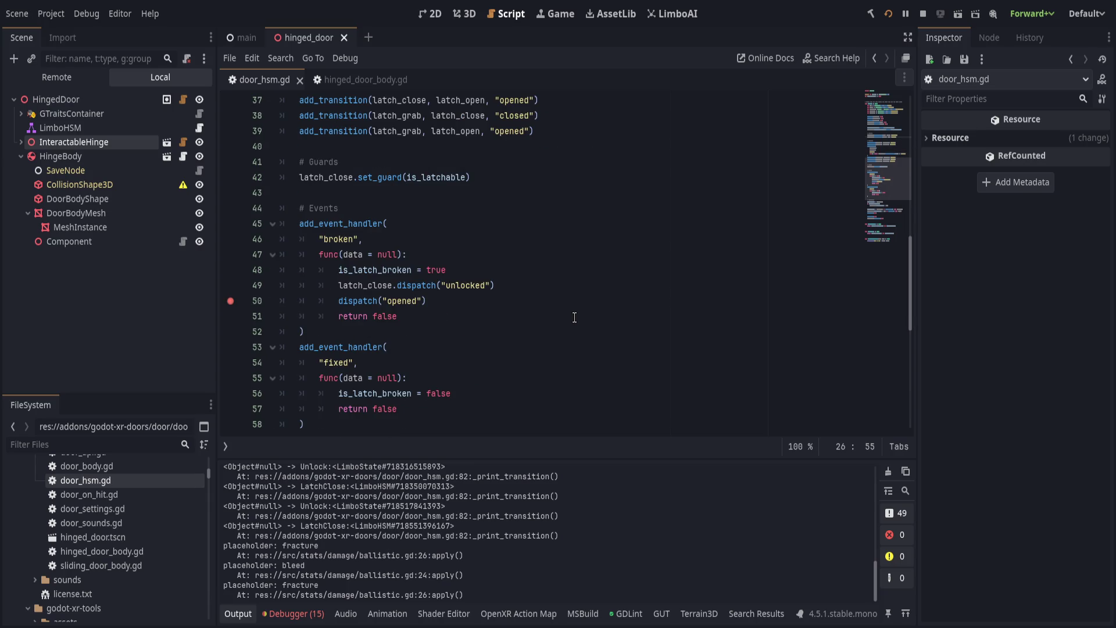
pyautogui.scroll(-4, 575, 316)
pyautogui.scroll(4, 575, 317)
pyautogui.scroll(-5, 574, 317)
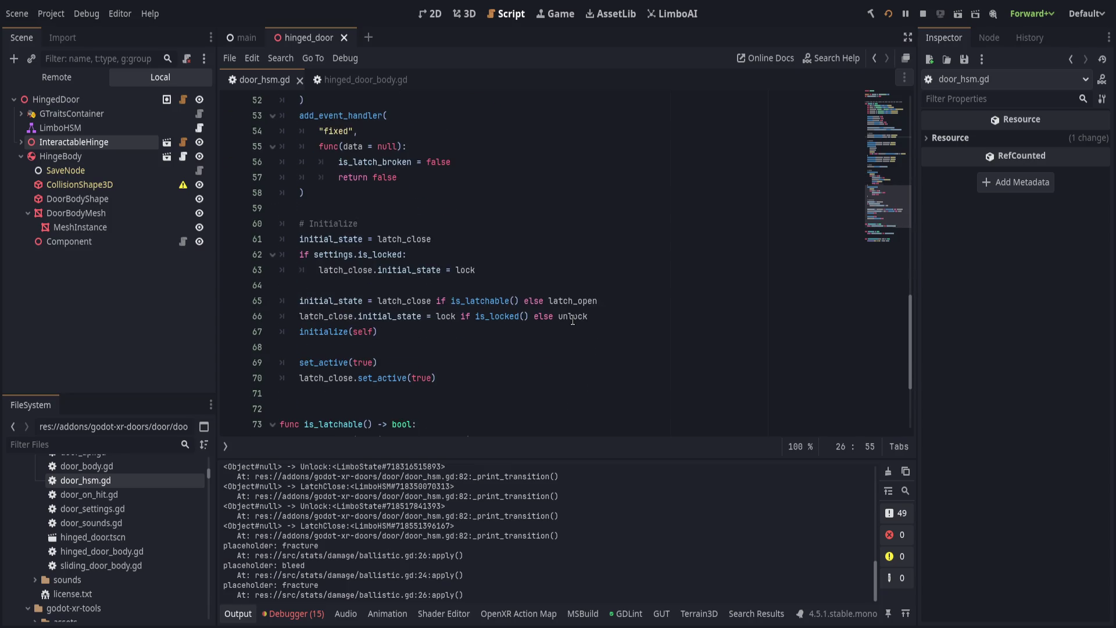
pyautogui.click(667, 318)
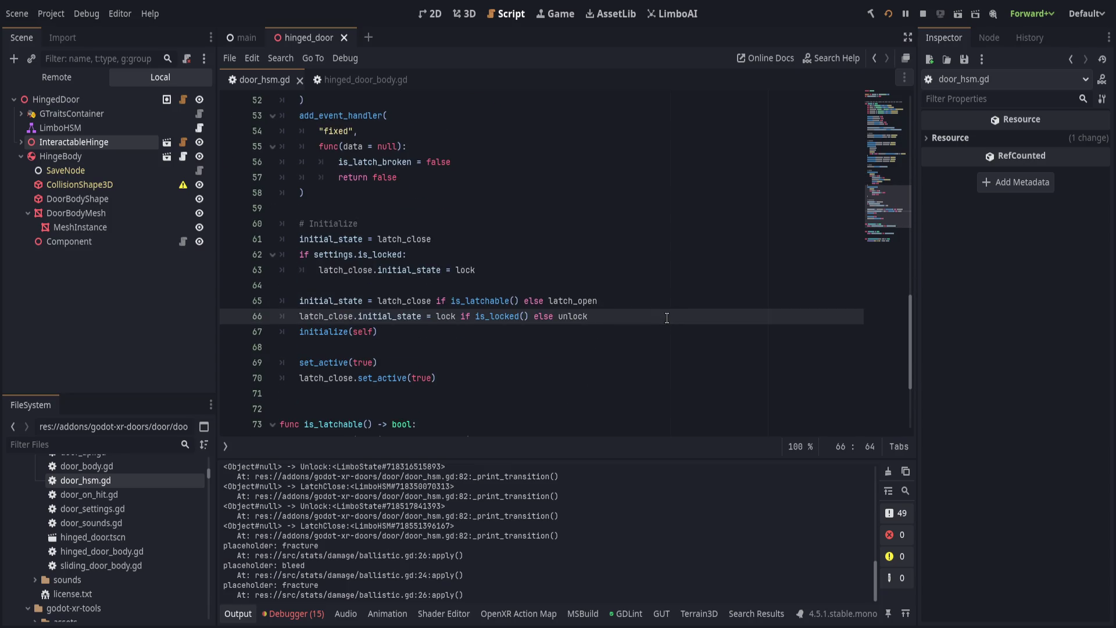